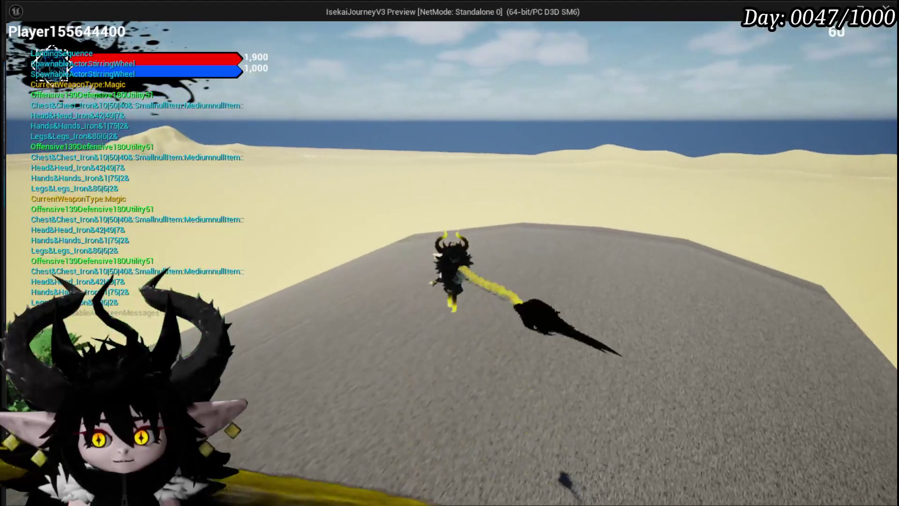
Step: Run the character toward the statue and beach, then stop the preview and save L_DungeonCreationTest
key("w")
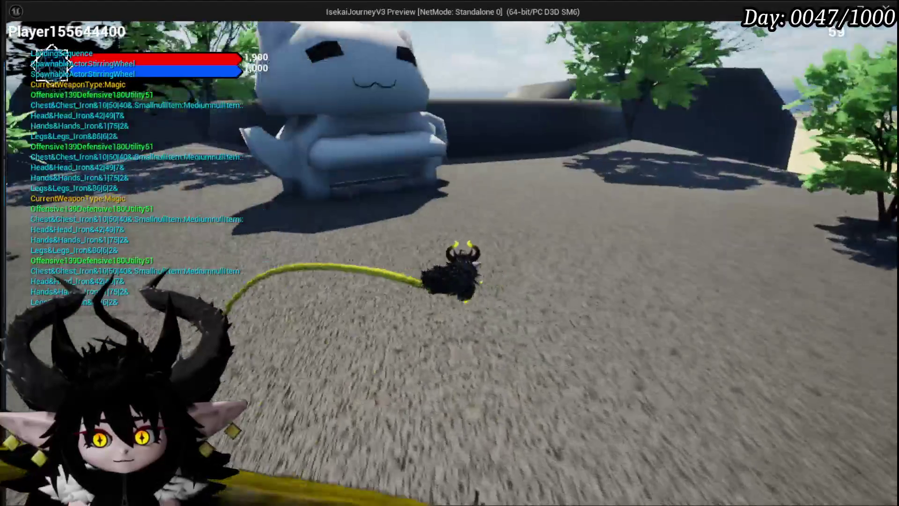
key("w")
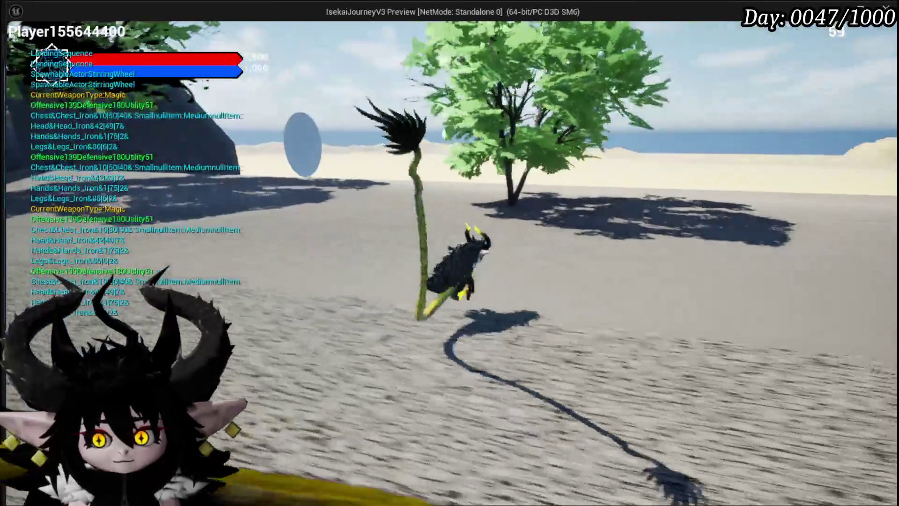
key("w")
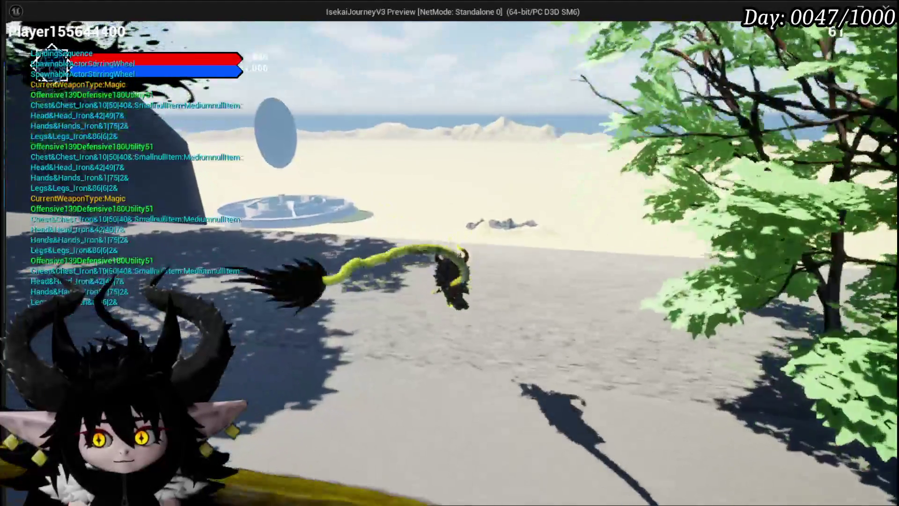
key("w")
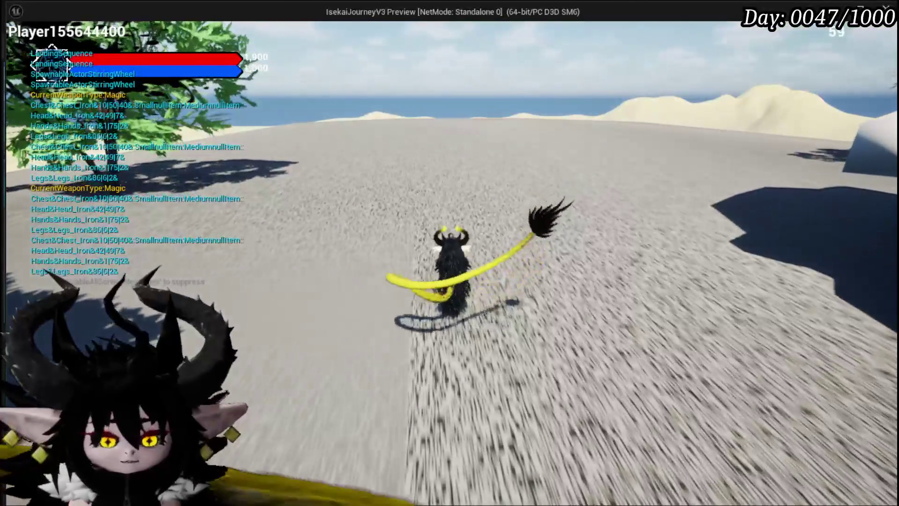
key("Escape")
left_click(24, 51)
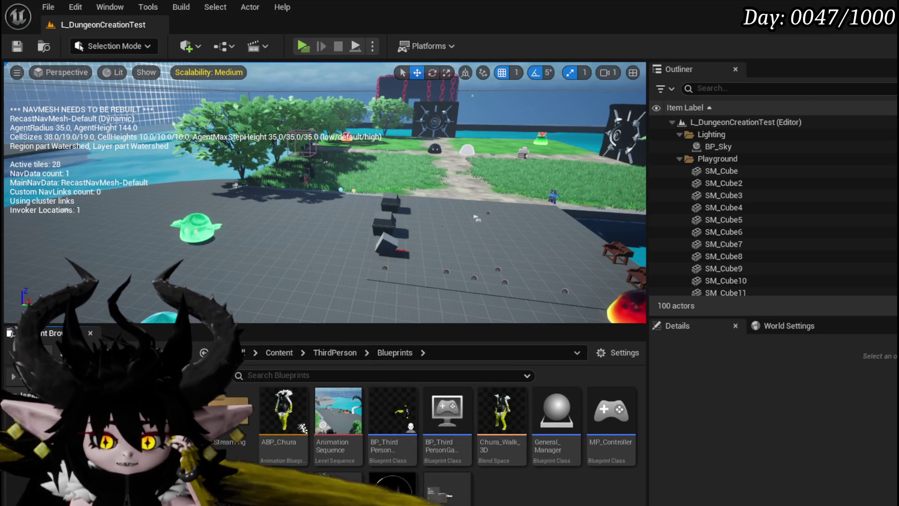
Step: Open Object_Item_Collectable_Child from InventorySystem/Object/Item to check its defaults, then minimize it
key("alt+Left")
double_click(230, 407)
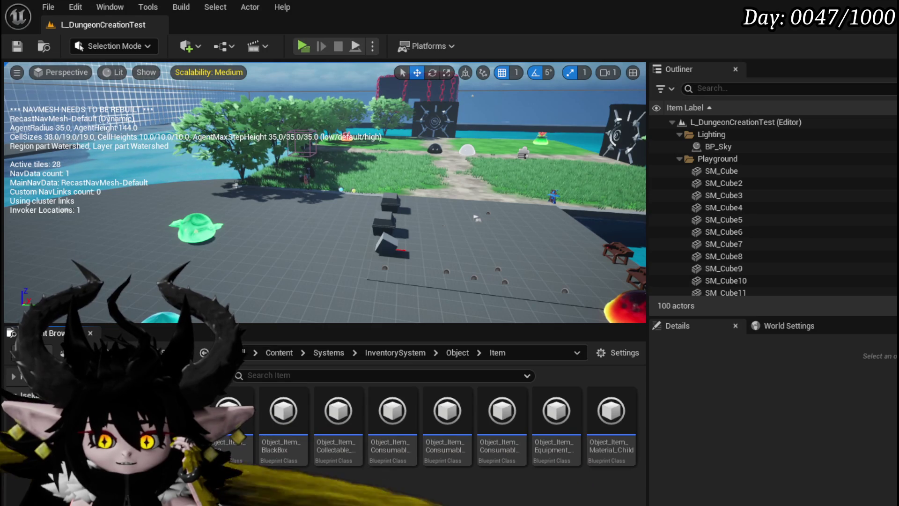
left_click(341, 451)
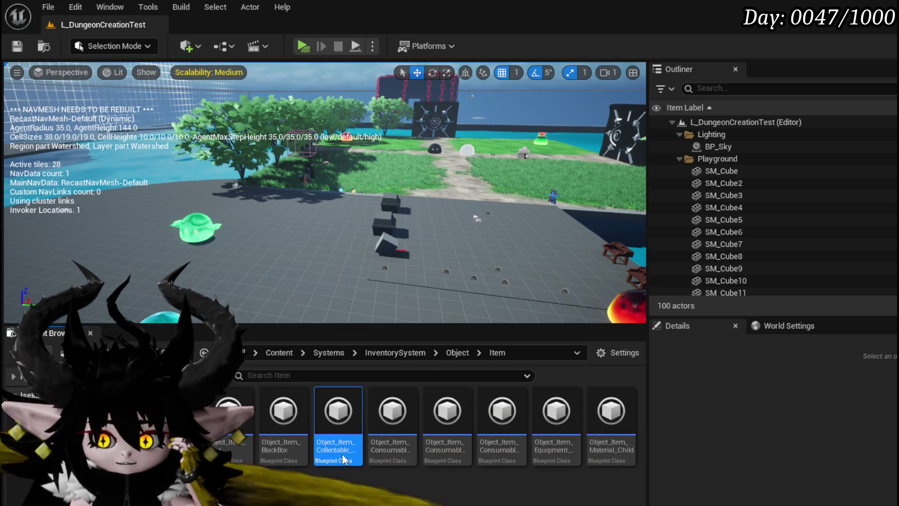
double_click(340, 450)
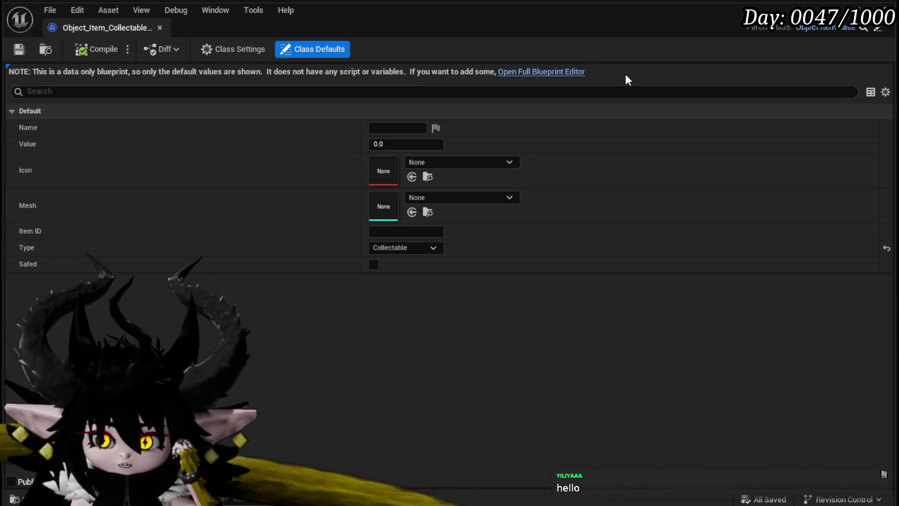
left_click(843, 10)
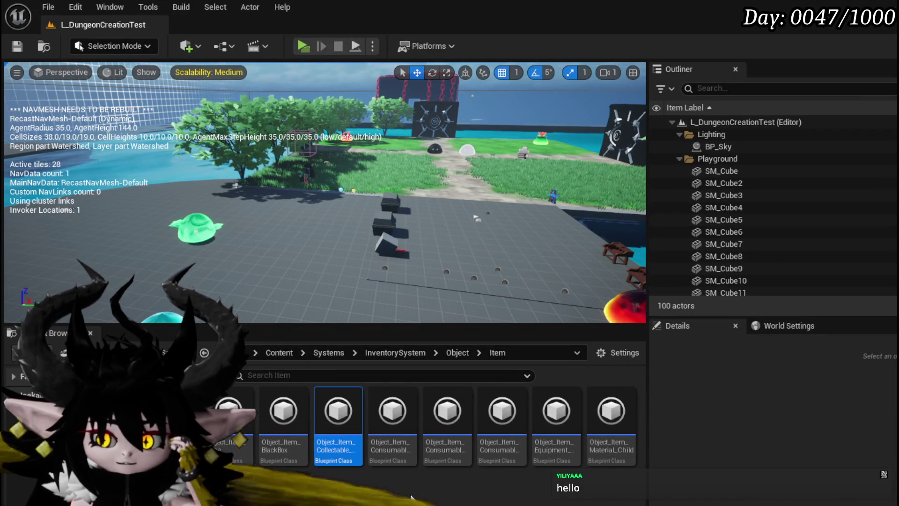
Step: Browse to Content/Systems/BPC and open the BPC_MC_Inventory component blueprint
left_click(47, 421)
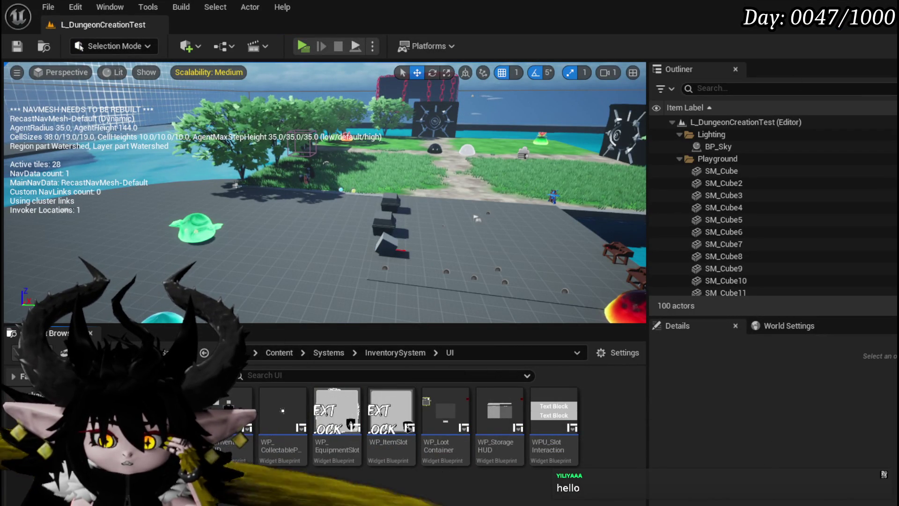
key("alt+Left")
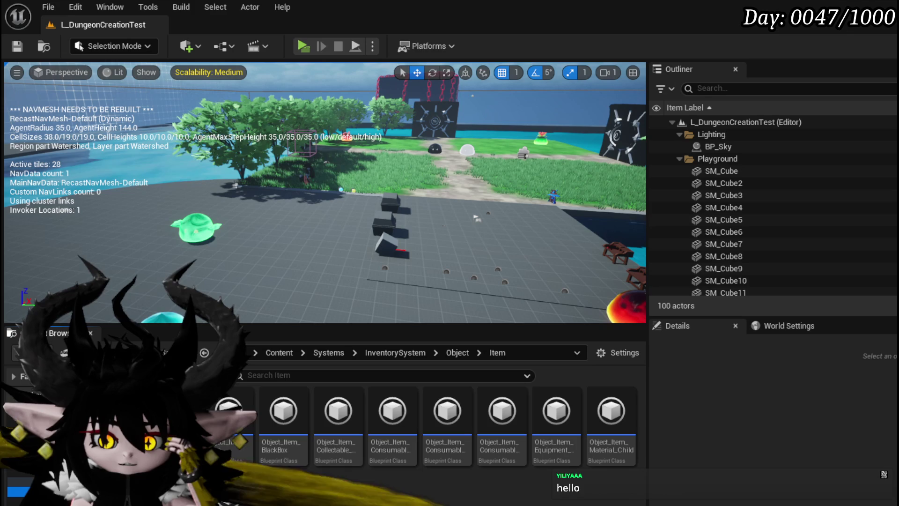
key("alt+Right")
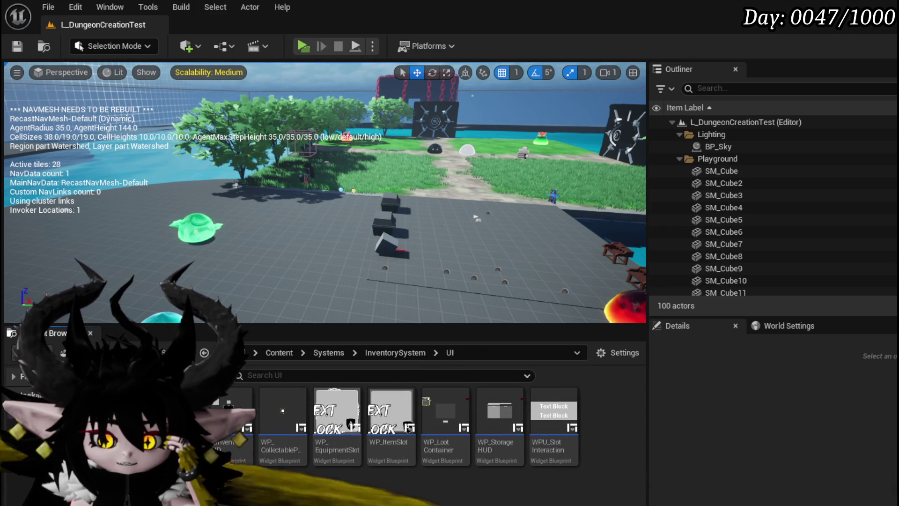
key("alt+Right")
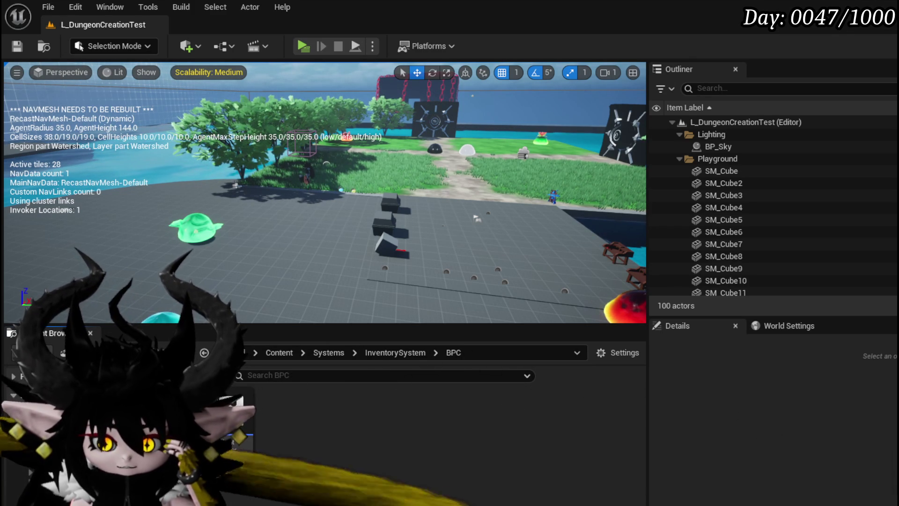
key("alt+Right")
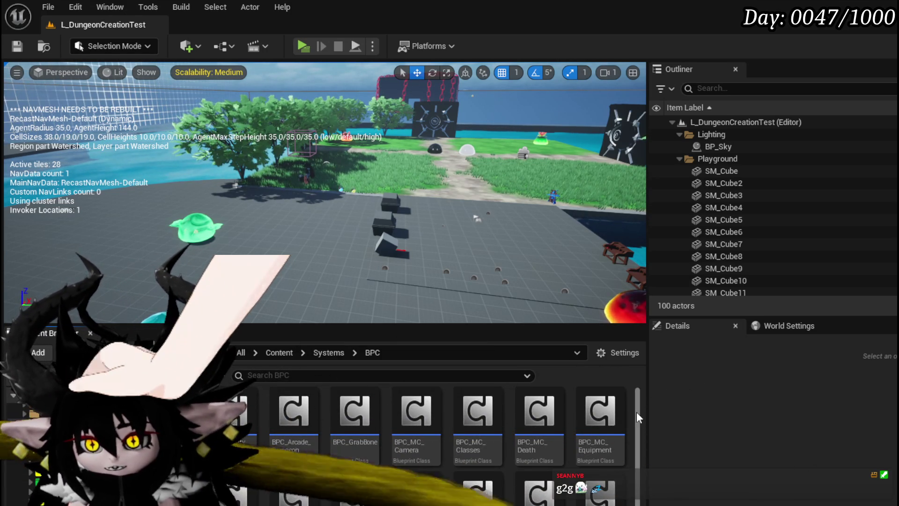
scroll(636, 412, "down", 1)
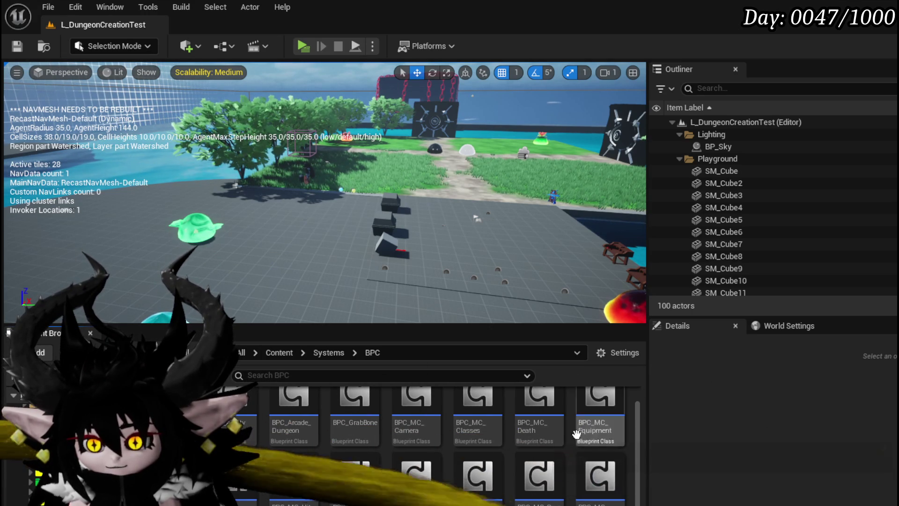
scroll(629, 416, "down", 1)
double_click(442, 464)
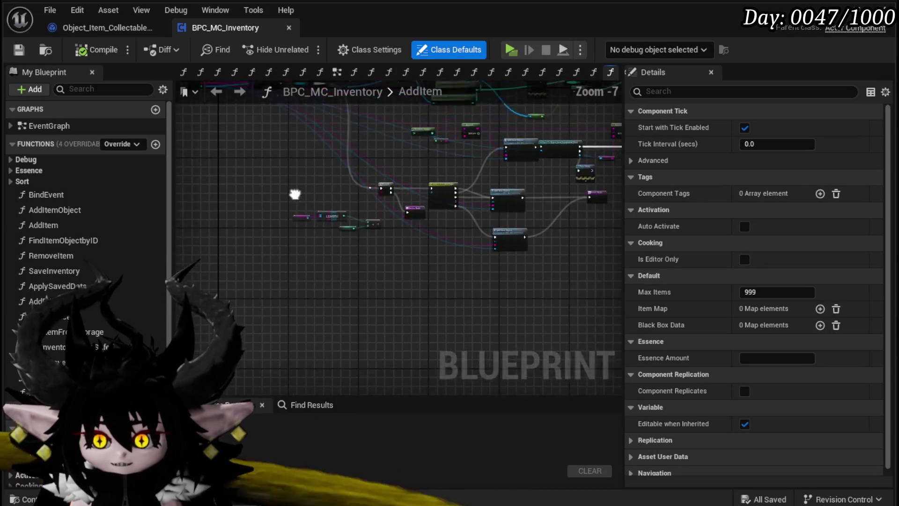
Step: Reposition the Item Map node in AddItem, inspect the Collectable output, and save BPC_MC_Inventory
scroll(297, 187, "up", 5)
left_click(287, 288)
left_click_drag(285, 291, 388, 234)
scroll(389, 234, "down", 3)
scroll(434, 228, "up", 4)
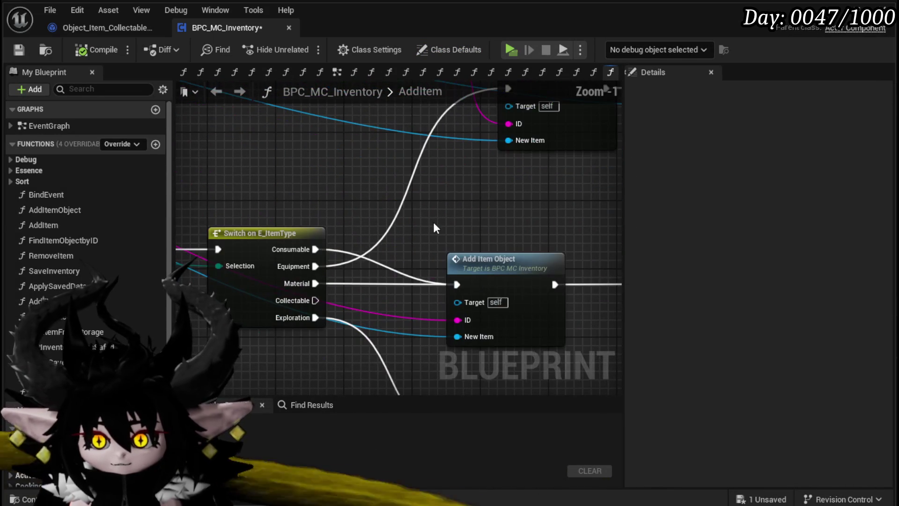
left_click_drag(315, 300, 538, 198)
mouse_move(455, 209)
left_mouse_down()
mouse_move(293, 231)
mouse_move(402, 275)
mouse_move(475, 287)
mouse_move(478, 237)
left_mouse_up()
scroll(413, 216, "down", 3)
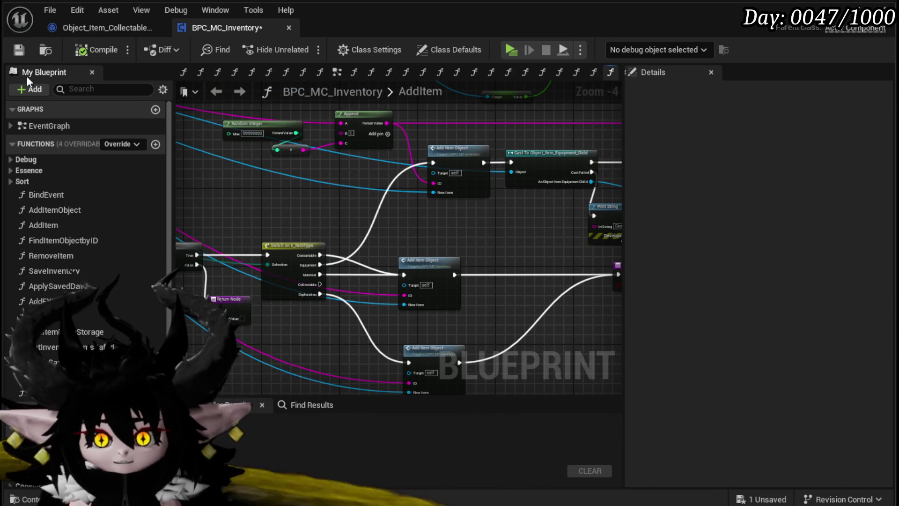
key("ctrl+s")
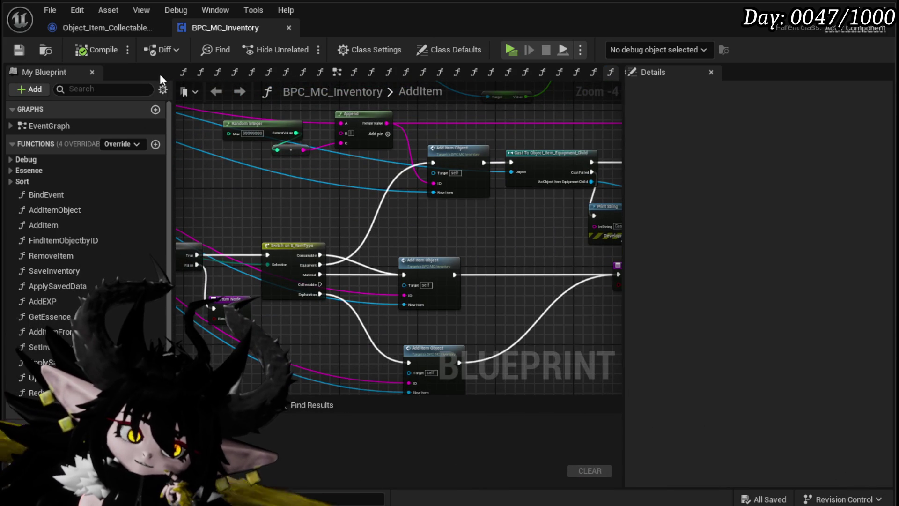
Step: Pan across the Cast To Stackable, Print String and Branch nodes, then minimize the blueprint
mouse_move(178, 169)
left_mouse_down()
mouse_move(358, 195)
mouse_move(306, 277)
mouse_move(197, 262)
left_mouse_up()
left_click_drag(468, 262, 375, 248)
left_click_drag(562, 253, 468, 239)
mouse_move(599, 243)
left_mouse_down()
mouse_move(355, 208)
mouse_move(393, 146)
mouse_move(409, 239)
mouse_move(585, 231)
left_mouse_up()
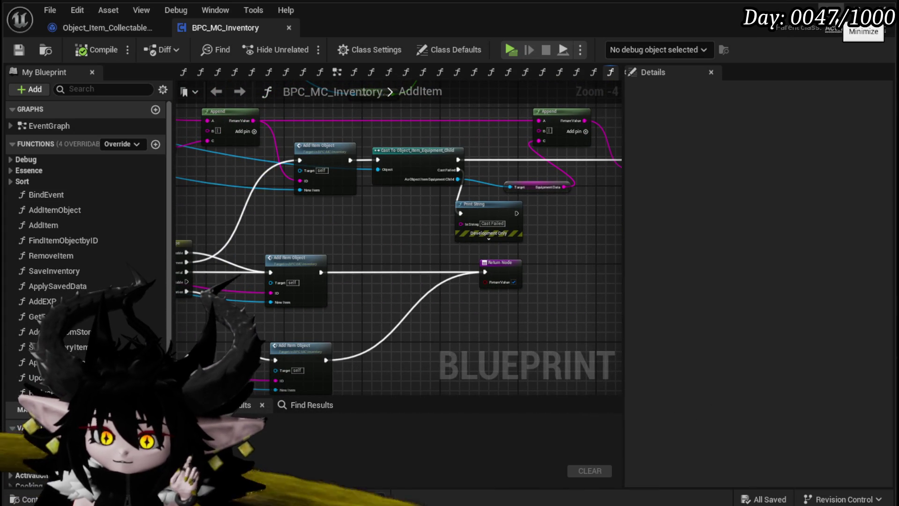
left_click(833, 8)
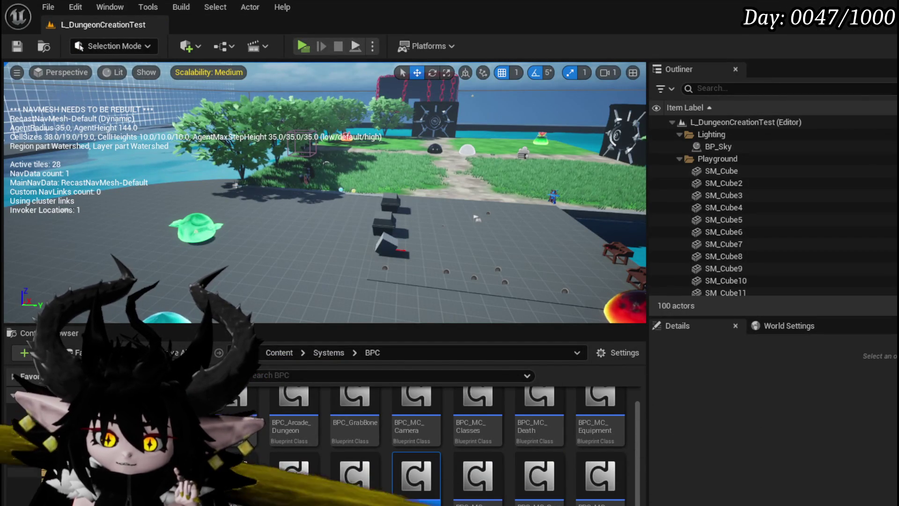
Step: Open W_InventoryHUD and duplicate the button widget, placing the copy to the right
left_click(117, 449)
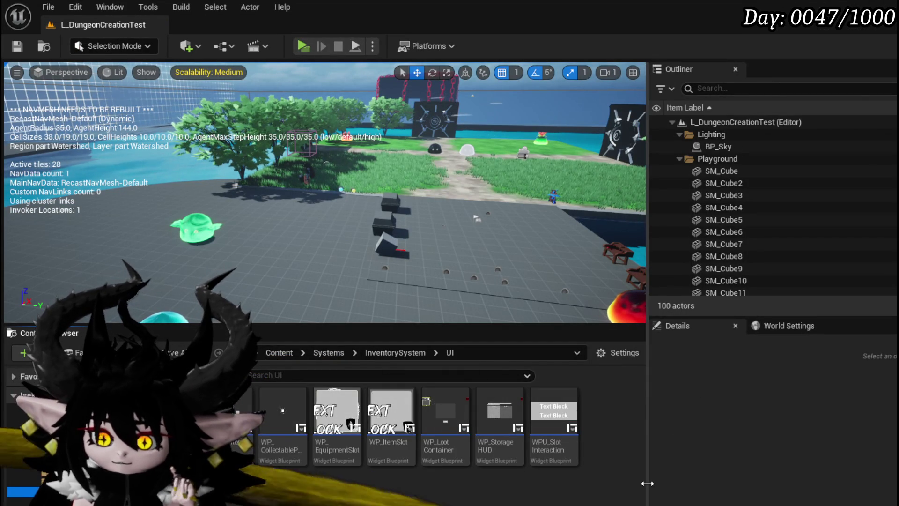
double_click(230, 417)
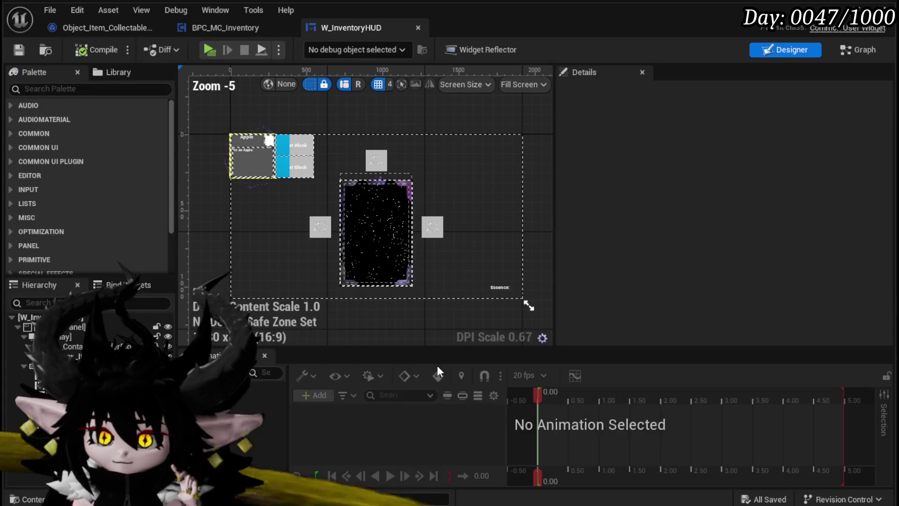
scroll(398, 242, "up", 4)
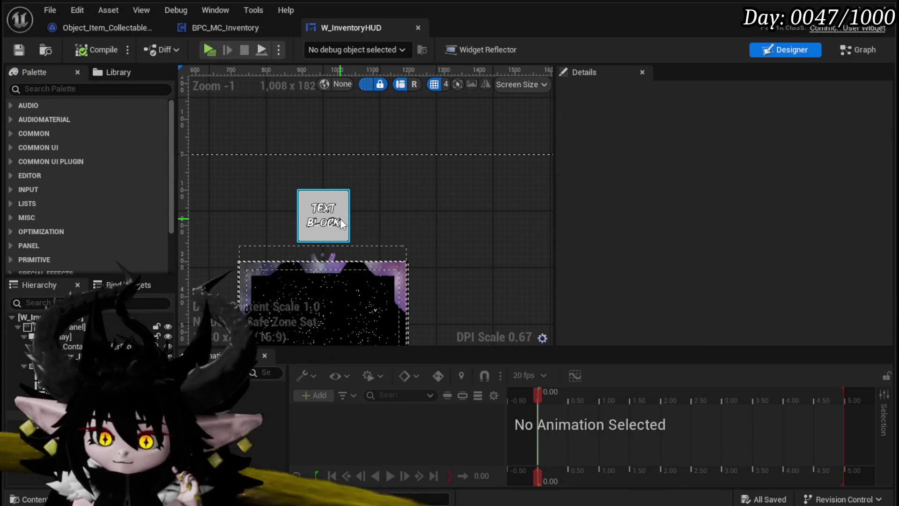
left_click(341, 219)
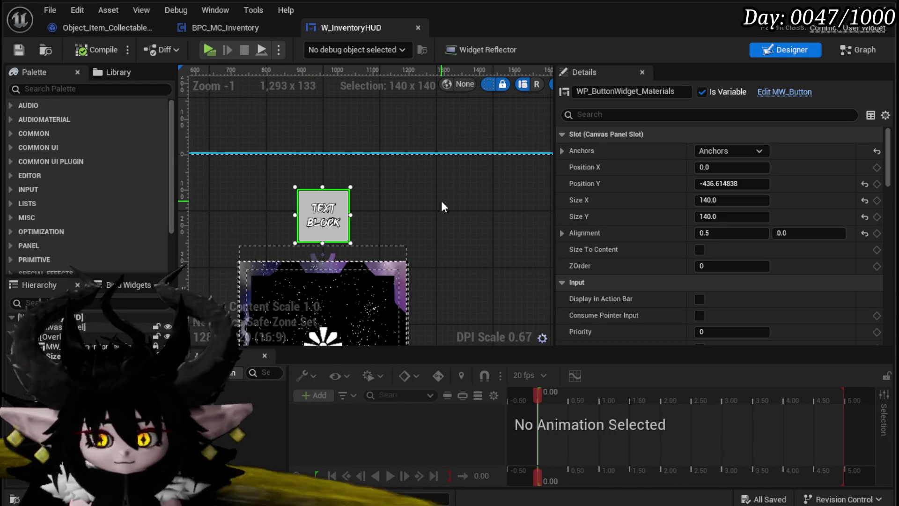
key("ctrl+d")
mouse_move(369, 206)
left_mouse_down()
mouse_move(420, 186)
mouse_move(421, 199)
mouse_move(445, 197)
left_mouse_up()
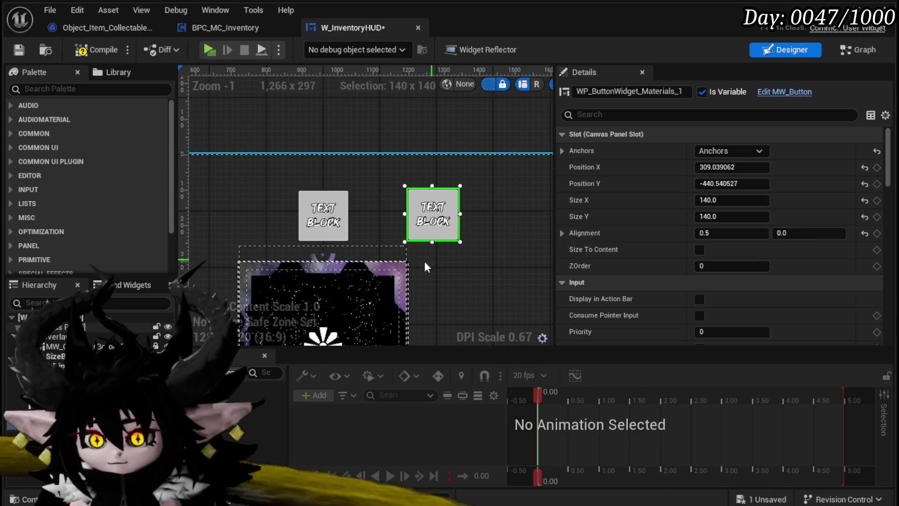
Step: Rename the copy WP_ButtonWidget_Collectables, set its Default Name to Collectables, and save
left_click_drag(642, 92, 683, 91)
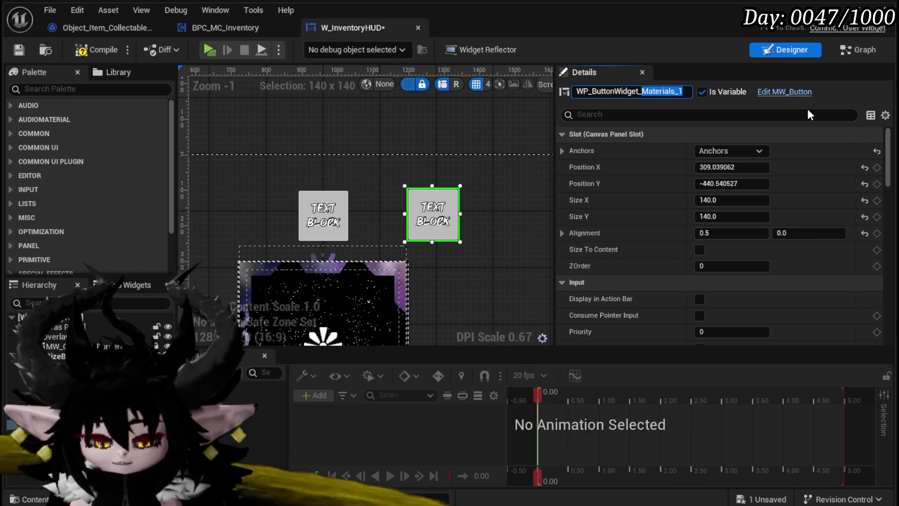
type("Collect")
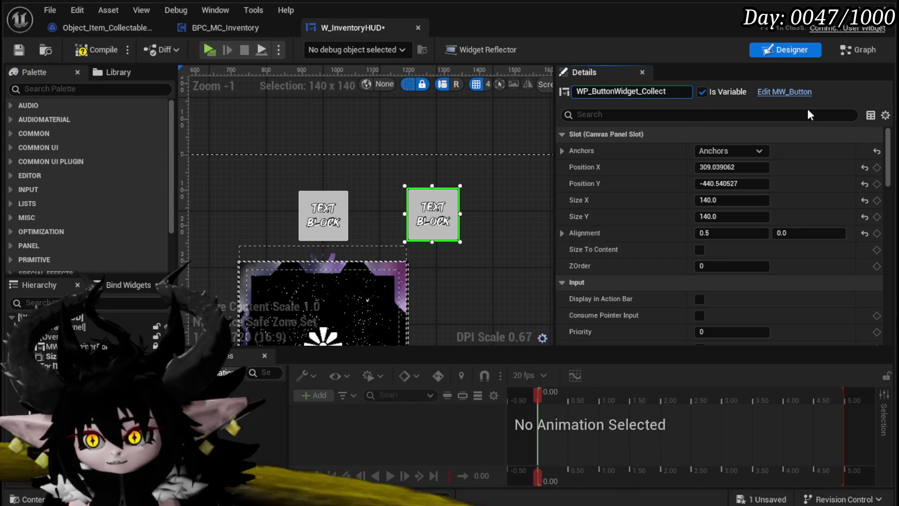
type("ables")
key("Return")
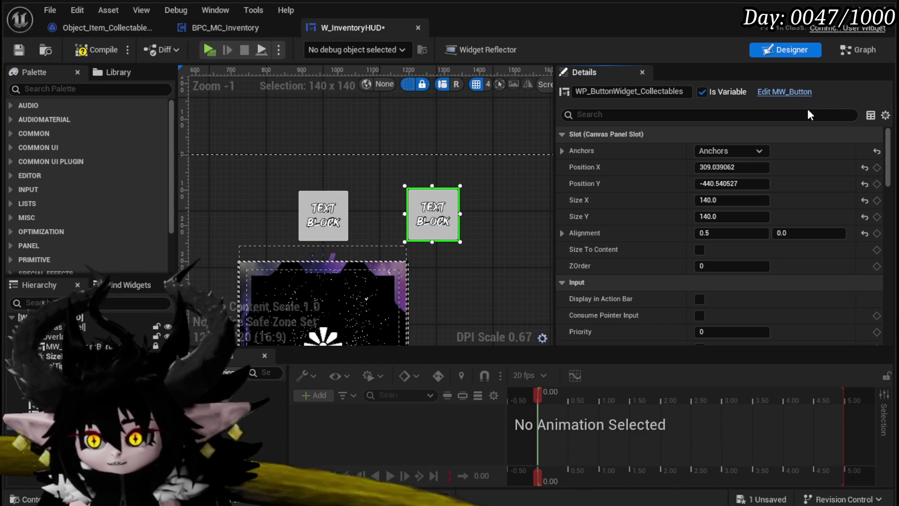
scroll(675, 204, "down", 3)
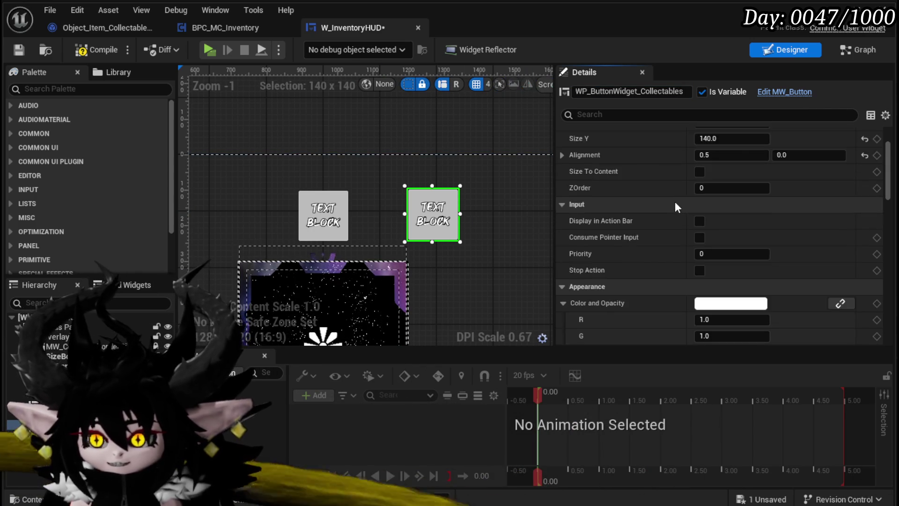
scroll(675, 202, "down", 10)
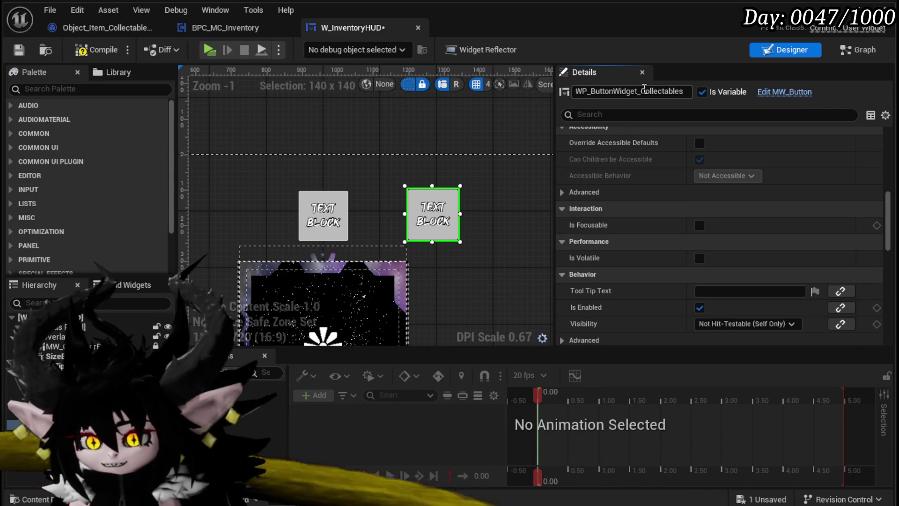
double_click(644, 90)
key("ctrl+c")
scroll(763, 259, "down", 8)
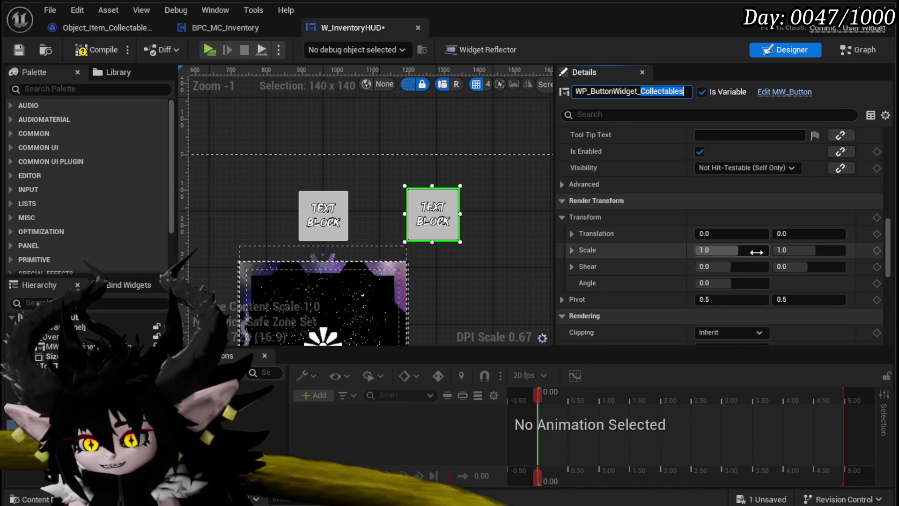
scroll(756, 252, "down", 15)
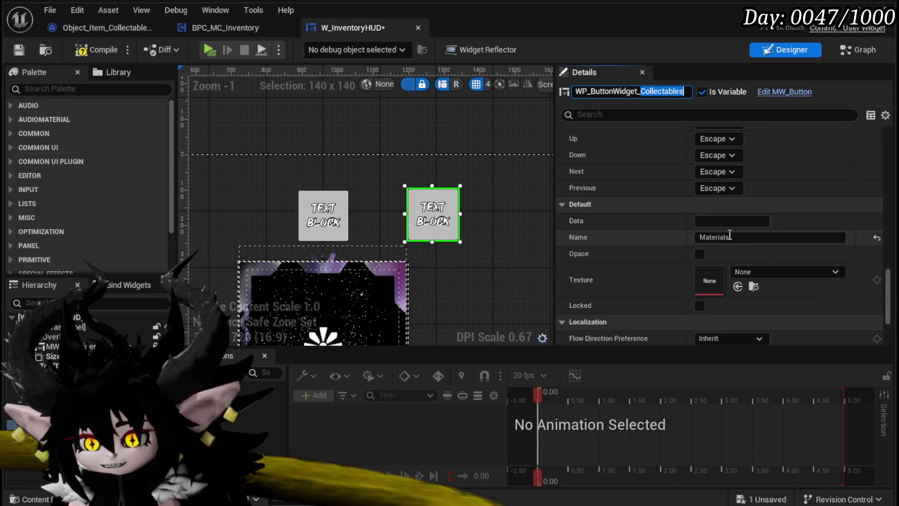
double_click(726, 235)
key("ctrl+v")
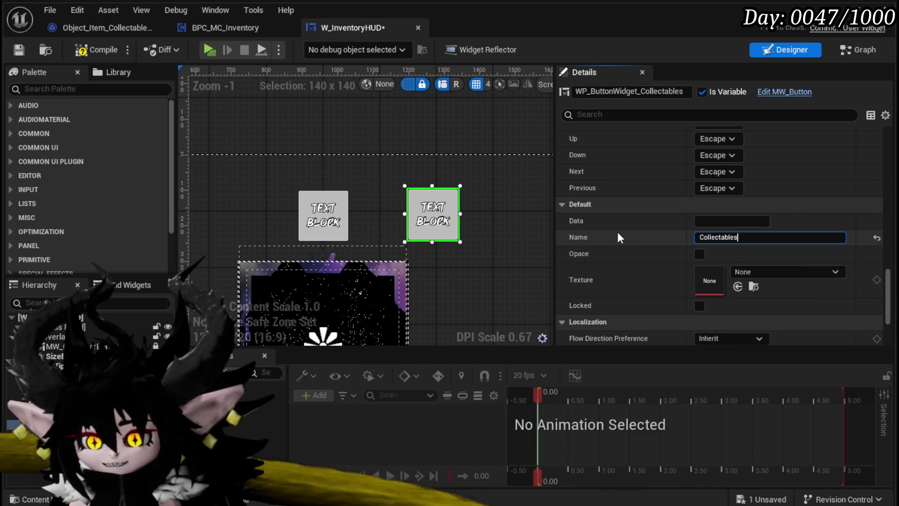
left_click(26, 51)
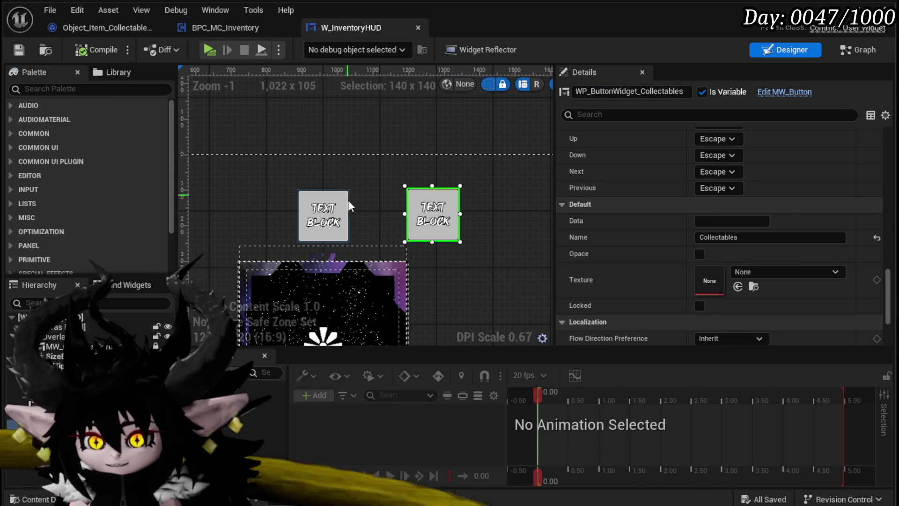
Step: Move the Materials button left, save the HUD, and add an On Pressed event for Collectables
left_click(389, 201)
left_click_drag(381, 202, 271, 201)
scroll(403, 183, "down", 3)
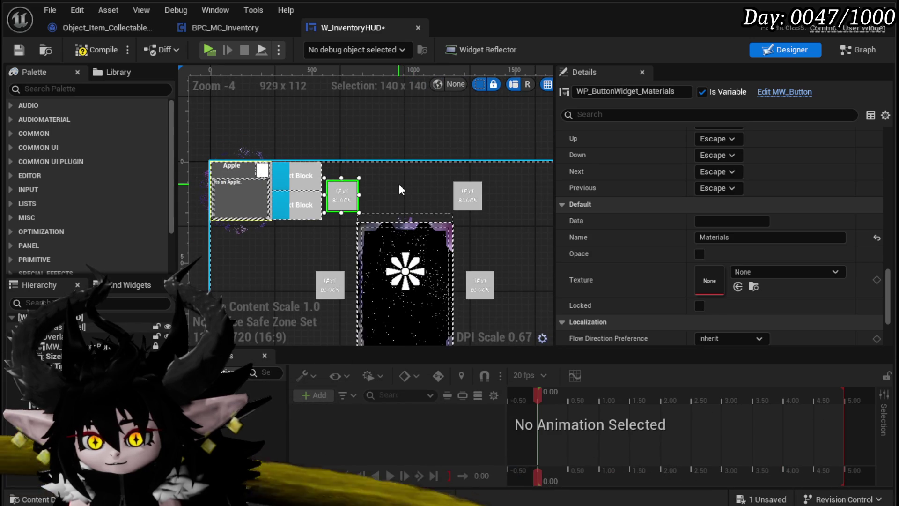
left_click(19, 51)
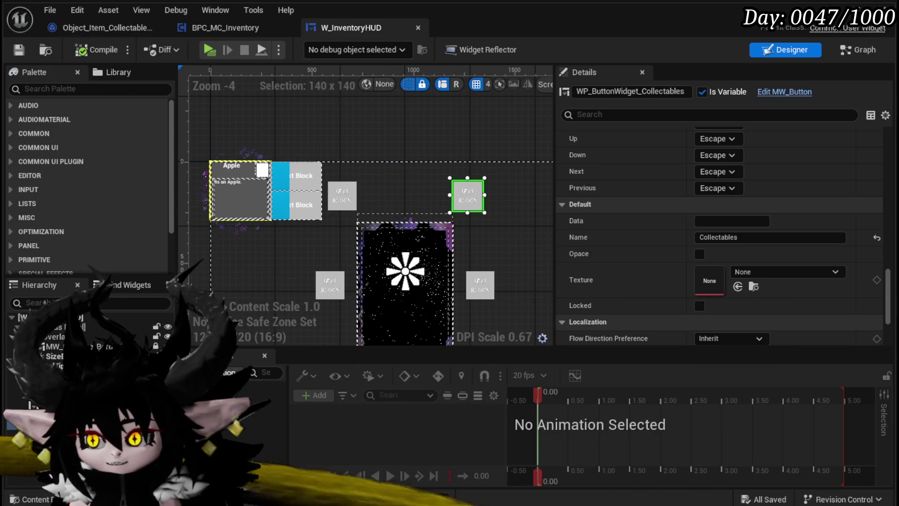
scroll(726, 303, "down", 5)
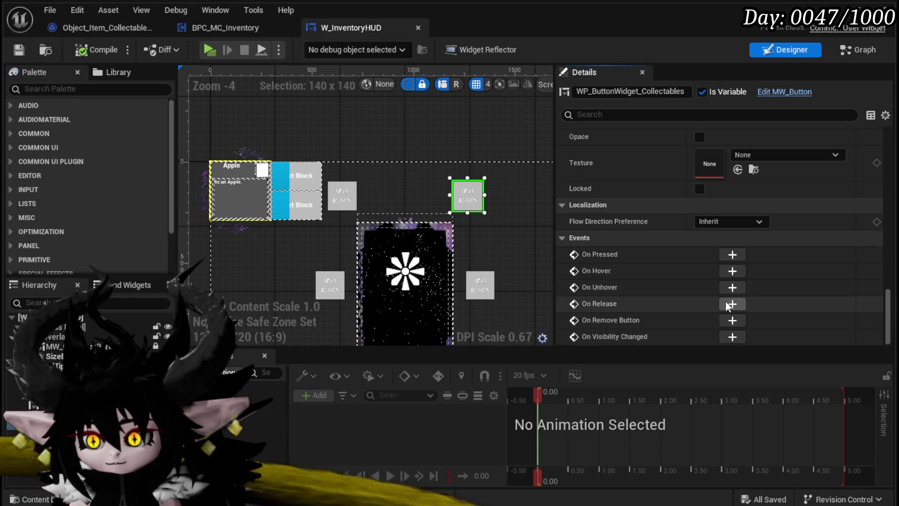
left_click(732, 254)
Step: Copy a Fill Inventory node, wire the Collectables press event to it, and set Type to Collectable
mouse_move(650, 192)
left_mouse_down()
mouse_move(444, 255)
mouse_move(449, 203)
mouse_move(398, 281)
left_mouse_up()
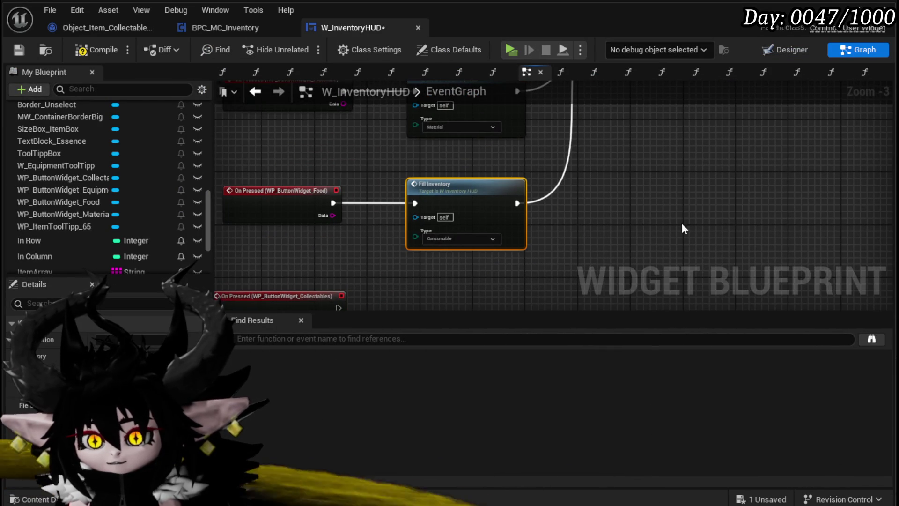
left_click_drag(580, 257, 607, 147)
key("ctrl+c")
key("ctrl+v")
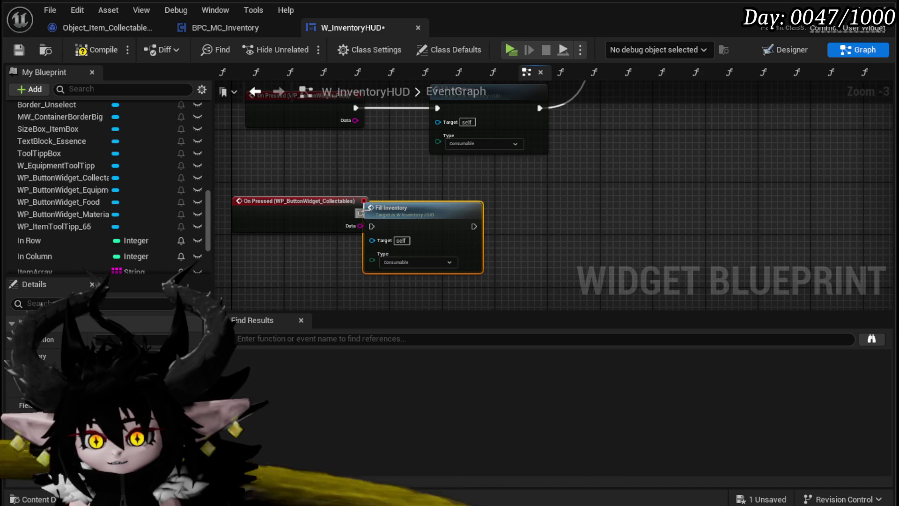
left_click_drag(363, 210, 415, 204)
left_click_drag(365, 215, 425, 219)
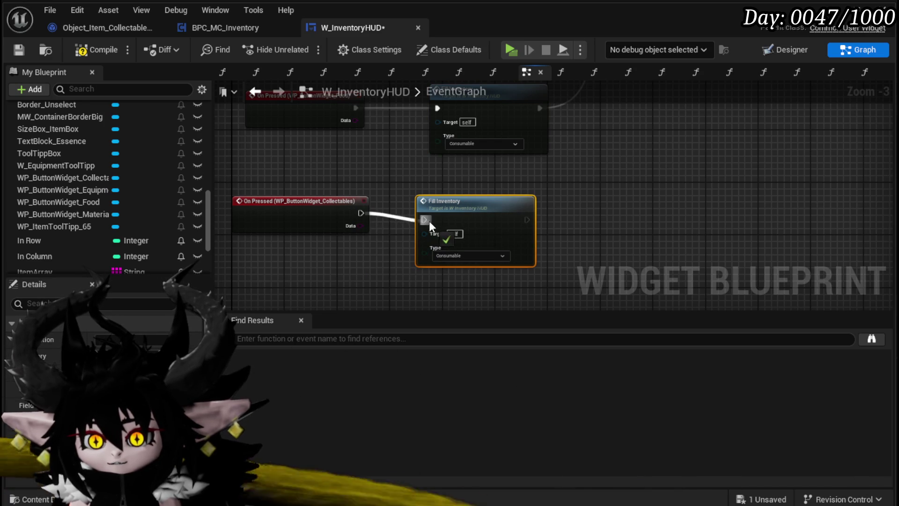
left_click(461, 255)
left_click(447, 288)
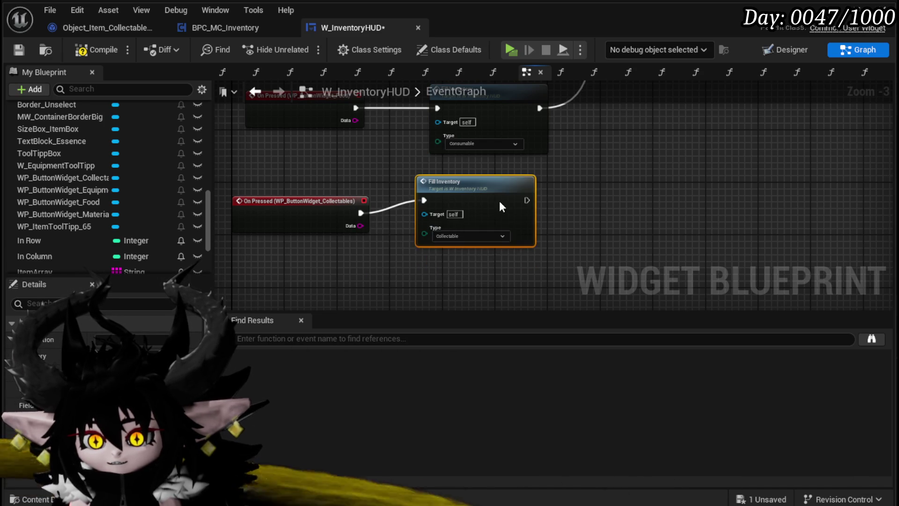
Step: Open the FillInventory function graph and from it the AddItemsFromInventory function
scroll(479, 260, "down", 2)
mouse_move(480, 260)
left_mouse_down()
mouse_move(582, 196)
mouse_move(529, 296)
mouse_move(548, 240)
left_mouse_up()
mouse_move(561, 281)
left_mouse_down()
mouse_move(578, 207)
mouse_move(555, 229)
left_mouse_up()
left_click(501, 238)
double_click(476, 231)
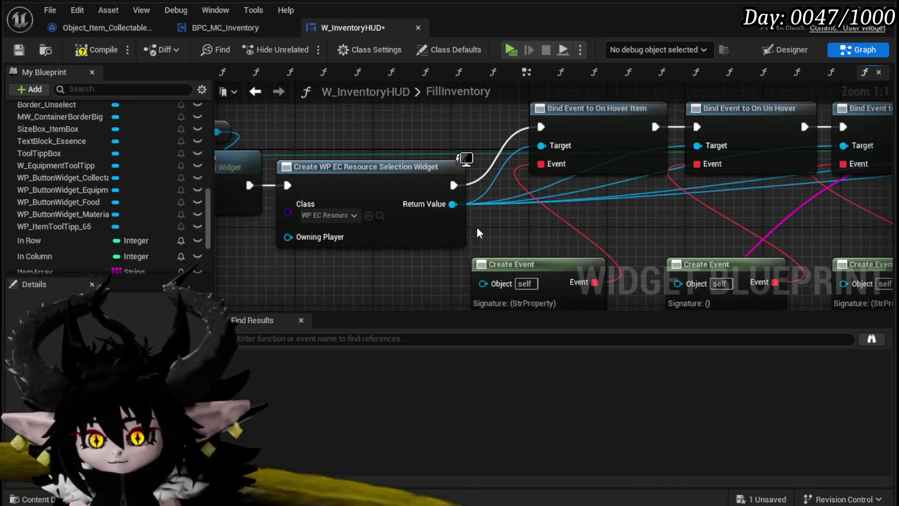
mouse_move(621, 233)
left_mouse_down()
mouse_move(421, 213)
mouse_move(835, 216)
mouse_move(835, 126)
left_mouse_up()
left_click_drag(328, 278, 512, 232)
left_click_drag(609, 242, 495, 259)
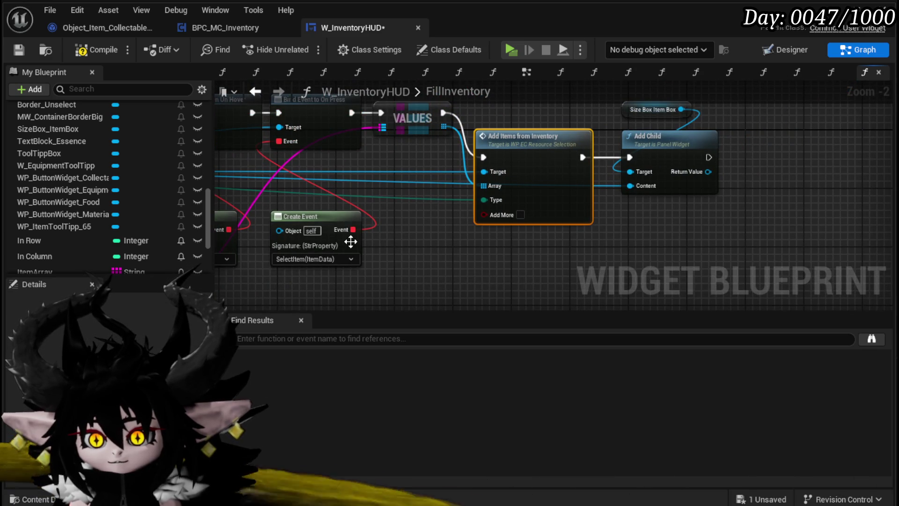
double_click(487, 201)
scroll(521, 220, "down", 3)
left_click_drag(522, 220, 785, 203)
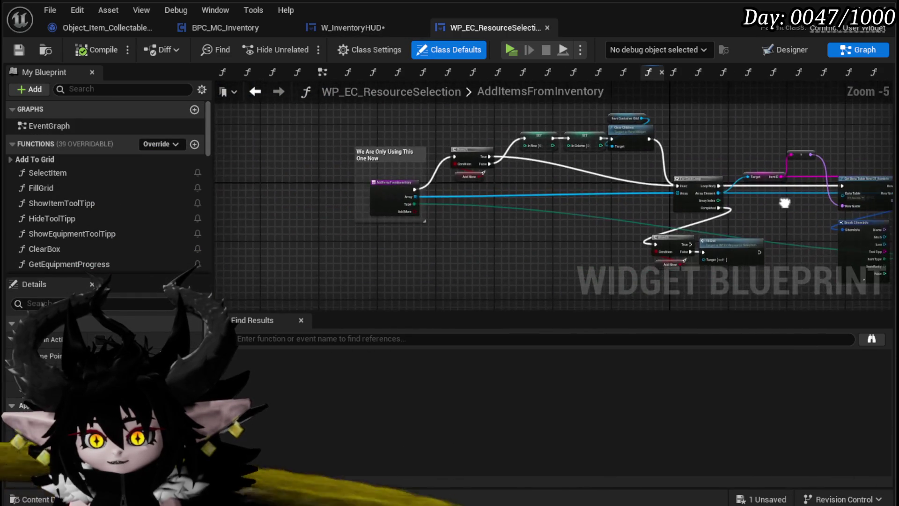
Step: Look over the ForEach loop, Get Data Table Row and Branch nodes in AddItemsFromInventory
scroll(454, 207, "up", 3)
mouse_move(667, 195)
left_mouse_down()
mouse_move(274, 166)
mouse_move(183, 145)
mouse_move(343, 164)
left_mouse_up()
mouse_move(630, 167)
left_mouse_down()
mouse_move(596, 187)
mouse_move(607, 222)
mouse_move(808, 247)
left_mouse_up()
mouse_move(465, 177)
left_mouse_down()
mouse_move(468, 108)
mouse_move(411, 182)
mouse_move(412, 161)
mouse_move(318, 219)
left_mouse_up()
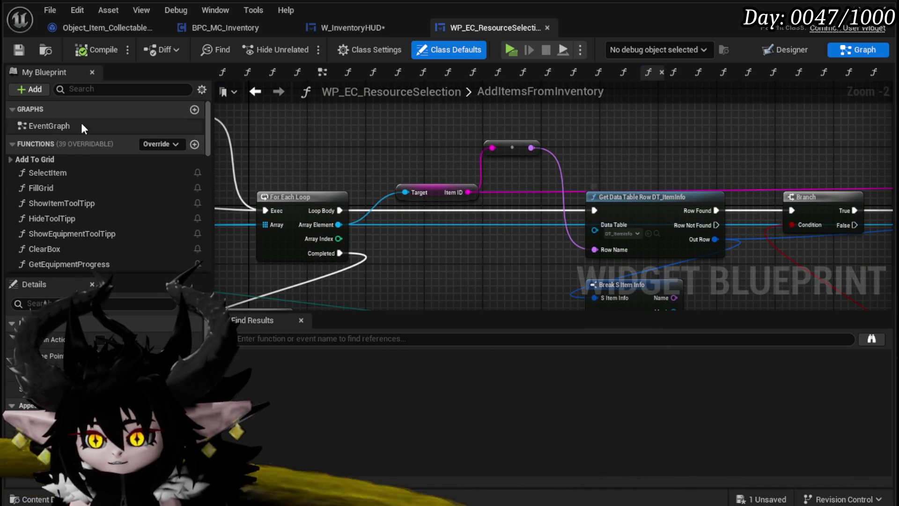
Step: Save W_InventoryHUD, then open the DT_ItemInfo data table from the Database folder
left_click(363, 32)
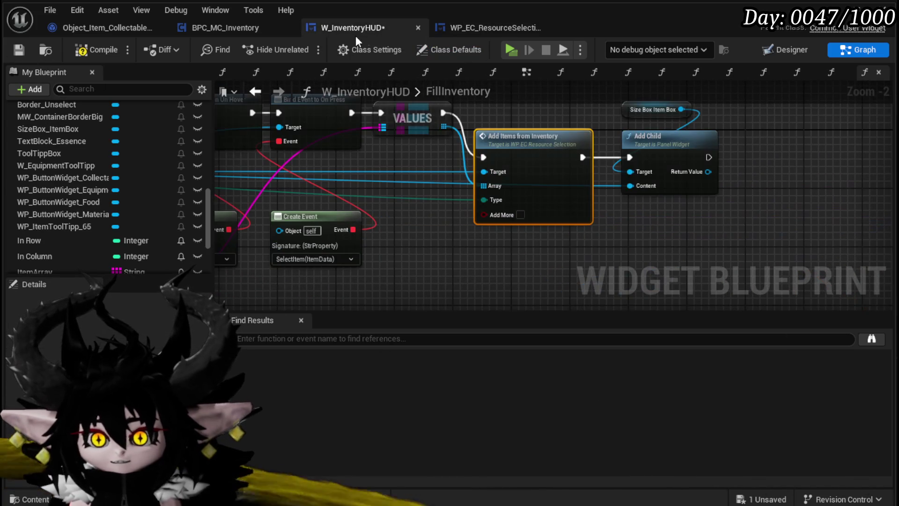
left_click(22, 48)
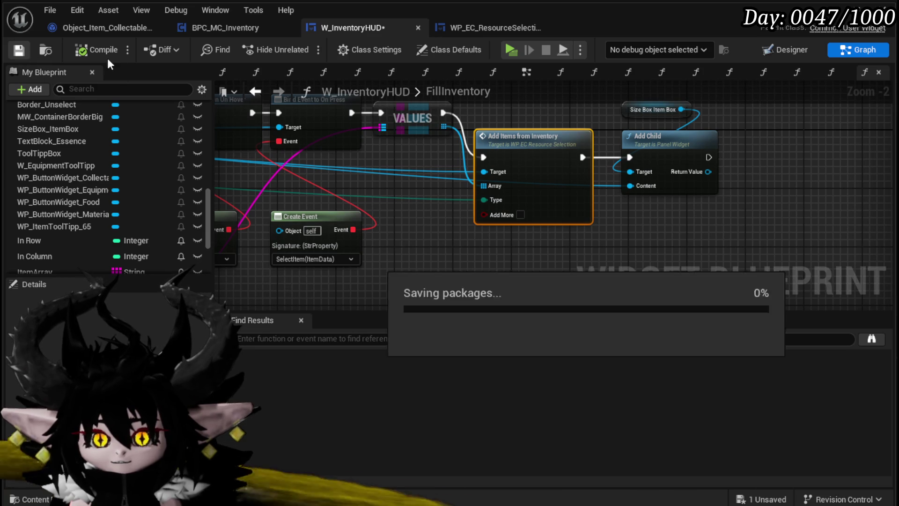
left_click(470, 29)
key("alt+Tab")
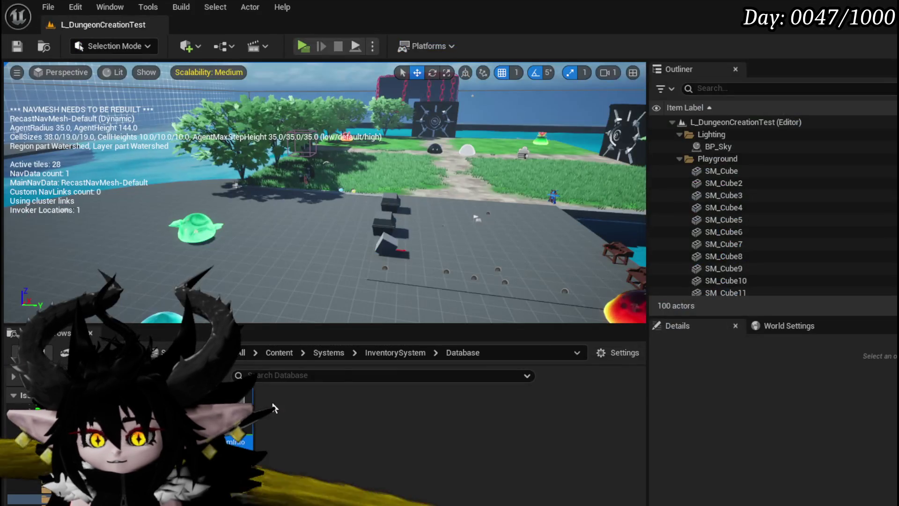
double_click(273, 407)
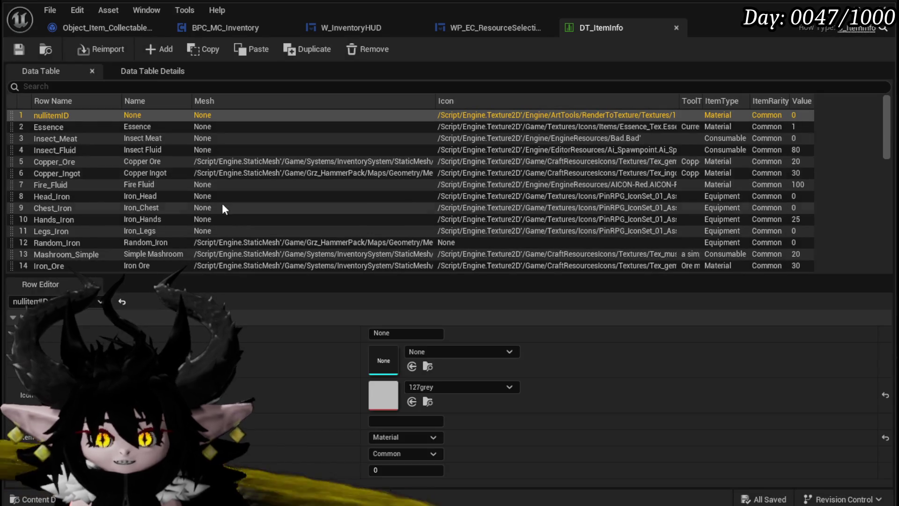
Step: Inspect the Fire_Fluid and Nature_EarthSlimeFist rows in DT_ItemInfo
scroll(204, 151, "down", 3)
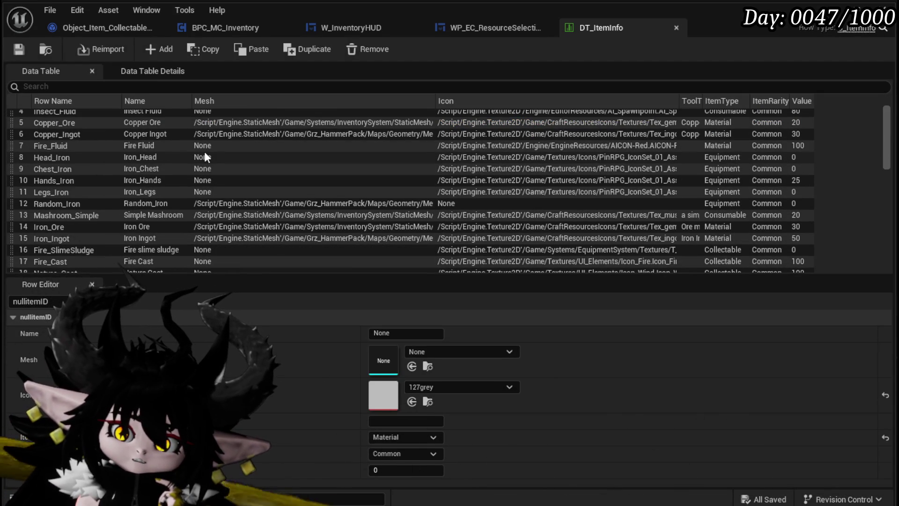
scroll(204, 151, "up", 2)
left_click(95, 165)
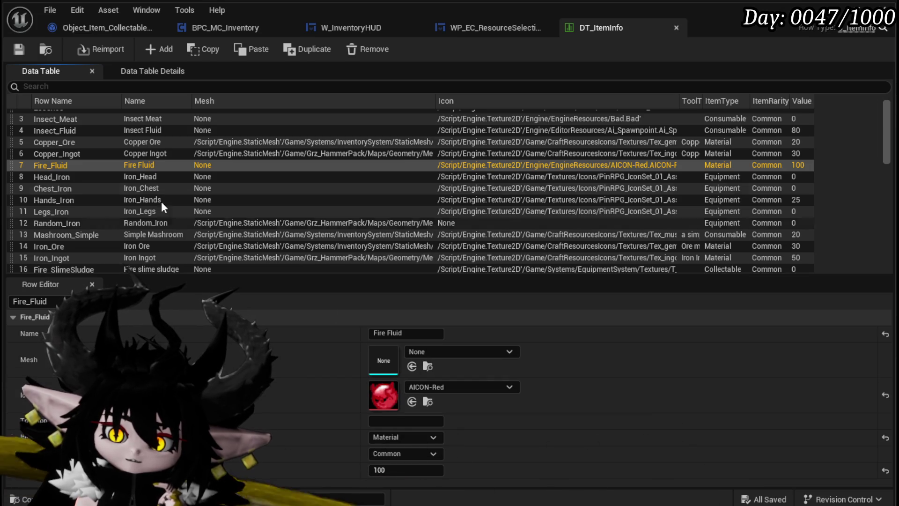
scroll(111, 157, "up", 2)
scroll(106, 159, "down", 5)
scroll(107, 160, "down", 5)
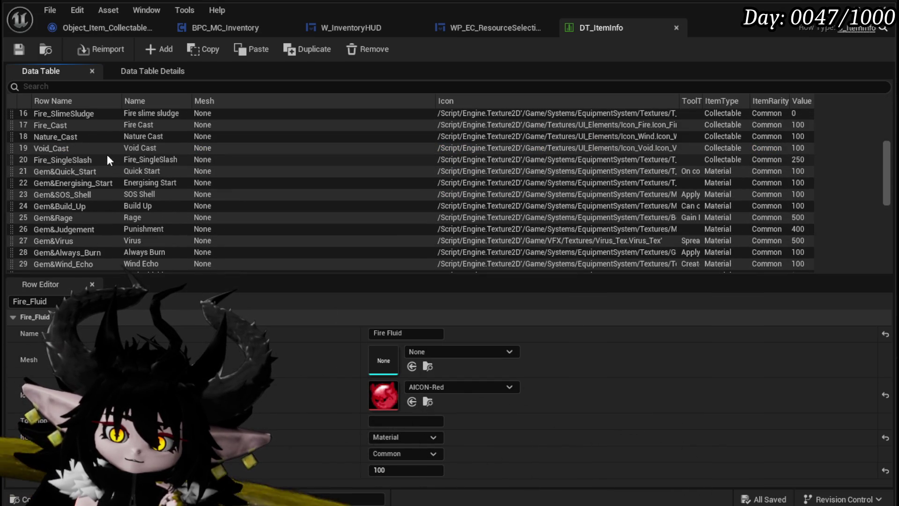
scroll(107, 160, "down", 3)
scroll(107, 160, "down", 3)
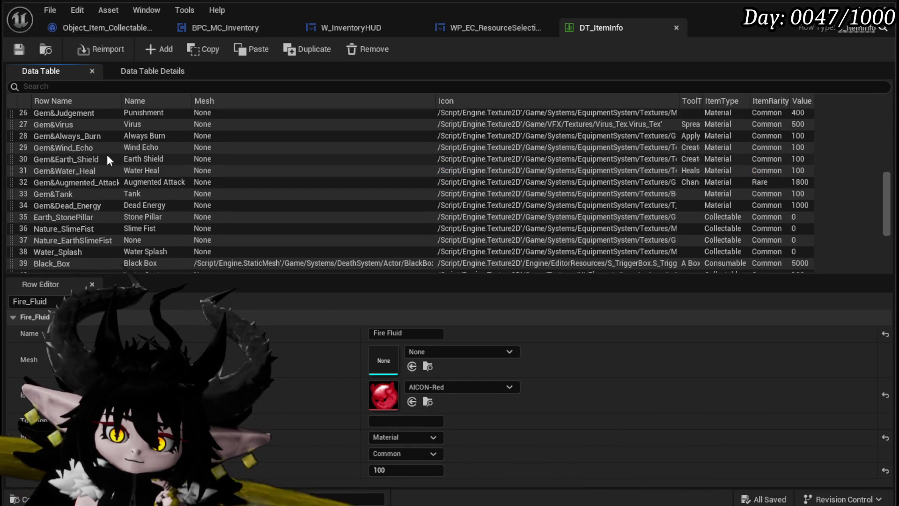
scroll(107, 159, "down", 2)
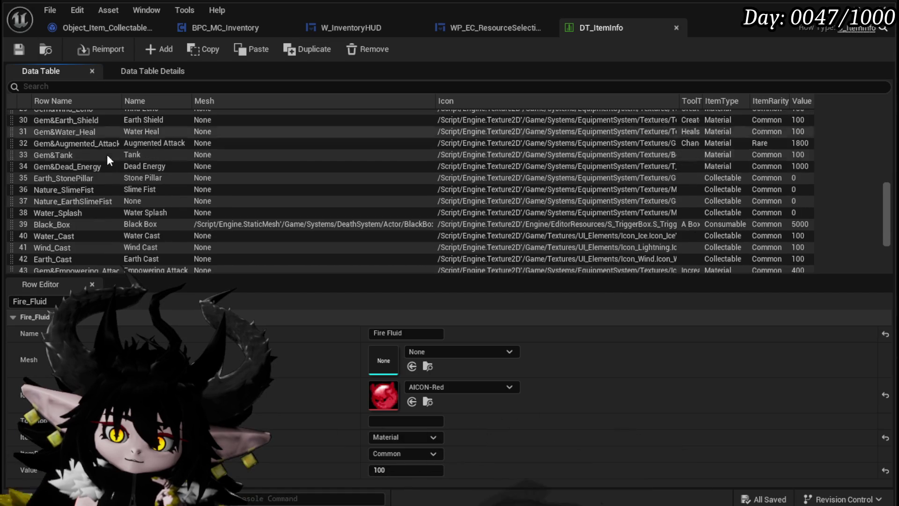
left_click(66, 202)
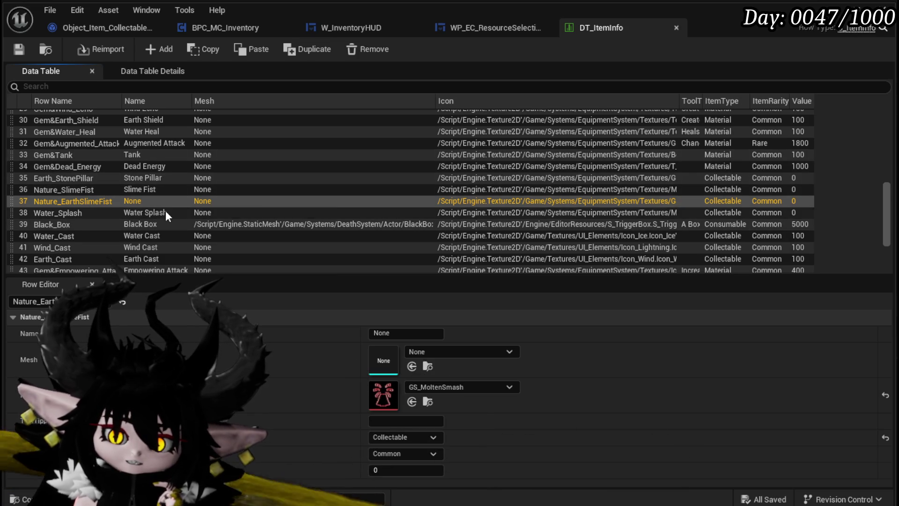
Step: Inspect the Water_Splash, Black_Box, Water_Cast, Wind_Cast and Earth_Cast rows, then return to BPC_MC_Inventory
scroll(164, 209, "down", 2)
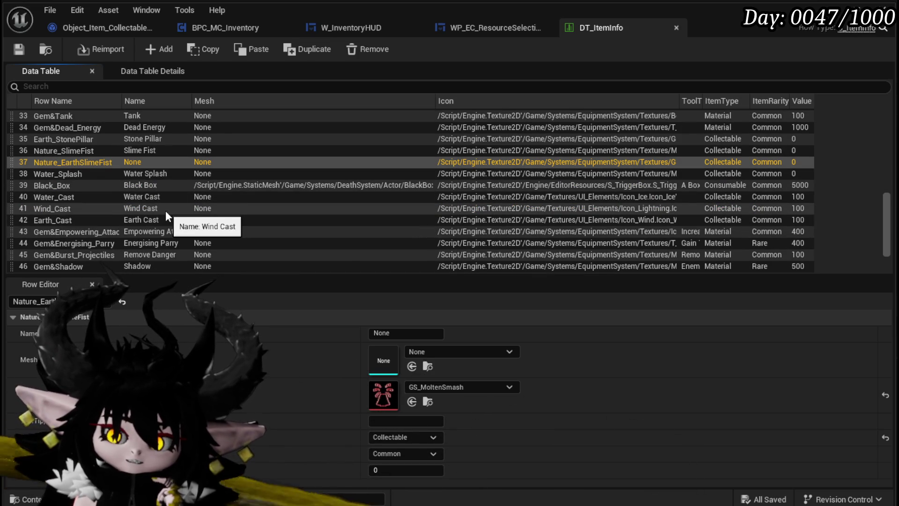
left_click(73, 176)
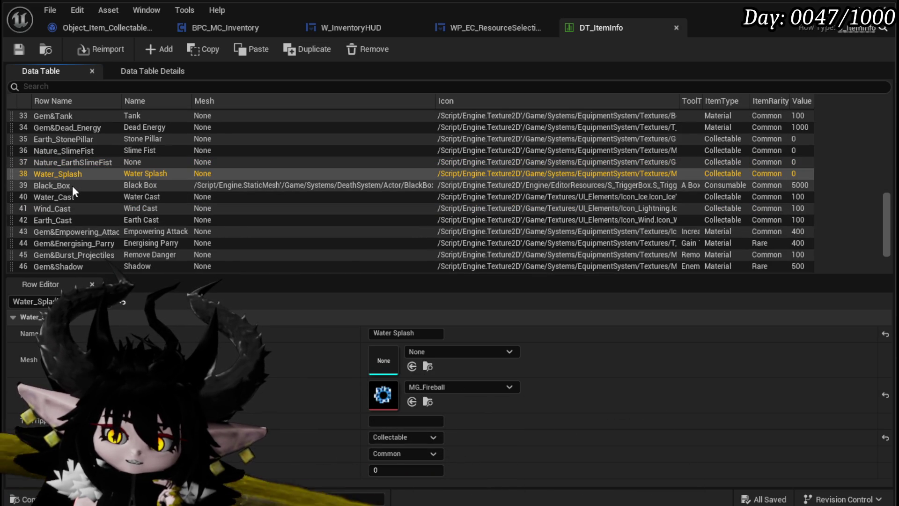
left_click(72, 186)
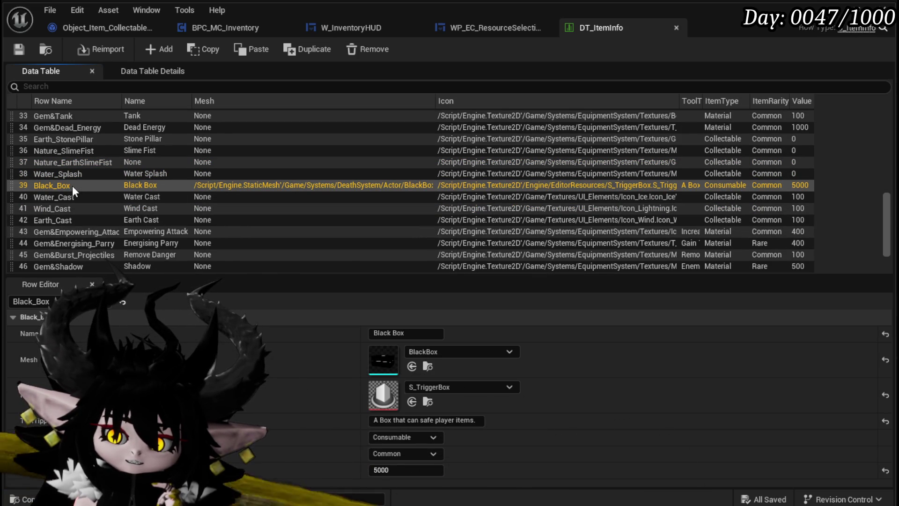
left_click(70, 199)
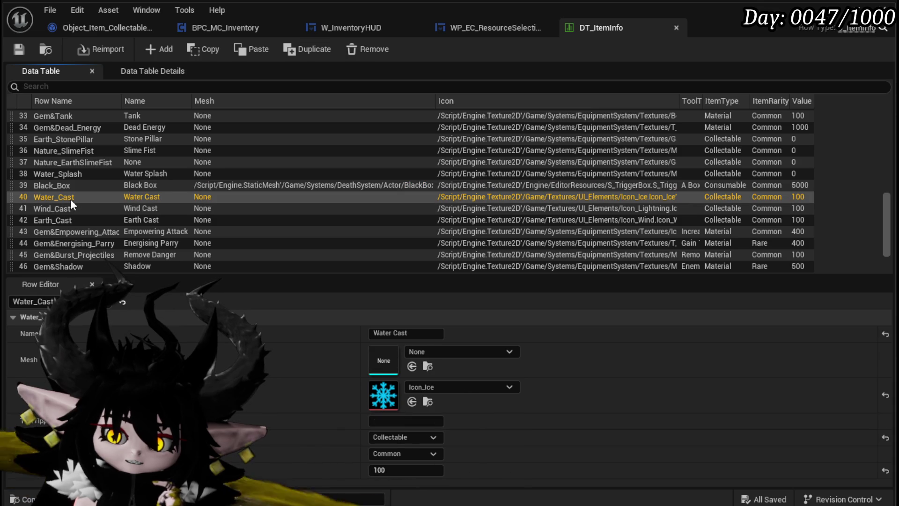
left_click(71, 209)
left_click(66, 221)
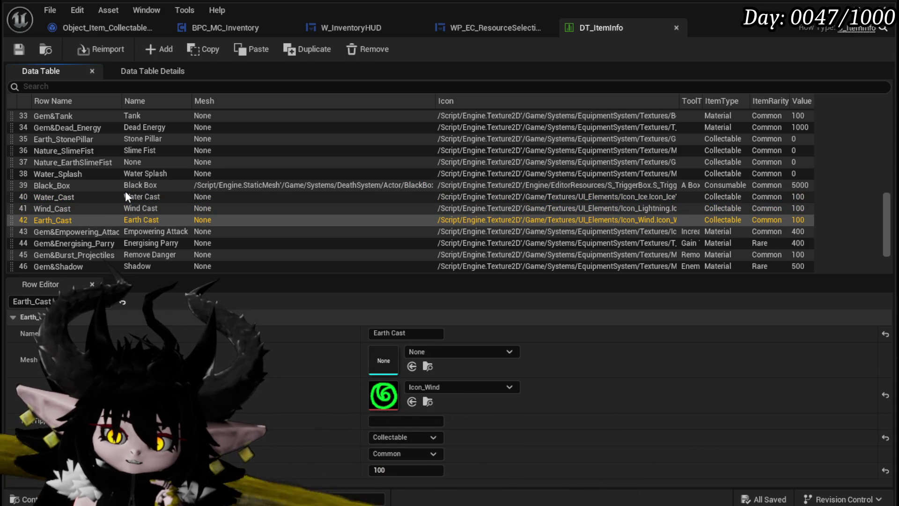
scroll(125, 193, "down", 3)
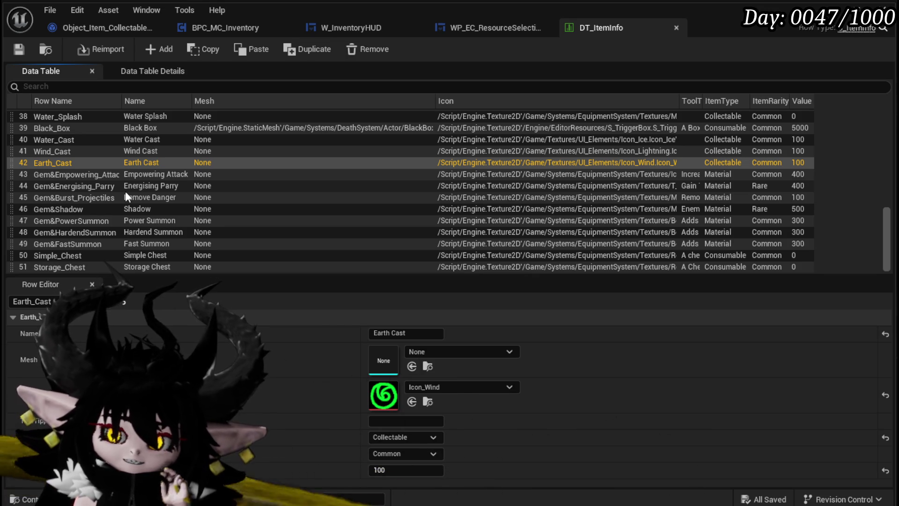
left_click(237, 27)
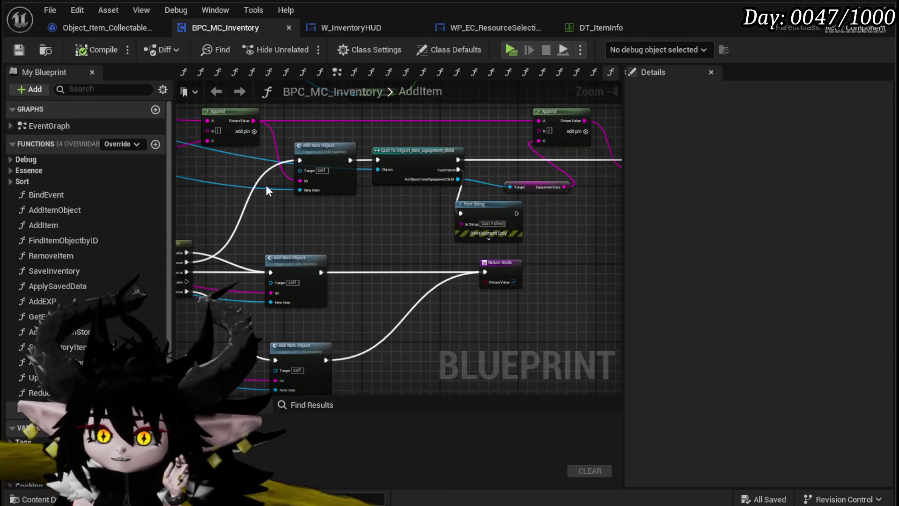
Step: Check the Item Map variable's details and Add Item Object nodes, then switch to W_InventoryHUD
scroll(231, 230, "down", 3)
scroll(232, 230, "up", 4)
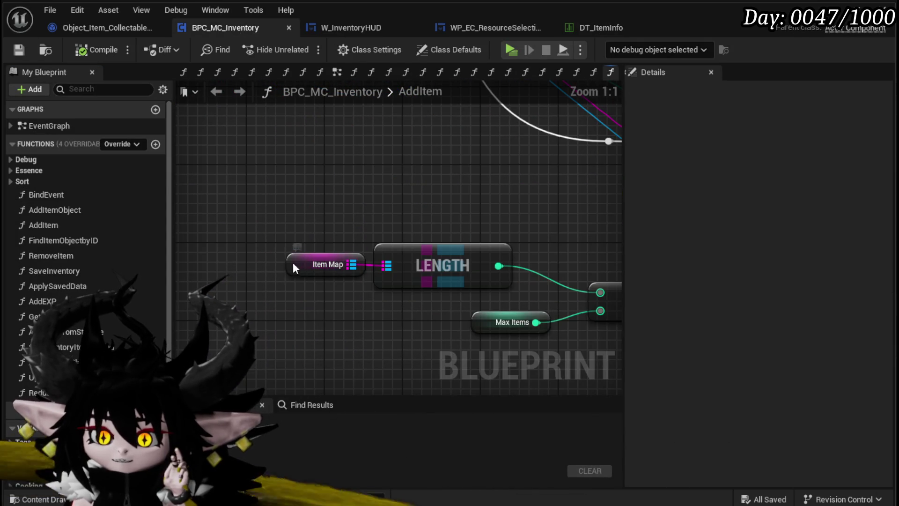
left_click(296, 264)
scroll(328, 271, "down", 4)
left_click_drag(438, 296, 340, 299)
left_click_drag(428, 261, 255, 250)
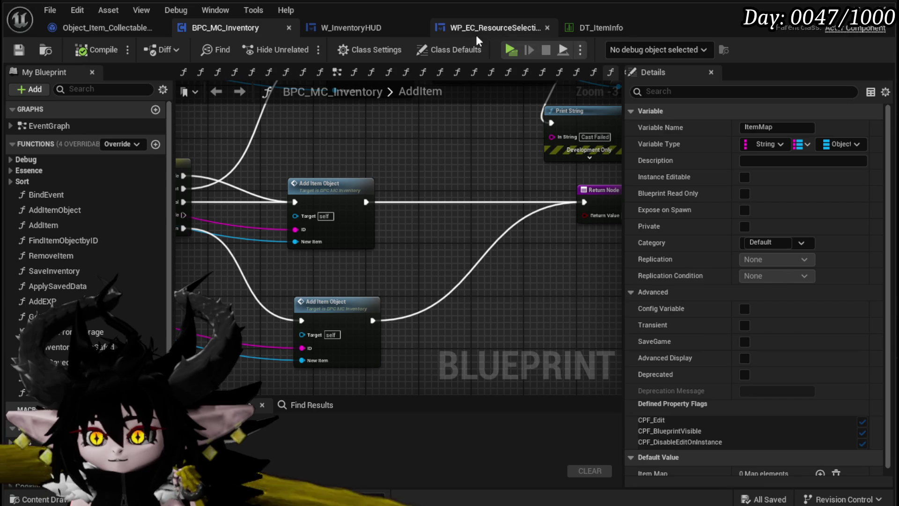
left_click(362, 30)
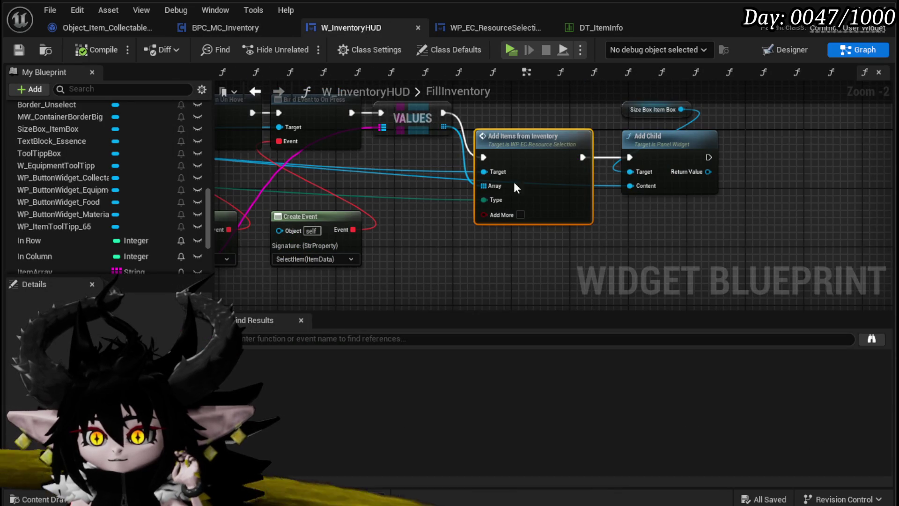
Step: Open AddItemsFromInventory from the FillInventory graph and nudge its Item ID getter node
left_click_drag(539, 154, 548, 152)
mouse_move(530, 119)
left_mouse_down()
mouse_move(443, 121)
mouse_move(441, 146)
mouse_move(691, 131)
mouse_move(366, 226)
left_mouse_up()
mouse_move(505, 146)
left_mouse_down()
mouse_move(754, 124)
mouse_move(476, 172)
left_mouse_up()
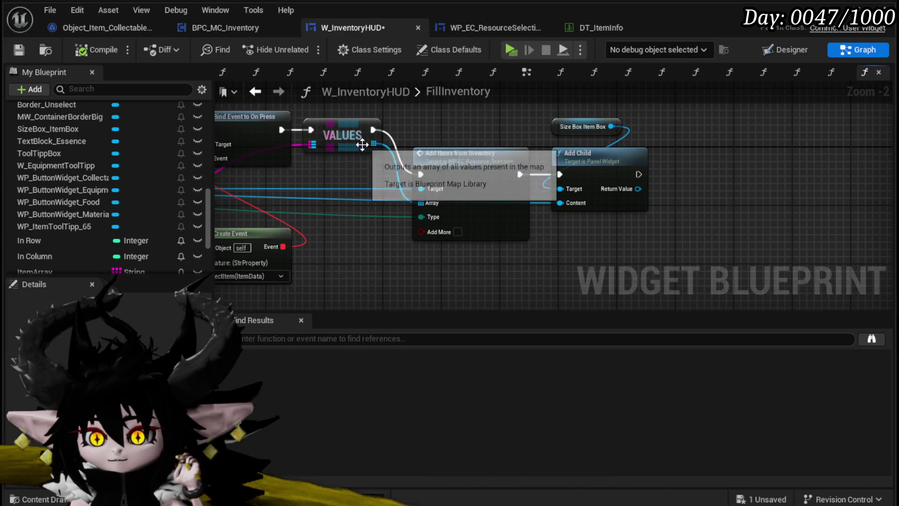
double_click(478, 164)
mouse_move(443, 194)
left_mouse_down()
mouse_move(437, 160)
mouse_move(436, 184)
left_mouse_up()
left_click_drag(425, 153, 327, 142)
mouse_move(362, 171)
left_mouse_down()
mouse_move(459, 237)
mouse_move(481, 241)
mouse_move(362, 157)
mouse_move(397, 202)
mouse_move(356, 170)
mouse_move(484, 175)
mouse_move(352, 242)
mouse_move(341, 263)
mouse_move(431, 255)
mouse_move(316, 256)
left_mouse_up()
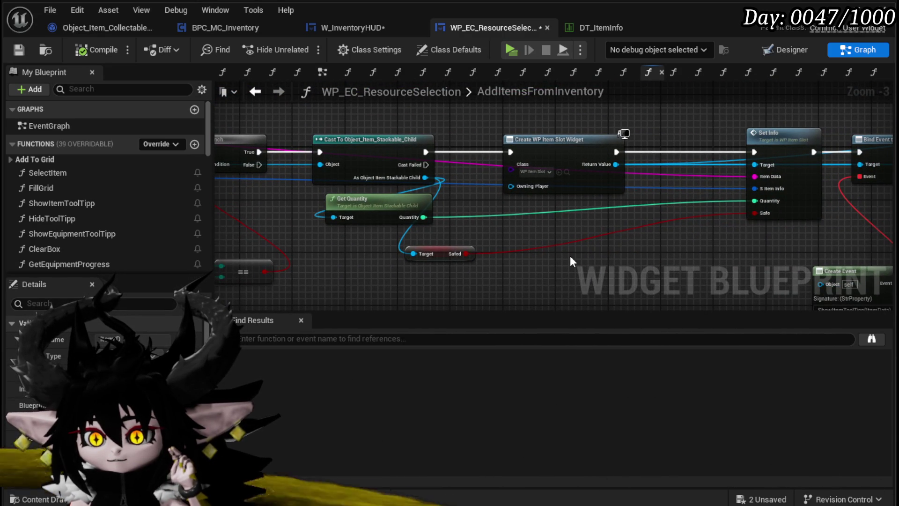
Step: Pan through the For Each Loop, Create Widget, Set Info, Add Child and Bind Event nodes
mouse_move(589, 252)
left_mouse_down()
mouse_move(633, 247)
mouse_move(237, 241)
left_mouse_up()
left_click_drag(412, 226, 289, 265)
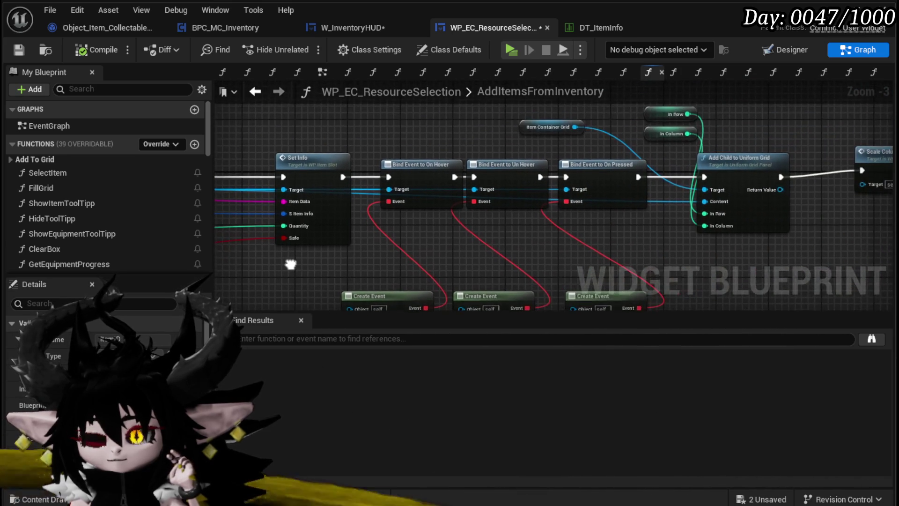
scroll(289, 265, "down", 1)
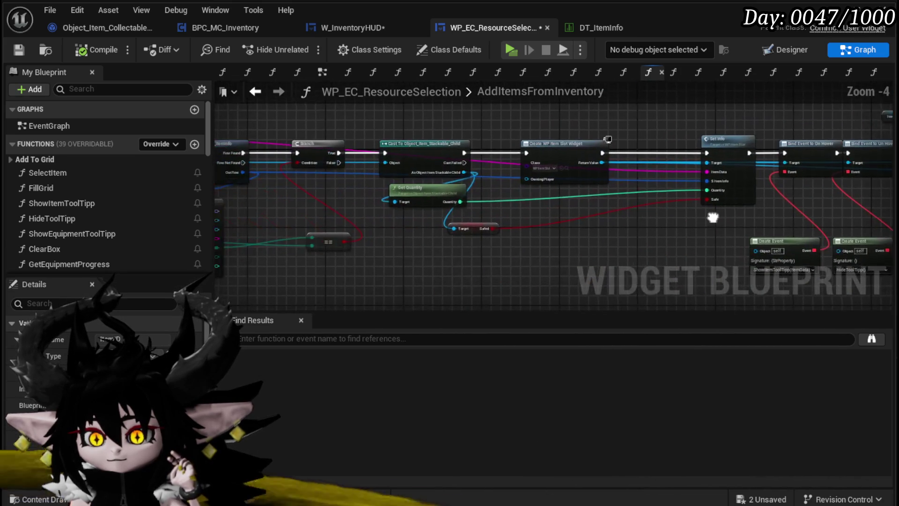
left_click_drag(443, 248, 862, 236)
mouse_move(314, 259)
left_mouse_down()
mouse_move(526, 287)
mouse_move(468, 273)
mouse_move(311, 261)
mouse_move(592, 234)
mouse_move(187, 248)
left_mouse_up()
mouse_move(678, 228)
left_mouse_down()
mouse_move(400, 235)
mouse_move(592, 235)
mouse_move(302, 224)
left_mouse_up()
scroll(379, 189, "up", 2)
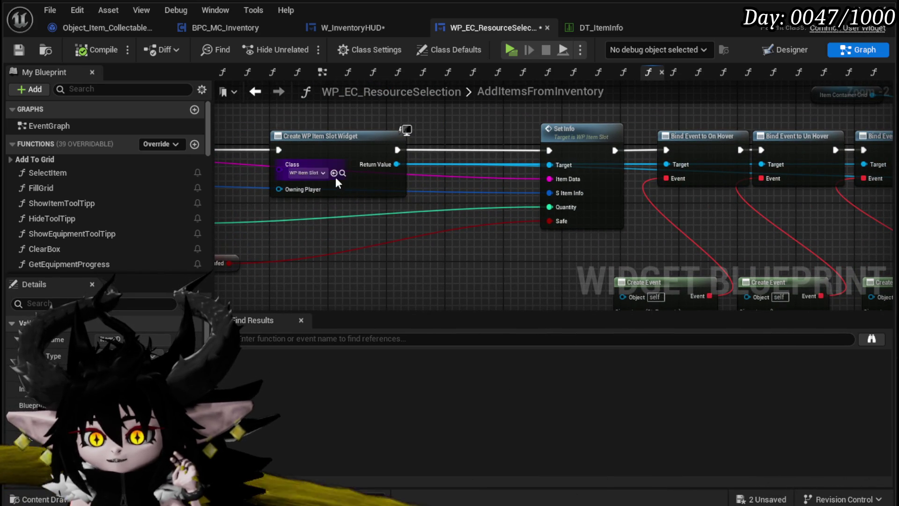
left_click_drag(390, 218, 299, 251)
mouse_move(692, 206)
left_mouse_down()
mouse_move(417, 182)
mouse_move(473, 175)
mouse_move(546, 234)
mouse_move(719, 164)
mouse_move(474, 216)
mouse_move(474, 261)
left_mouse_up()
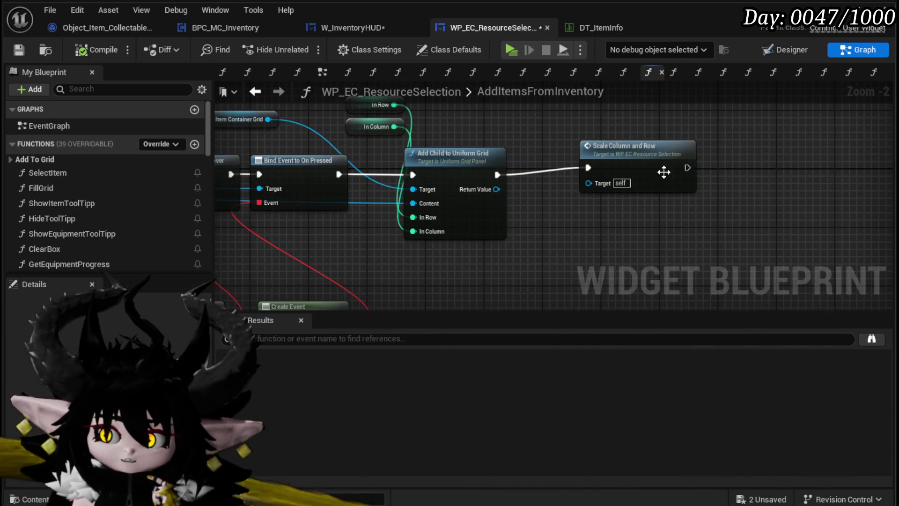
Step: Move the Scale Column and Row node up-left, then return to W_InventoryHUD's FillInventory graph
left_click_drag(651, 159, 621, 135)
scroll(608, 214, "down", 2)
left_click_drag(608, 215, 705, 197)
left_click_drag(221, 229, 500, 219)
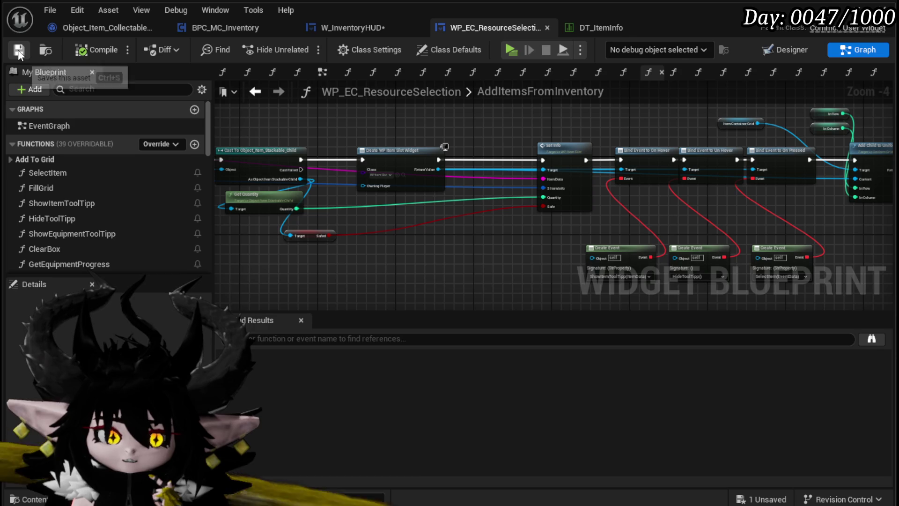
mouse_move(439, 269)
left_mouse_down()
mouse_move(650, 261)
mouse_move(576, 257)
left_mouse_up()
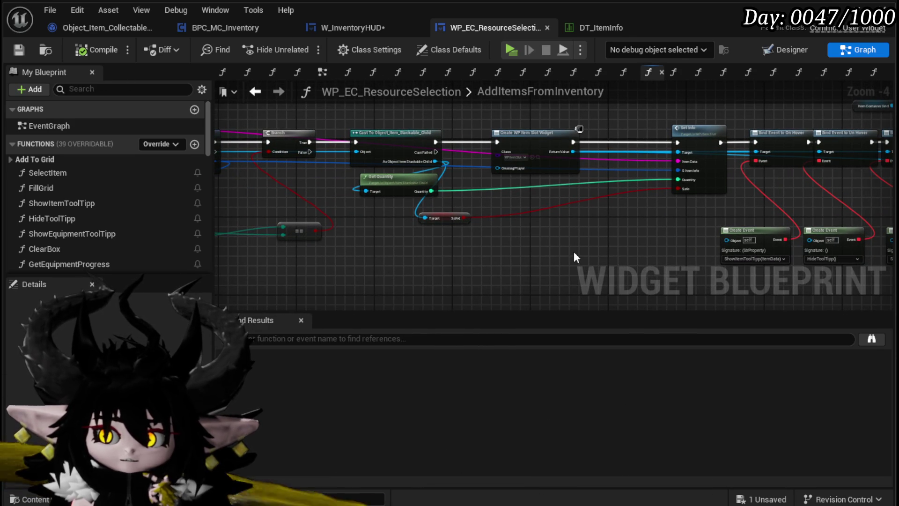
left_click(349, 28)
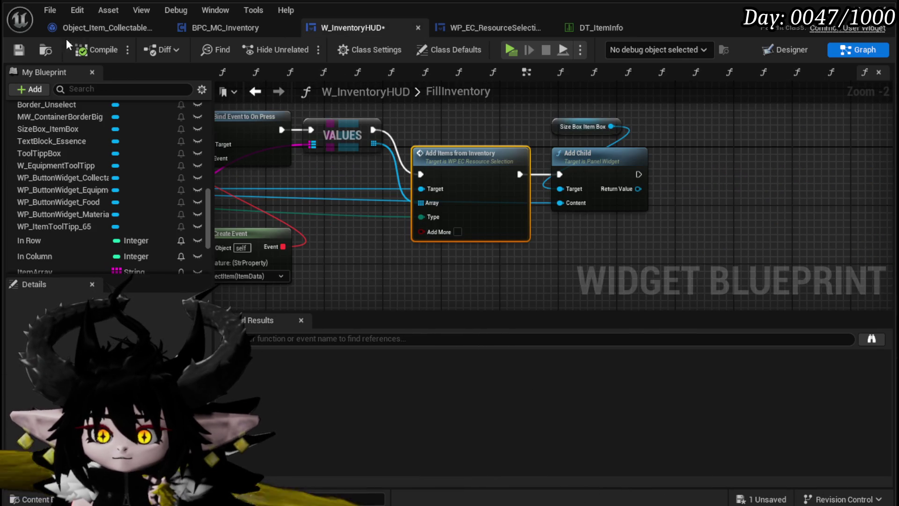
Step: Save W_InventoryHUD and pan through FillInventory's SET, Bind Event and Add Child nodes
left_click(21, 50)
scroll(422, 131, "down", 4)
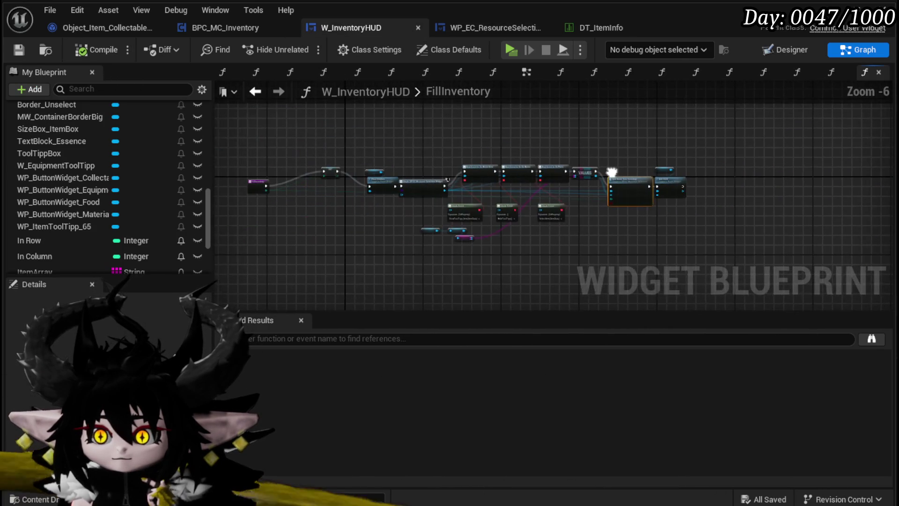
scroll(351, 191, "up", 4)
left_click_drag(351, 191, 227, 216)
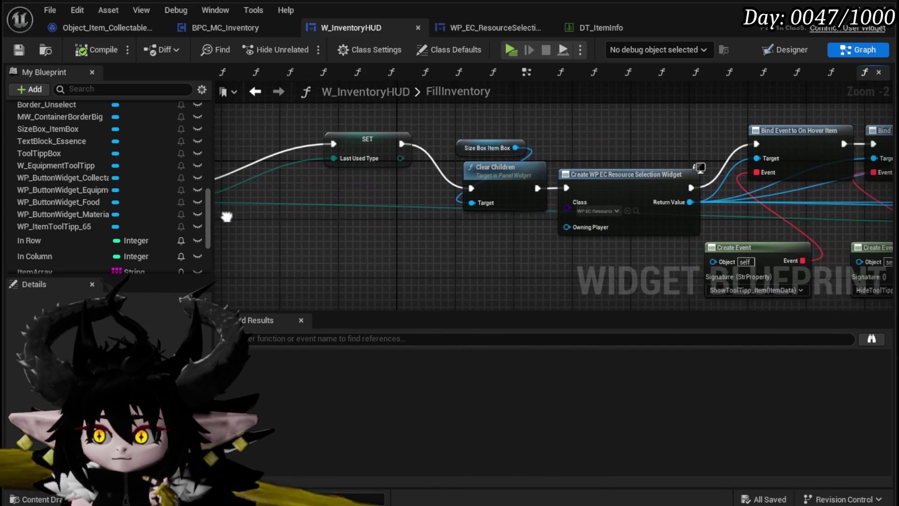
mouse_move(615, 127)
left_mouse_down()
mouse_move(396, 118)
mouse_move(218, 135)
left_mouse_up()
mouse_move(659, 110)
left_mouse_down()
mouse_move(430, 107)
mouse_move(510, 92)
left_mouse_up()
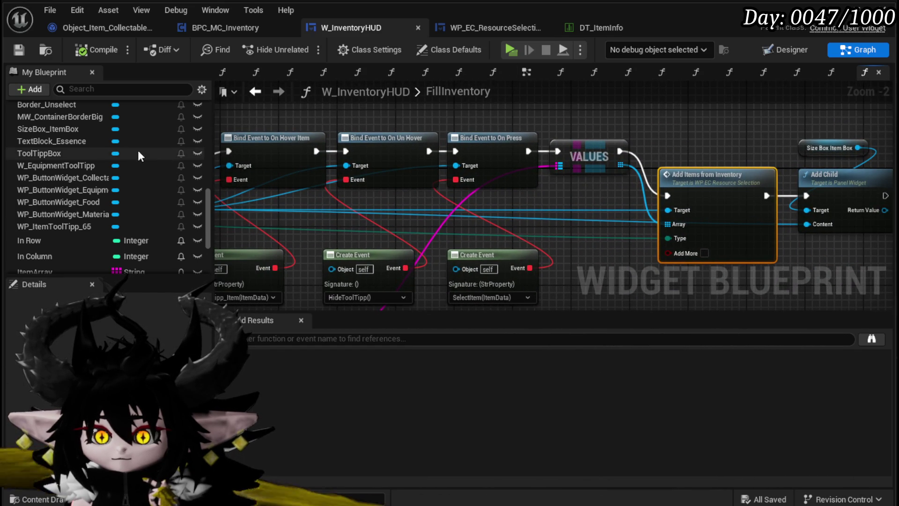
Step: Open the W_InventoryHUD EventGraph and move its tab to the left of the open graphs
scroll(153, 158, "up", 5)
scroll(112, 150, "up", 3)
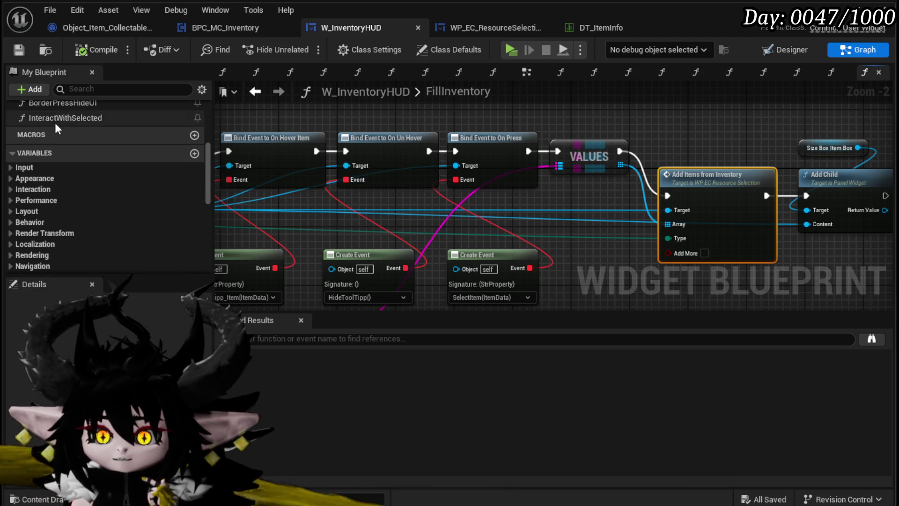
left_click(528, 72)
left_click_drag(530, 72, 229, 74)
right_click(224, 72)
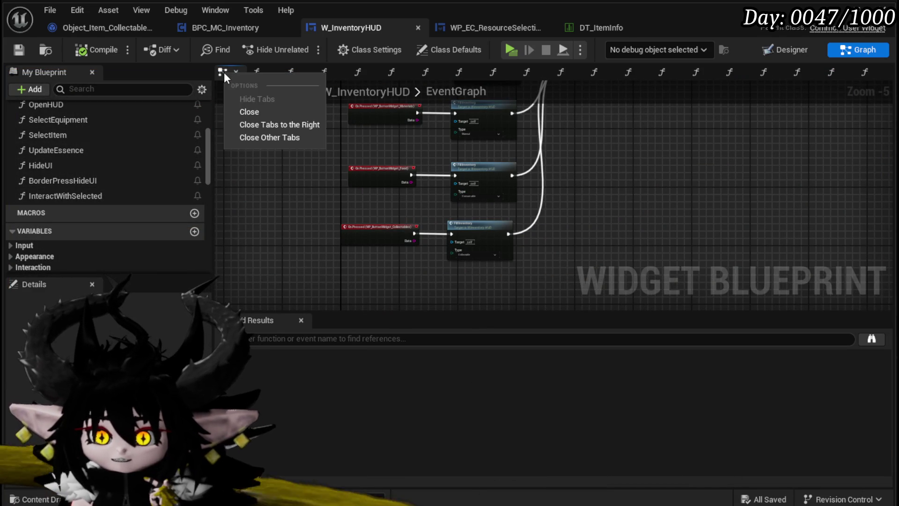
Step: Close the tabs right of EventGraph and look over the On Pressed Materials and Fill Equipment nodes
left_click(266, 122)
scroll(313, 189, "up", 3)
left_click_drag(491, 120, 366, 245)
left_click_drag(379, 195, 373, 251)
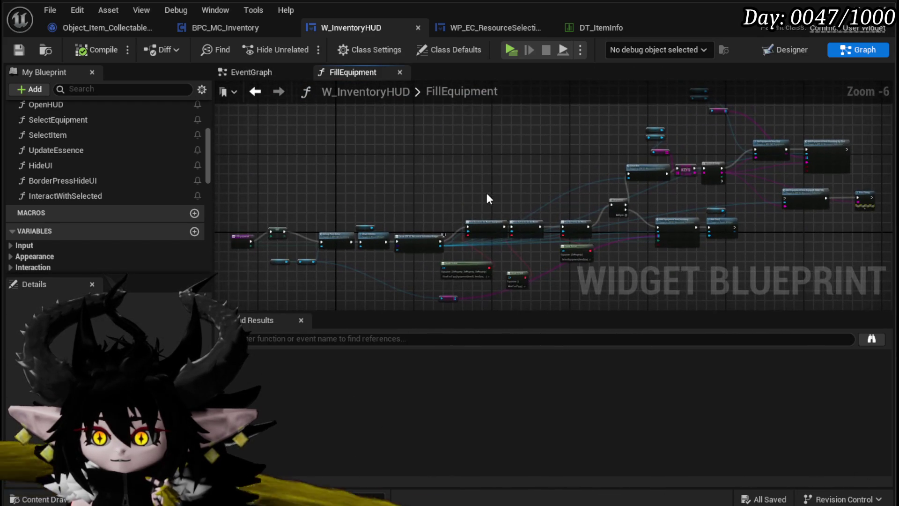
left_click(262, 71)
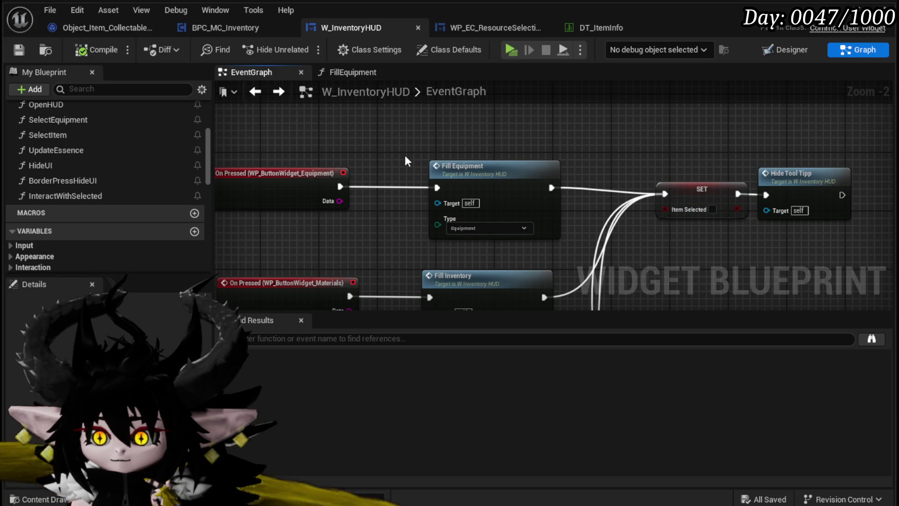
Step: Open the FillEquipment function and inspect its Bind Event, Add Equipment and For Each Loop nodes
left_click(515, 206)
double_click(487, 161)
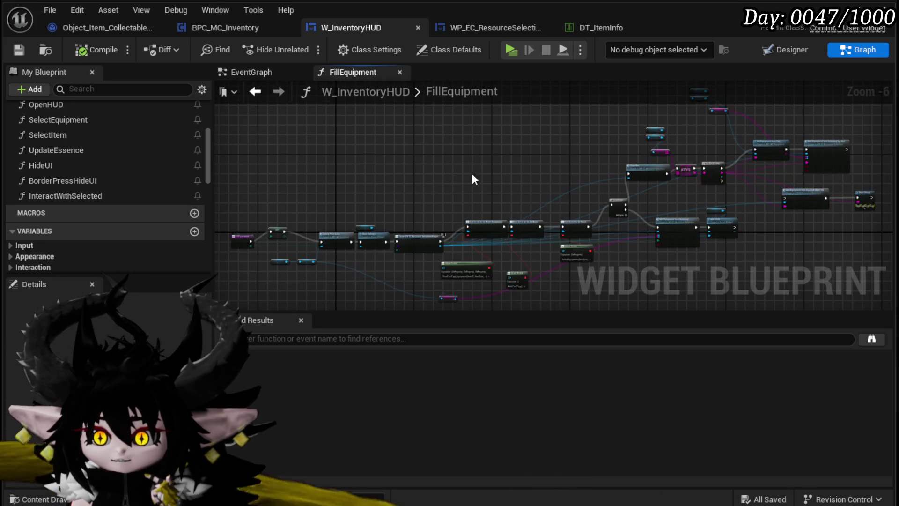
left_click_drag(622, 120, 670, 116)
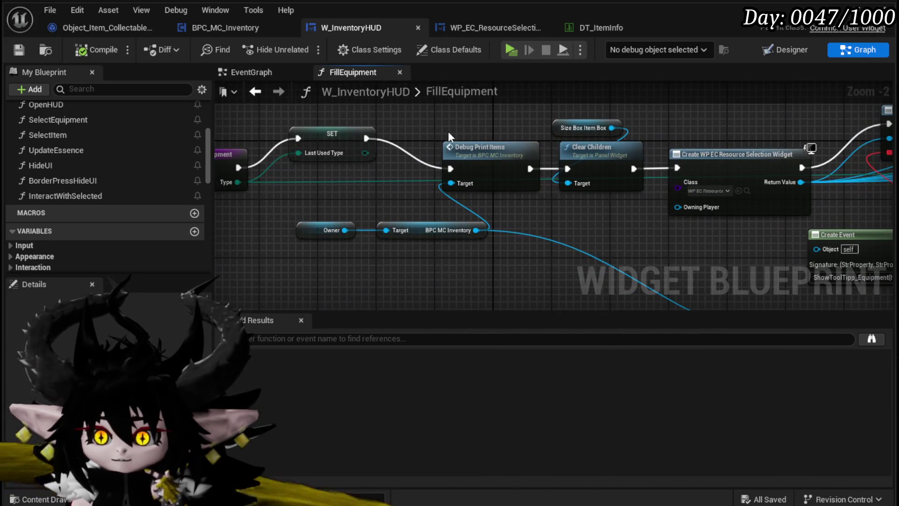
left_click_drag(588, 148, 396, 158)
left_click_drag(502, 178, 806, 183)
left_click_drag(577, 113, 291, 122)
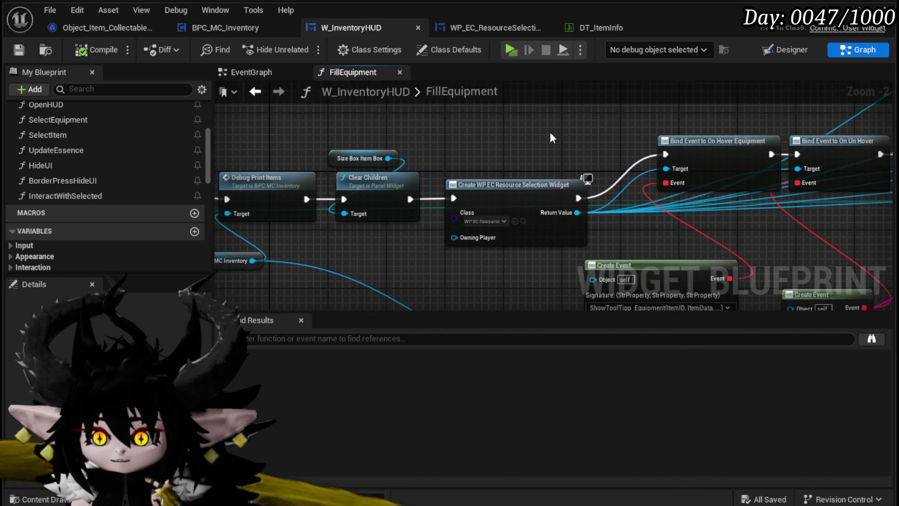
left_click_drag(571, 140, 398, 141)
scroll(397, 141, "down", 1)
mouse_move(447, 110)
left_mouse_down()
mouse_move(421, 147)
mouse_move(481, 158)
mouse_move(422, 201)
mouse_move(396, 234)
mouse_move(267, 267)
mouse_move(477, 177)
mouse_move(618, 176)
left_mouse_up()
scroll(477, 177, "down", 3)
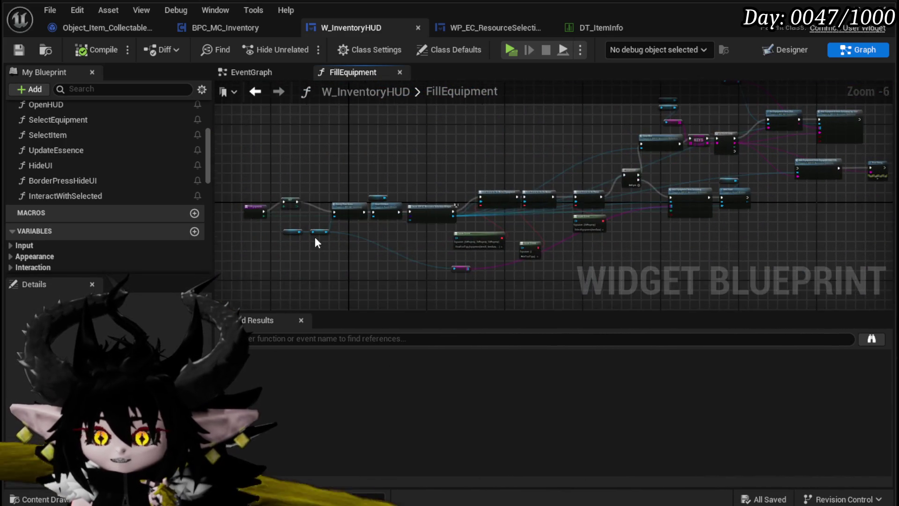
scroll(314, 240, "up", 4)
mouse_move(313, 205)
left_mouse_down()
mouse_move(517, 206)
mouse_move(318, 213)
left_mouse_up()
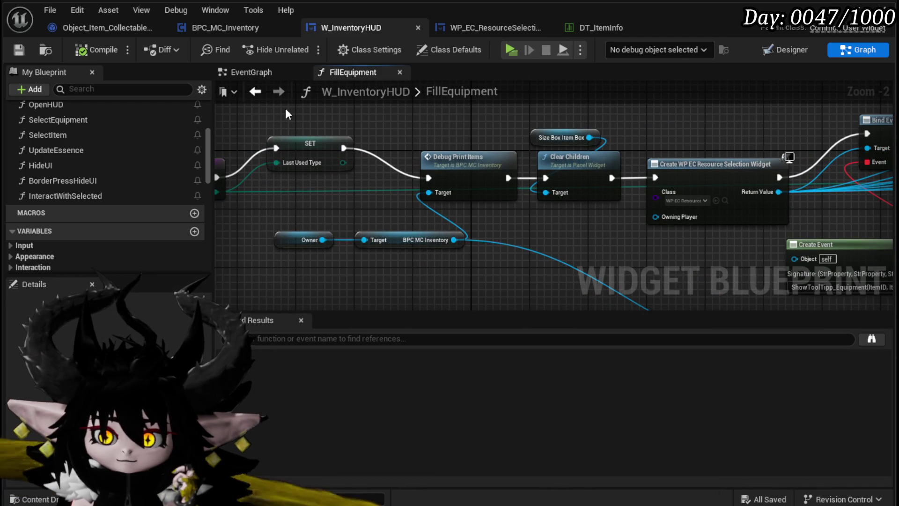
Step: Back in the EventGraph, move the collectables Fill Inventory node down-left
left_click(253, 75)
scroll(343, 260, "down", 3)
scroll(361, 230, "up", 4)
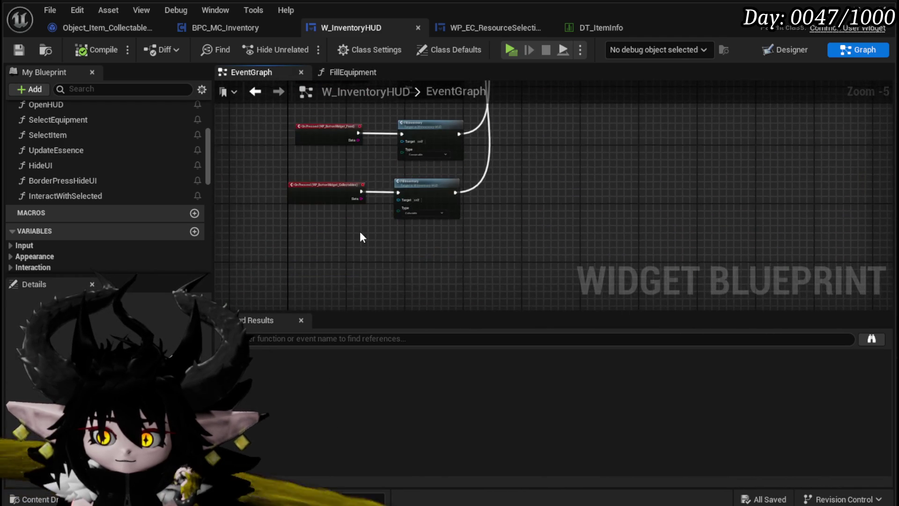
left_click_drag(505, 136, 488, 145)
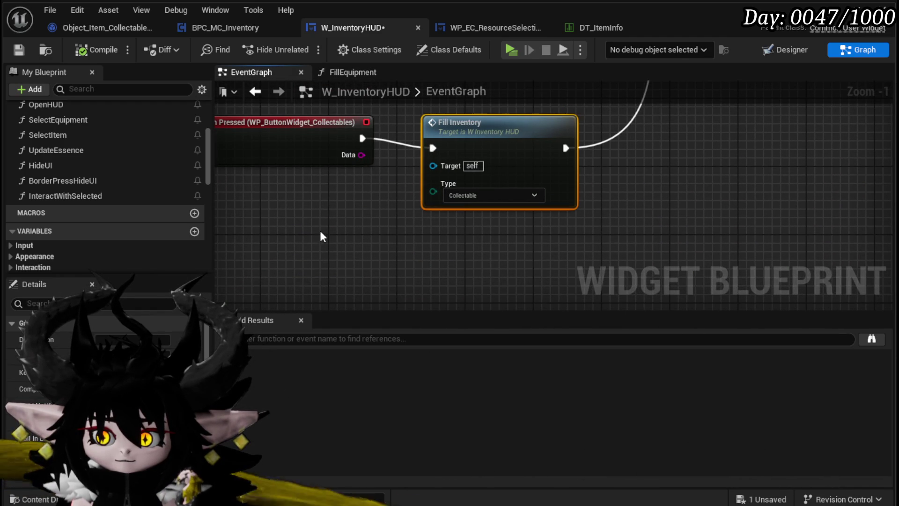
scroll(119, 230, "up", 3)
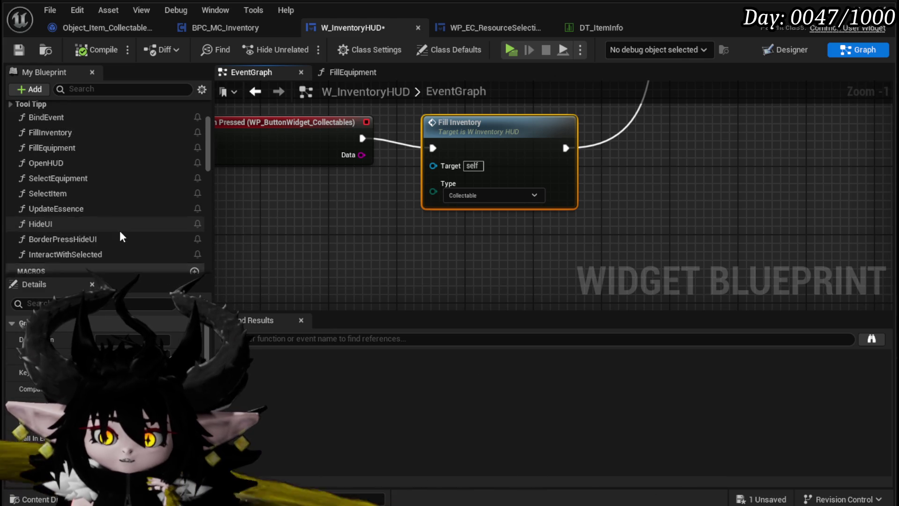
Step: Add a new function to W_InventoryHUD named FillCollectable
scroll(192, 125, "up", 2)
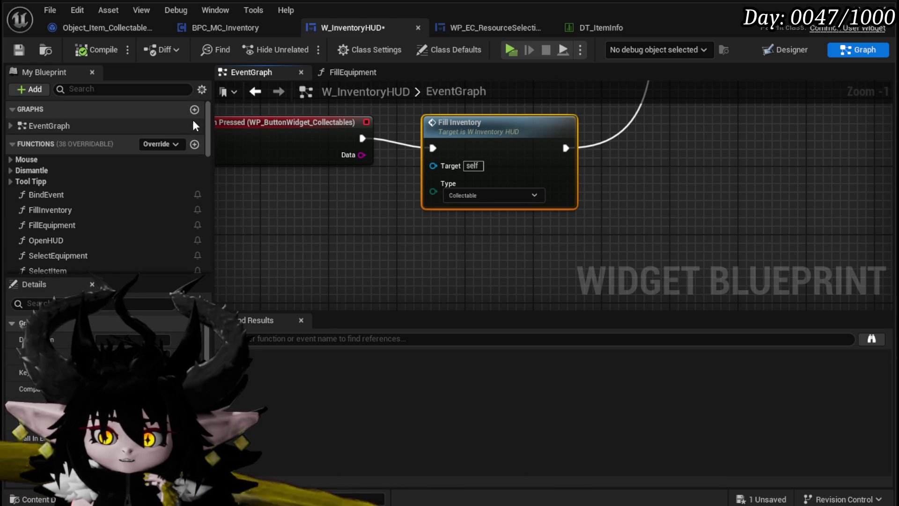
left_click(192, 143)
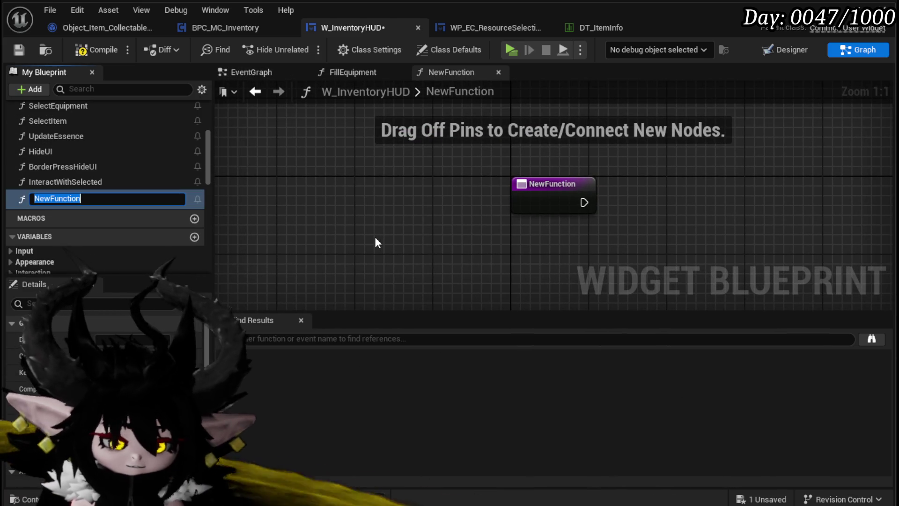
type("FillCollectable")
key("Return")
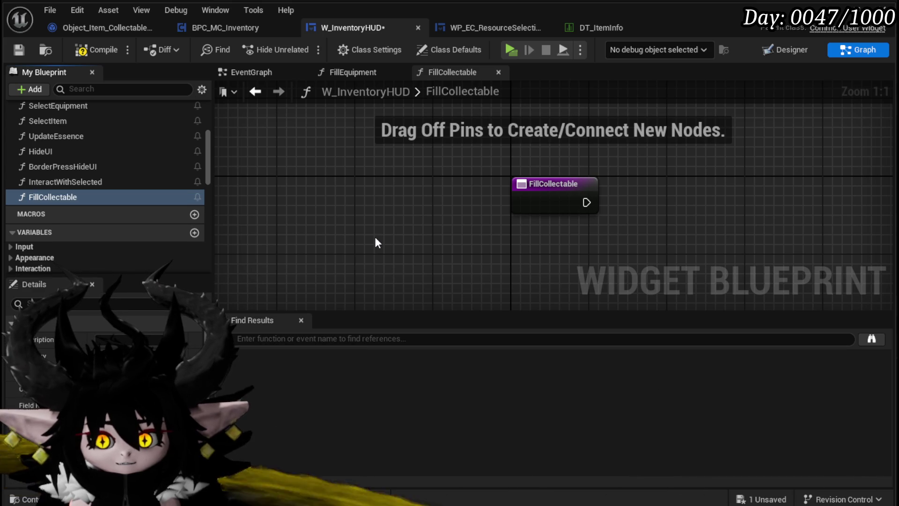
Step: Compile and save W_InventoryHUD, then switch back to the FillEquipment graph
left_click(92, 46)
left_click(18, 50)
mouse_move(524, 141)
left_mouse_down()
mouse_move(383, 151)
mouse_move(377, 160)
left_mouse_up()
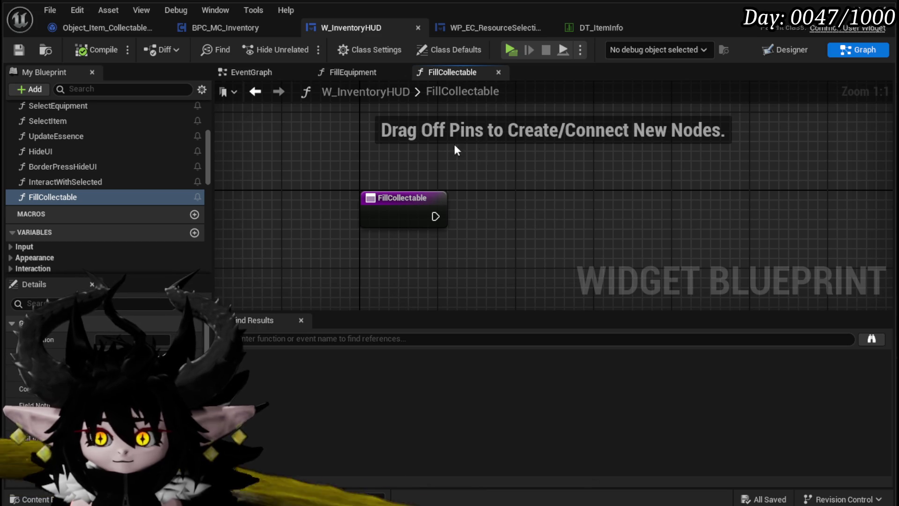
left_click(355, 71)
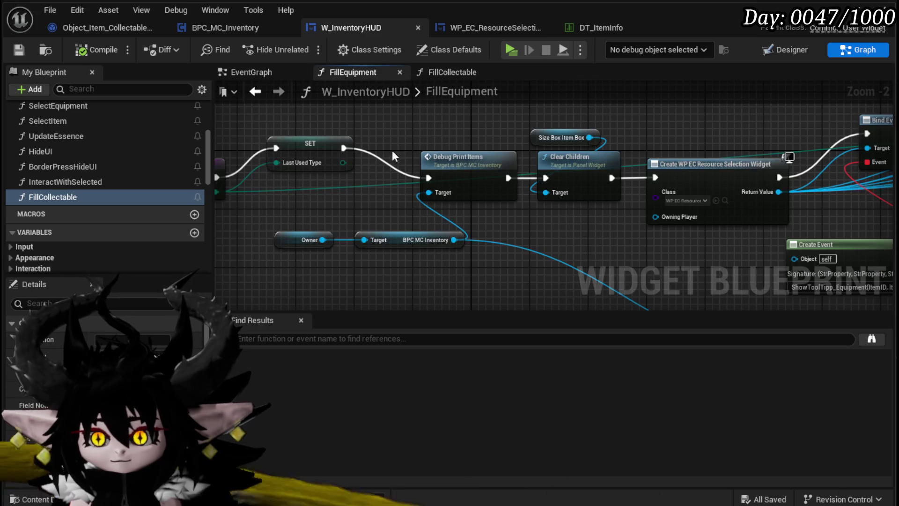
Step: Pan FillEquipment to the Sequence node and open the Add Equipment from Inventory function definition
left_click_drag(236, 187, 341, 173)
mouse_move(495, 209)
left_mouse_down()
mouse_move(327, 206)
mouse_move(608, 155)
mouse_move(374, 141)
mouse_move(571, 133)
mouse_move(475, 132)
left_mouse_up()
scroll(568, 129, "down", 2)
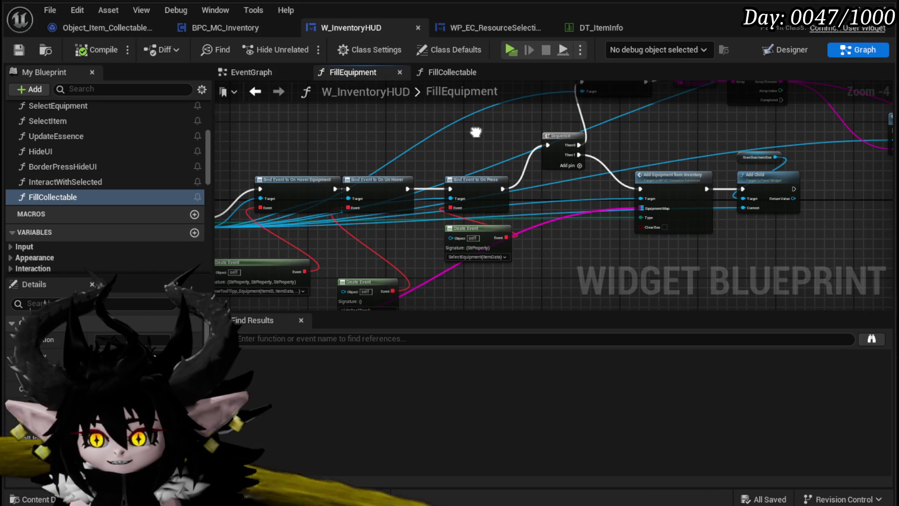
scroll(528, 144, "up", 2)
mouse_move(531, 142)
left_mouse_down()
mouse_move(487, 191)
mouse_move(477, 249)
mouse_move(465, 144)
mouse_move(357, 201)
mouse_move(450, 199)
mouse_move(538, 169)
mouse_move(546, 139)
mouse_move(591, 129)
left_mouse_up()
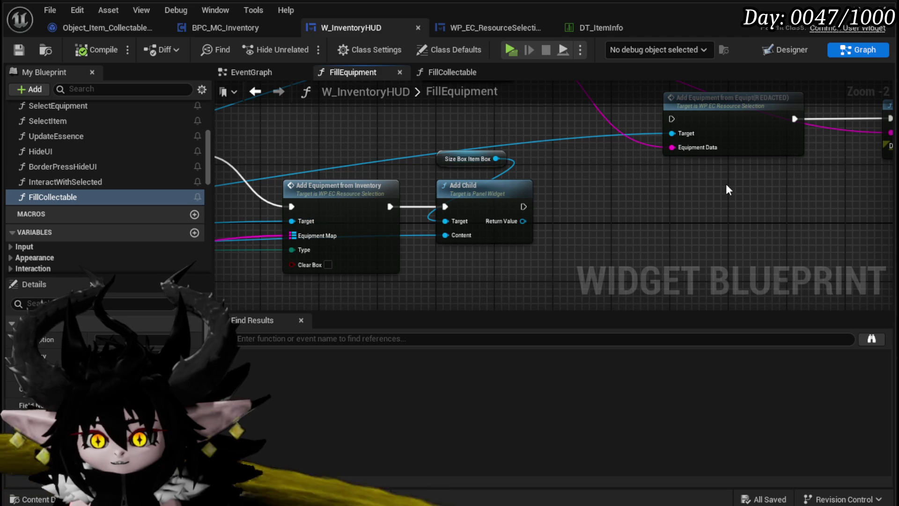
left_click_drag(317, 148, 365, 139)
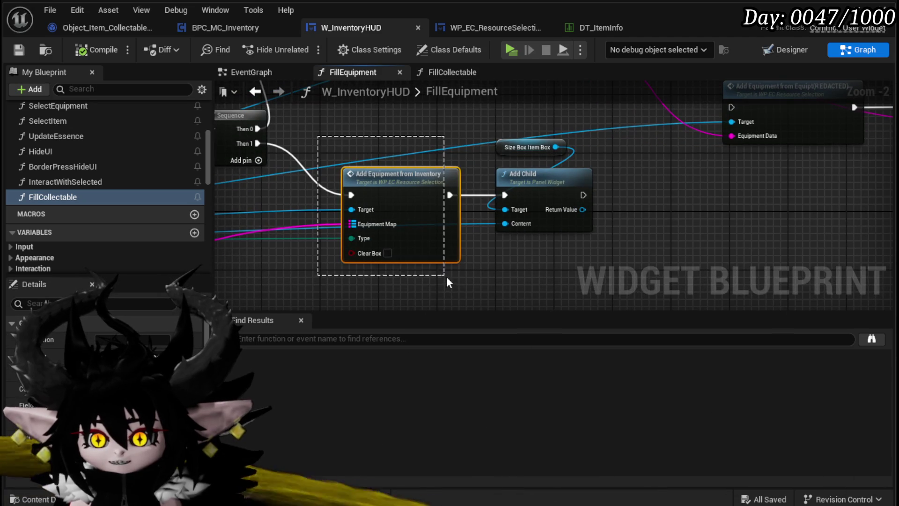
left_click_drag(445, 275, 460, 263)
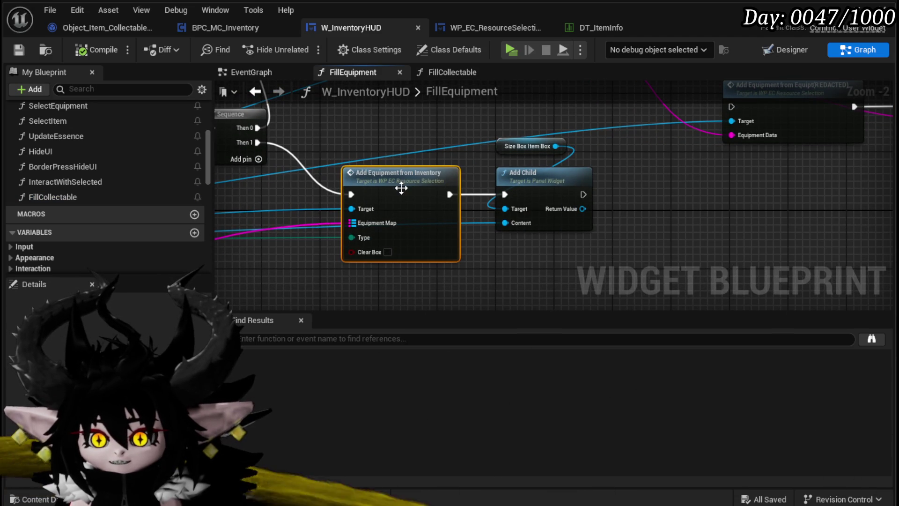
double_click(400, 188)
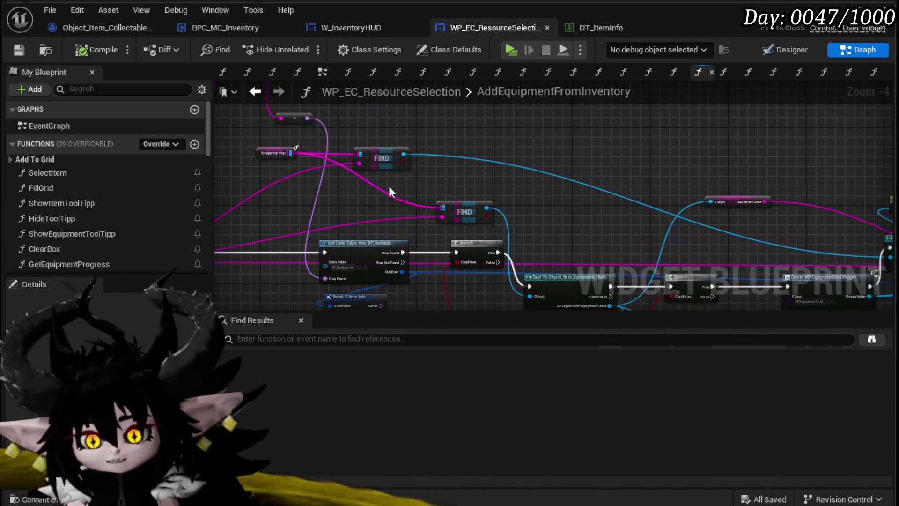
scroll(144, 209, "down", 3)
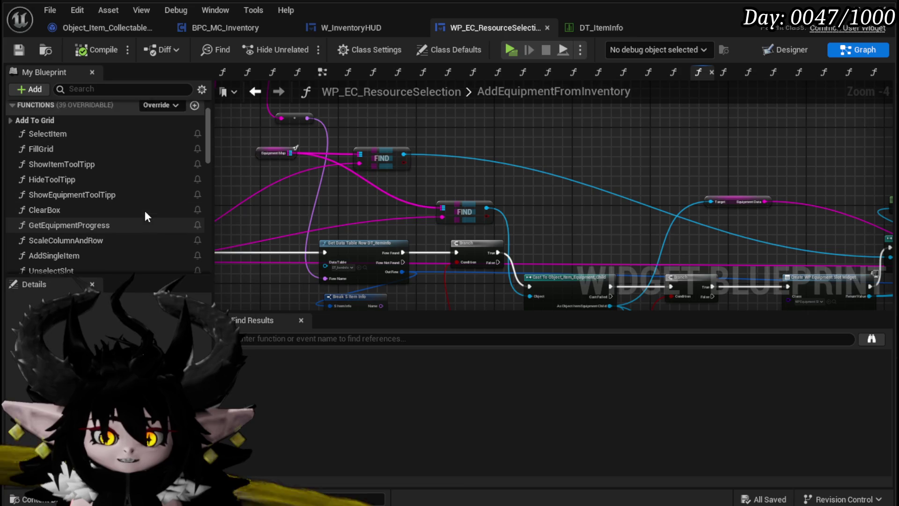
scroll(144, 210, "up", 3)
scroll(459, 244, "up", 5)
scroll(383, 146, "down", 3)
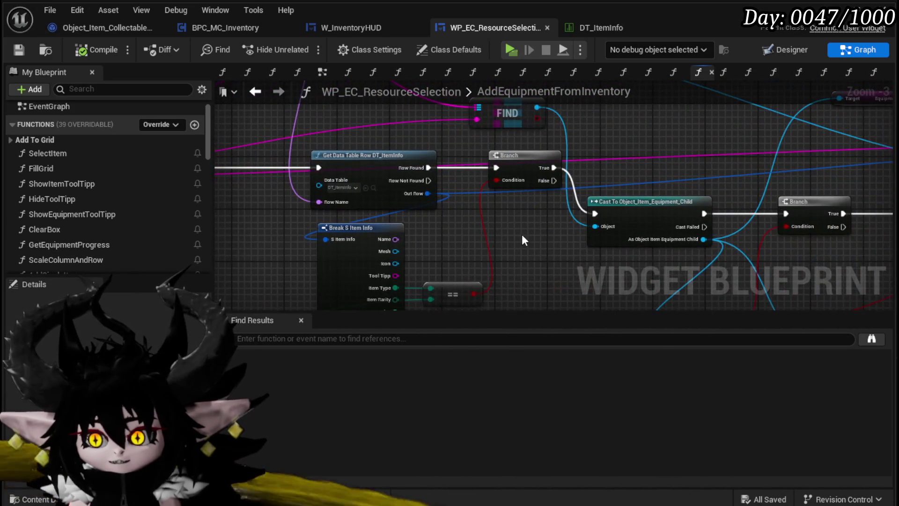
left_click_drag(498, 241, 310, 207)
mouse_move(592, 227)
left_mouse_down()
mouse_move(468, 222)
mouse_move(268, 239)
mouse_move(468, 225)
mouse_move(403, 155)
mouse_move(293, 235)
mouse_move(221, 260)
mouse_move(523, 232)
left_mouse_up()
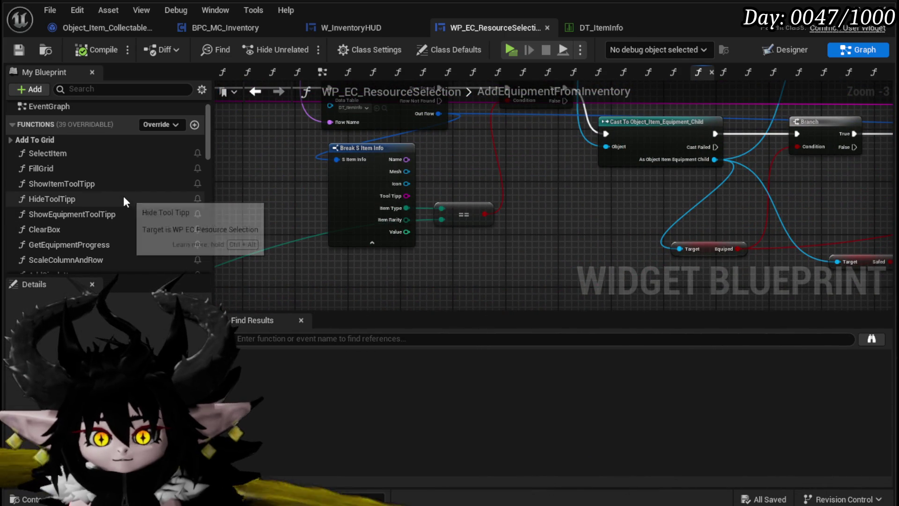
scroll(122, 196, "down", 5)
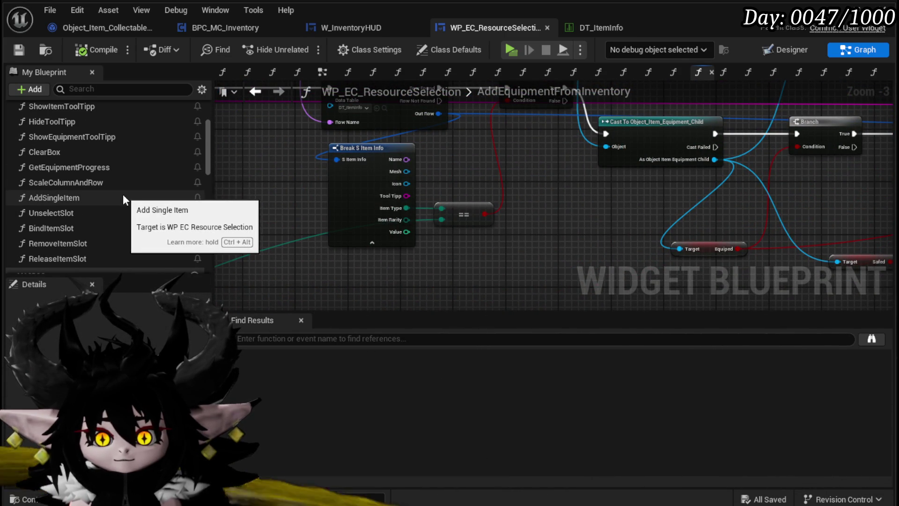
scroll(124, 196, "up", 4)
scroll(123, 194, "up", 1)
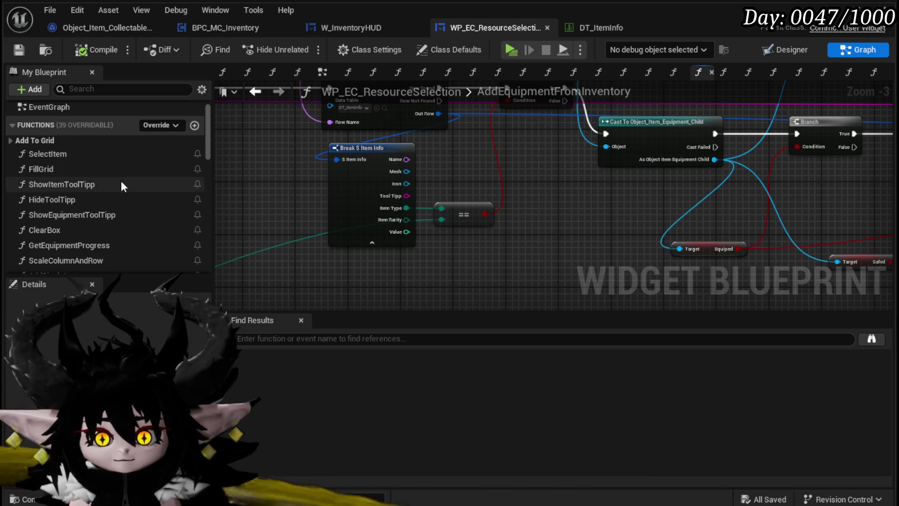
scroll(555, 182, "down", 3)
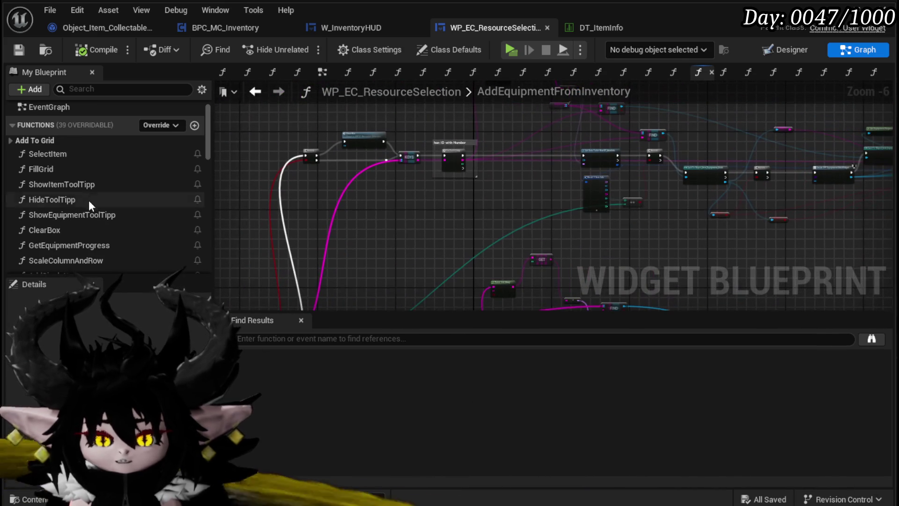
scroll(82, 196, "up", 1)
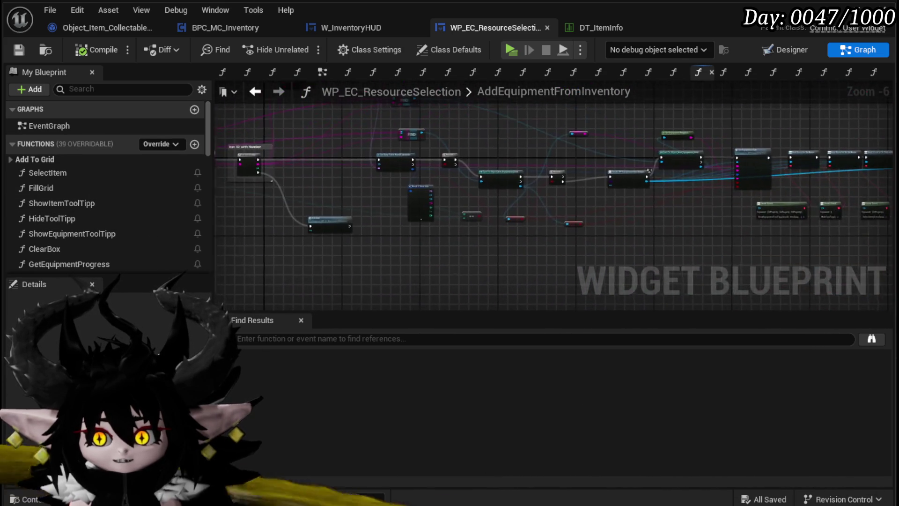
scroll(408, 187, "up", 4)
scroll(431, 139, "down", 4)
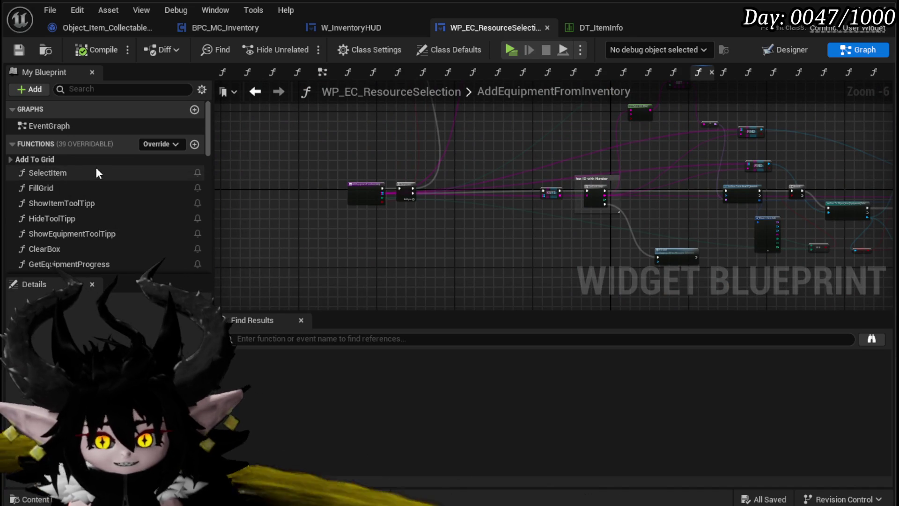
left_click(194, 144)
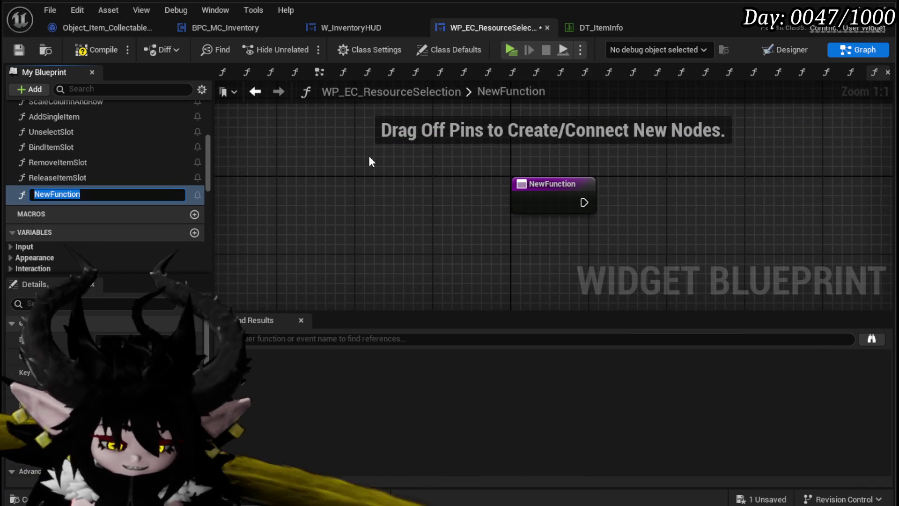
Step: Name the new function AddCollectables, then compile and save WP_EC_ResourceSelection
type("AddCollectables")
key("Return")
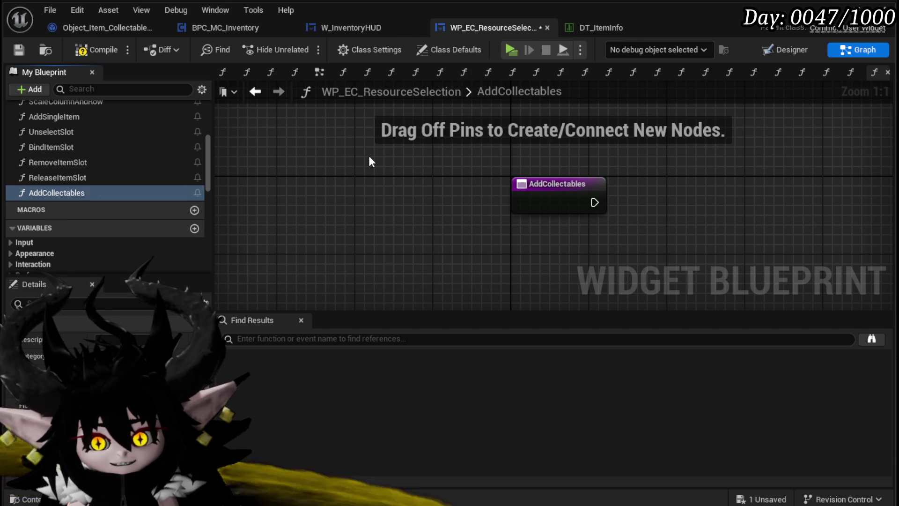
left_click(86, 50)
left_click(19, 50)
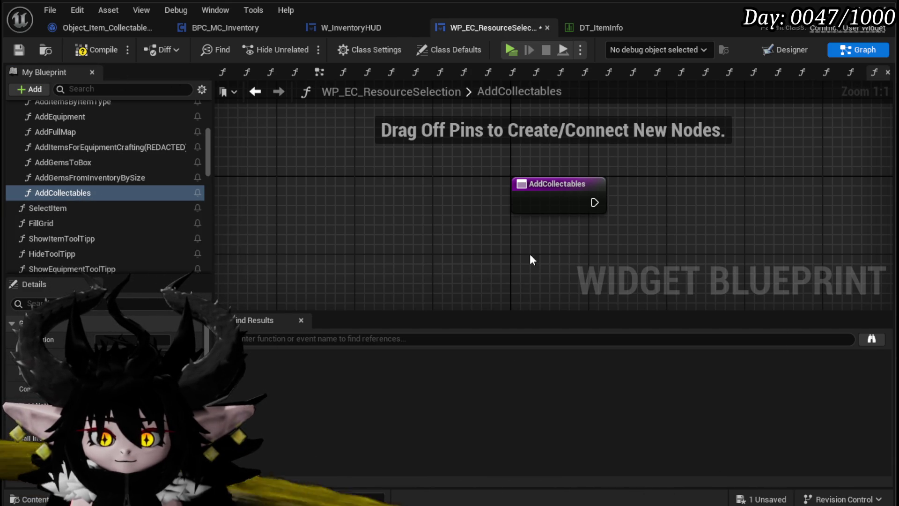
left_click_drag(499, 252, 345, 247)
Step: Give AddCollectables a New Param input, save again, and return to W_InventoryHUD
left_click(98, 51)
left_click(14, 48)
left_click(363, 178)
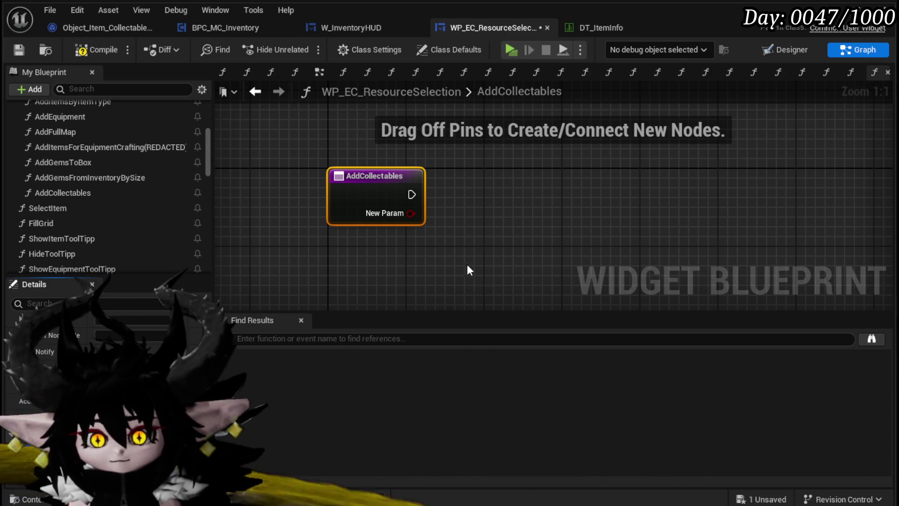
left_click(465, 265)
left_click(18, 50)
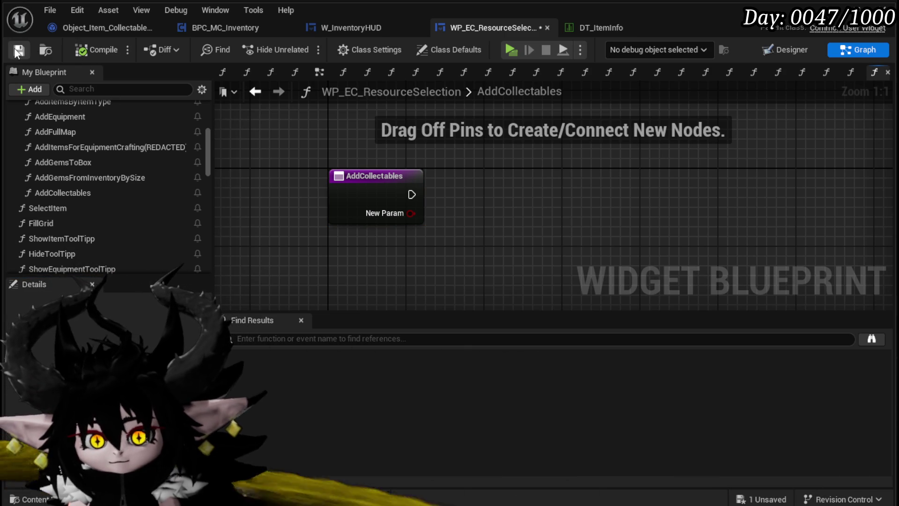
left_click(363, 29)
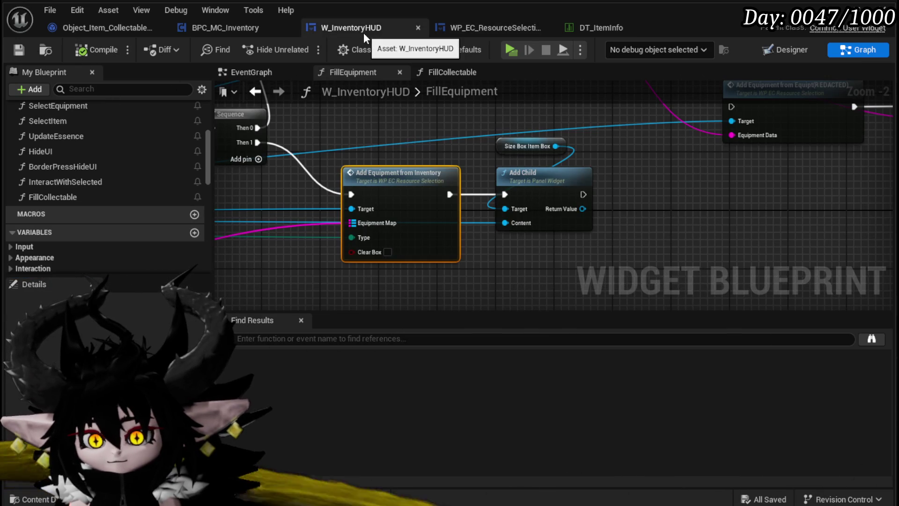
Step: Reopen Add Equipment from Inventory and select its Get Data Table Row and Break S Item Info nodes
left_click_drag(366, 204, 391, 160)
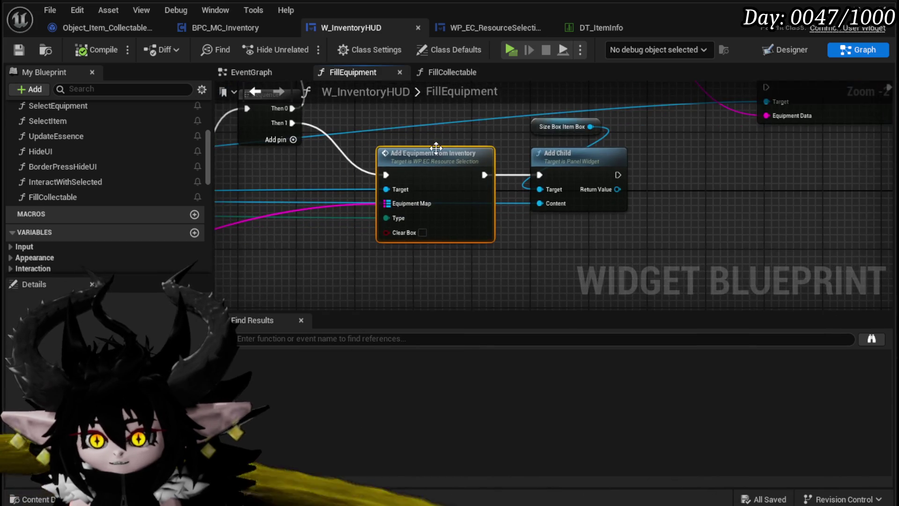
double_click(436, 149)
scroll(375, 141, "up", 3)
left_click(375, 143)
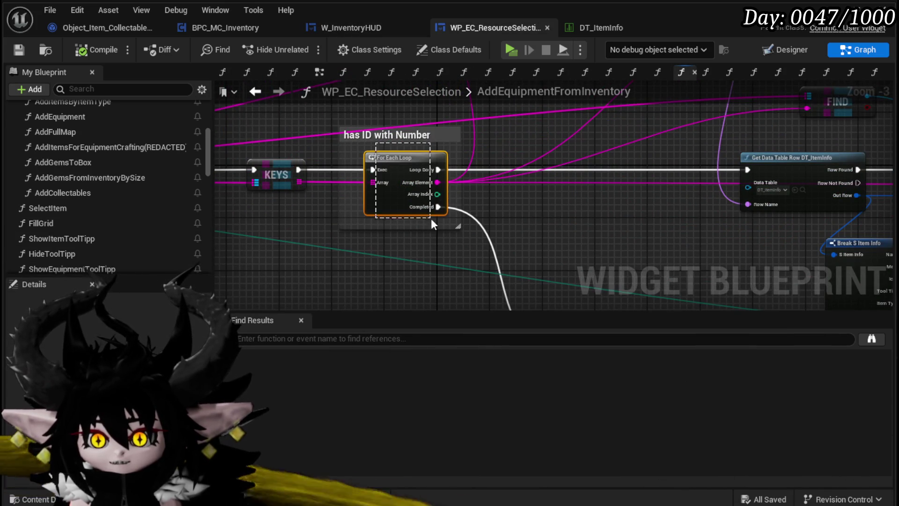
left_click(506, 218, "ctrl")
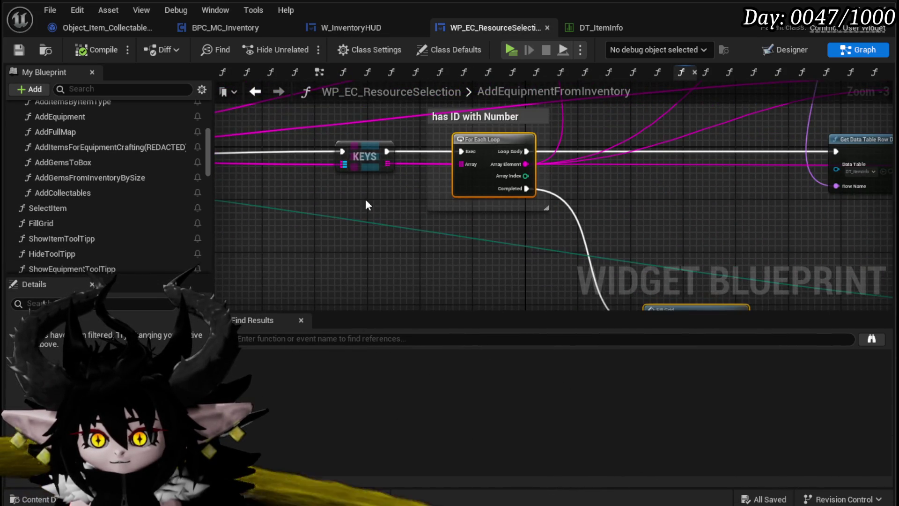
scroll(401, 225, "down", 1)
mouse_move(401, 224)
left_mouse_down()
mouse_move(283, 226)
mouse_move(274, 184)
left_mouse_up()
left_click_drag(376, 205, 511, 131)
mouse_move(303, 178)
left_mouse_down()
mouse_move(234, 244)
mouse_move(307, 190)
mouse_move(401, 274)
mouse_move(476, 207)
mouse_move(503, 204)
left_mouse_up()
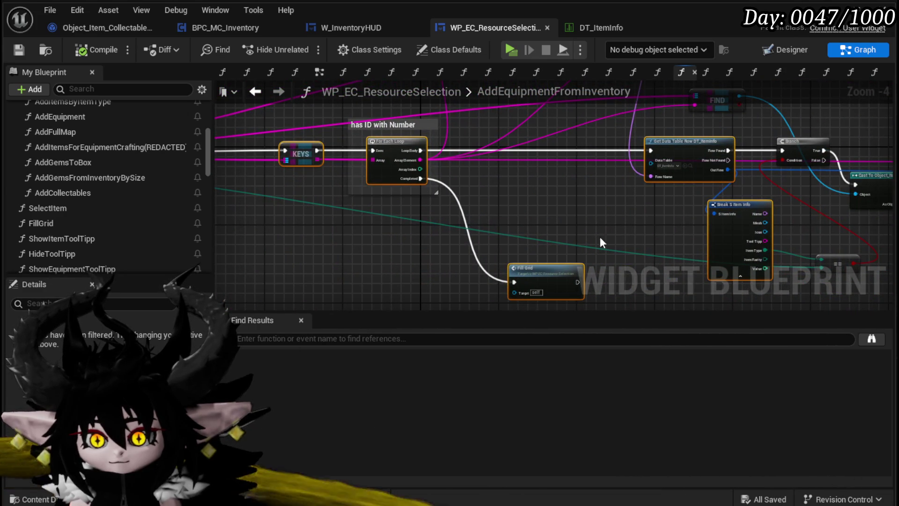
Step: Open AddCollectables and paste in the Get Data Table Row (DT_ItemInfo) and Break S Item Info nodes
mouse_move(769, 170)
left_mouse_down()
mouse_move(387, 165)
mouse_move(676, 197)
mouse_move(616, 196)
mouse_move(461, 234)
mouse_move(557, 255)
left_mouse_up()
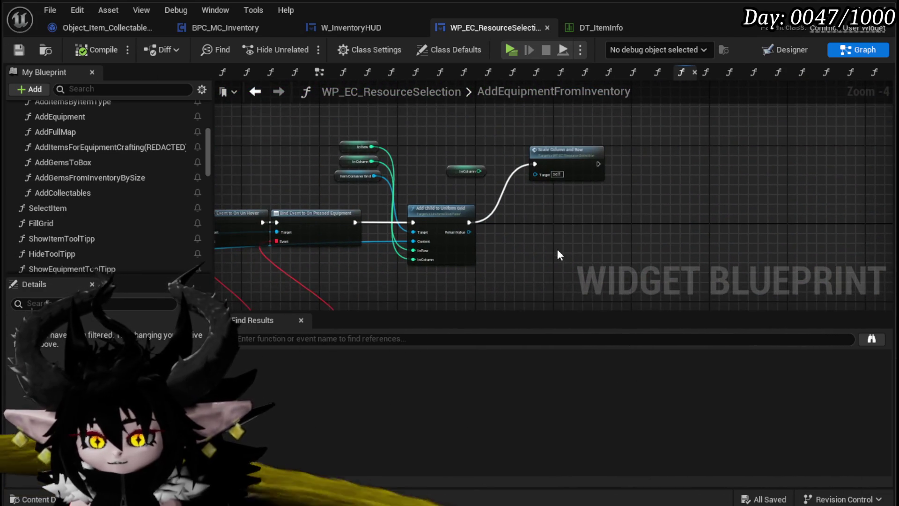
scroll(518, 210, "up", 2)
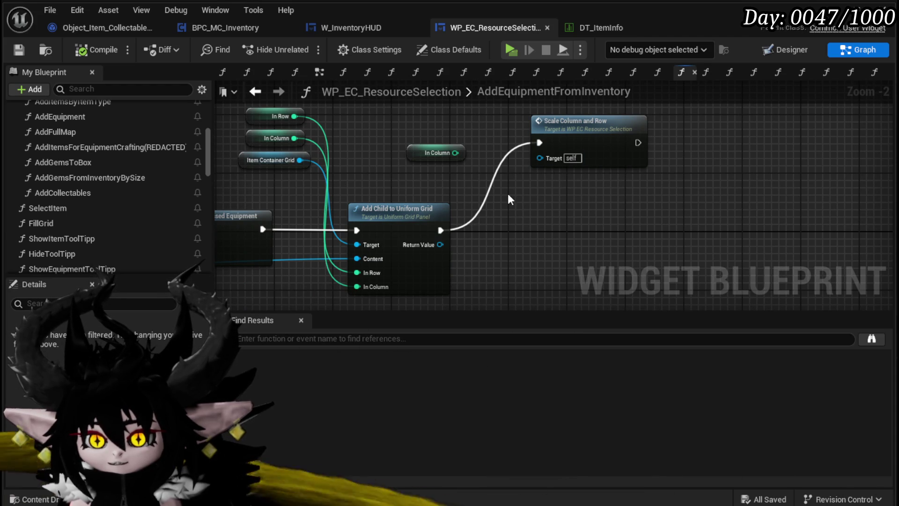
scroll(514, 205, "down", 4)
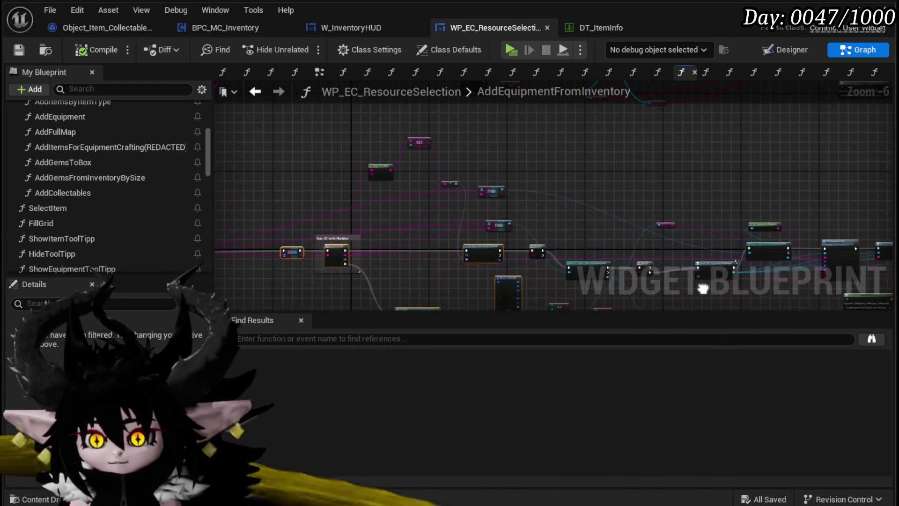
left_click_drag(702, 287, 539, 216)
left_click_drag(608, 257, 856, 221)
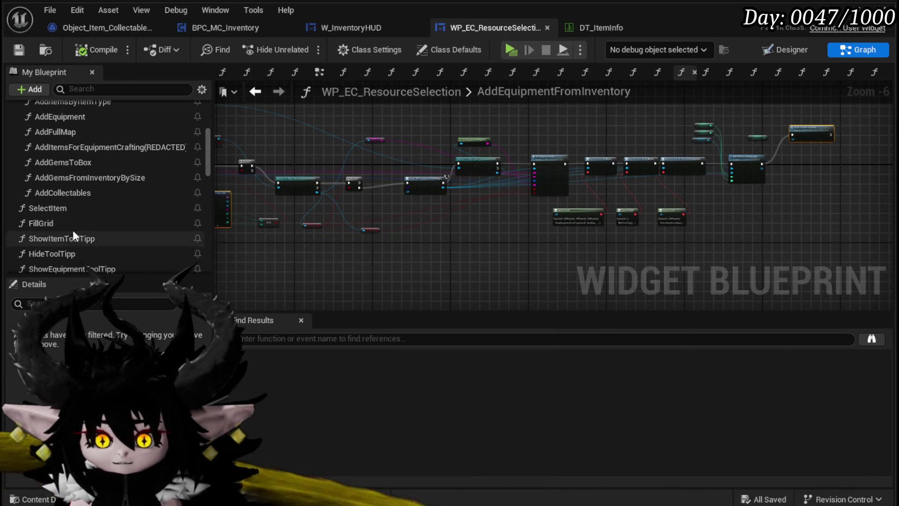
double_click(66, 193)
key("ctrl+v")
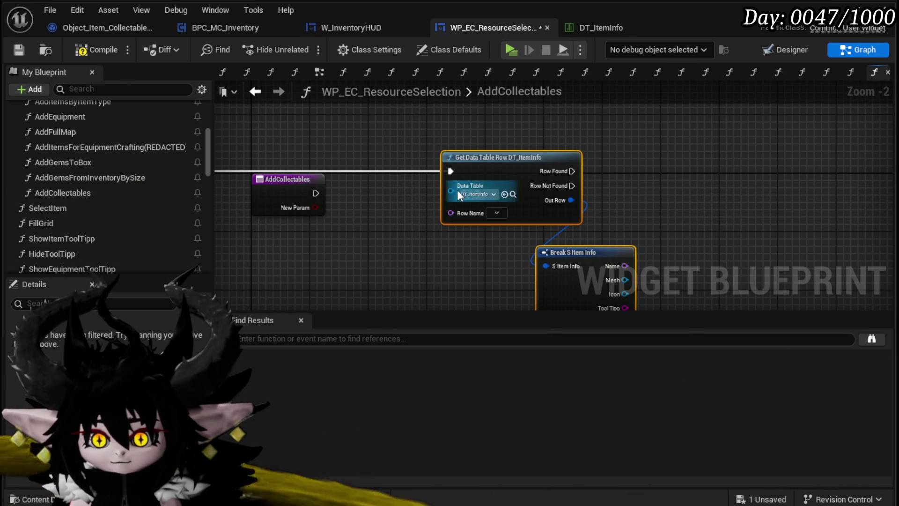
Step: Rename the AddCollectables input parameter to Item Map, initially typed as String
scroll(570, 206, "down", 4)
scroll(504, 221, "up", 3)
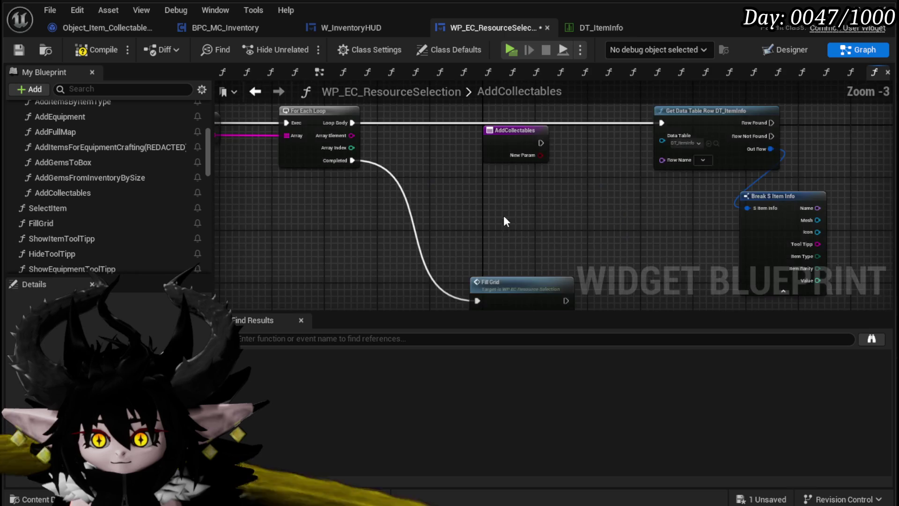
left_click(233, 129)
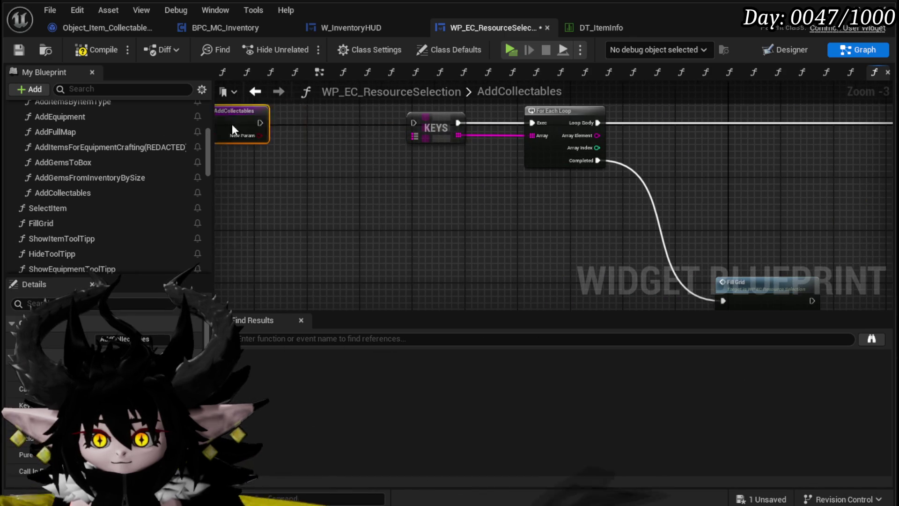
left_click(425, 123)
mouse_move(396, 208)
left_mouse_down()
mouse_move(412, 251)
mouse_move(414, 165)
left_mouse_up()
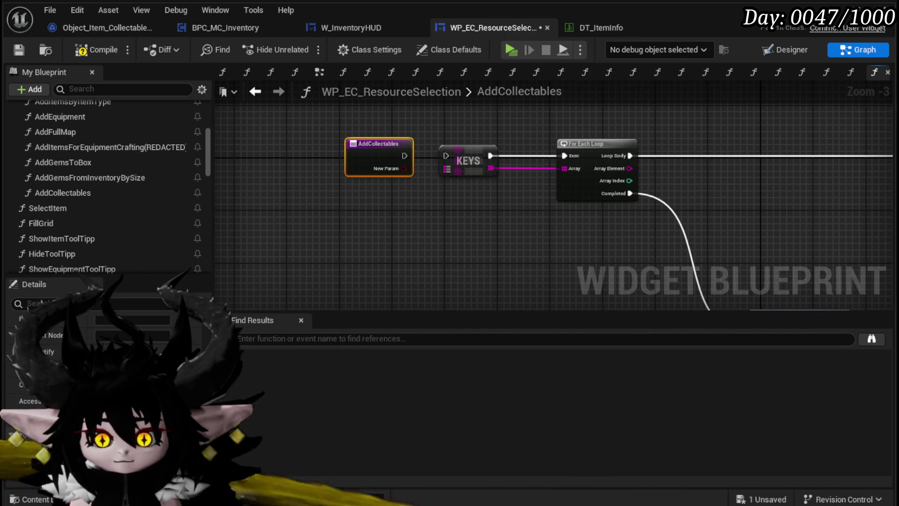
left_click(117, 448)
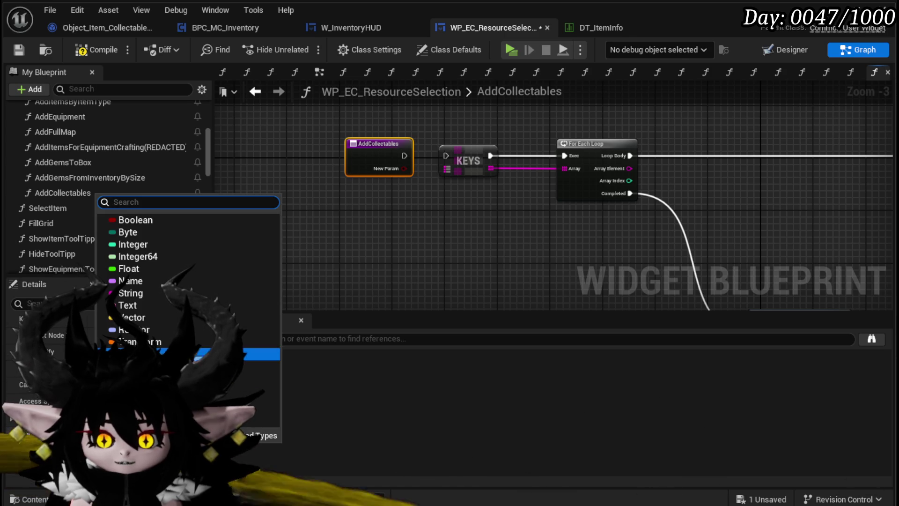
left_click(147, 295)
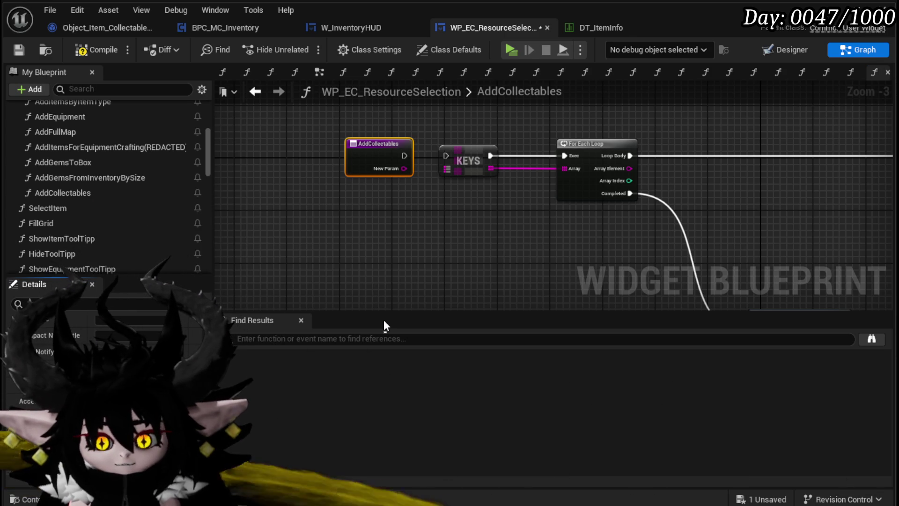
type("Item Map")
key("Return")
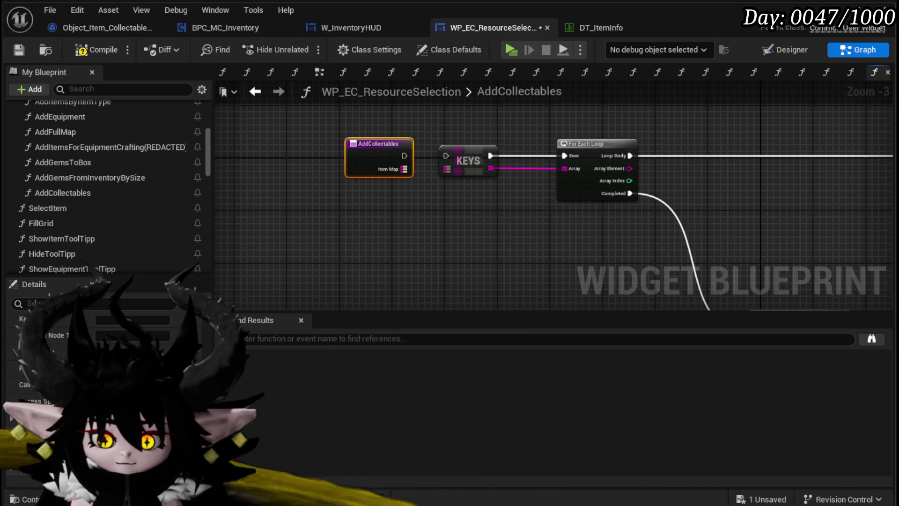
Step: Make Item Map an Object Item Base reference and wire it into the KEYS node
left_click(154, 449)
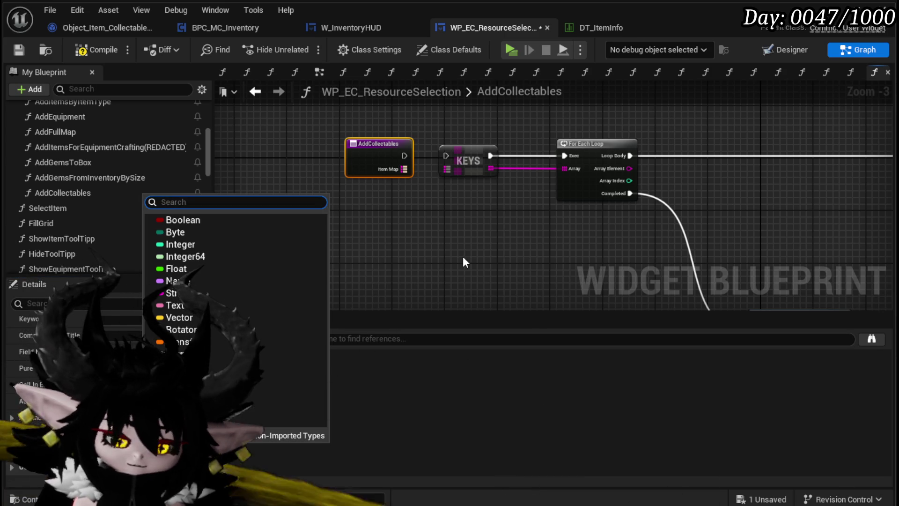
type("Item Ob")
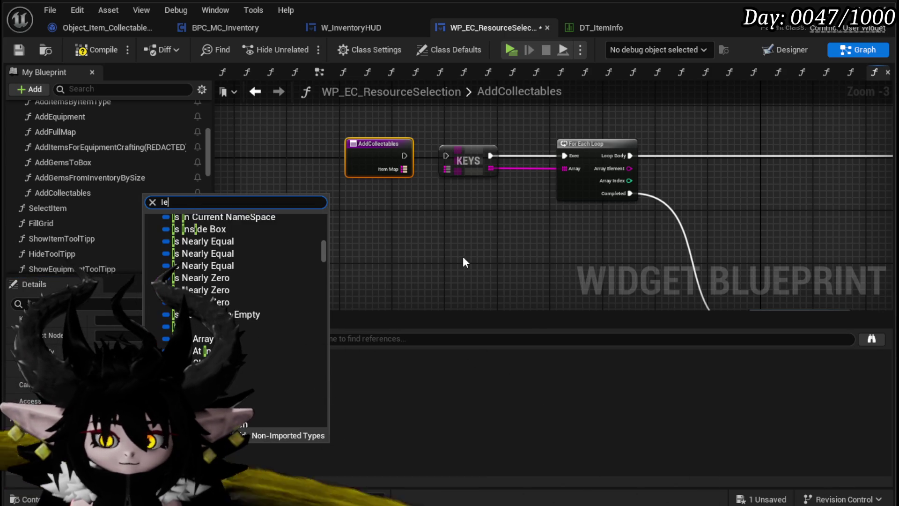
type("ject")
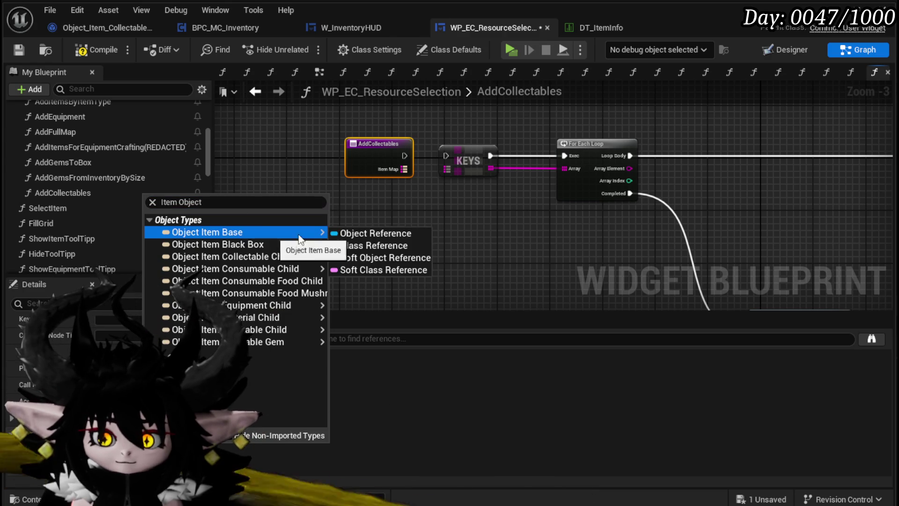
left_click(348, 232)
left_click_drag(444, 167, 444, 169)
mouse_move(700, 183)
left_mouse_down()
mouse_move(369, 195)
mouse_move(379, 164)
left_mouse_up()
mouse_move(403, 184)
left_mouse_down()
mouse_move(411, 202)
mouse_move(518, 204)
mouse_move(312, 176)
mouse_move(428, 191)
mouse_move(534, 190)
left_mouse_up()
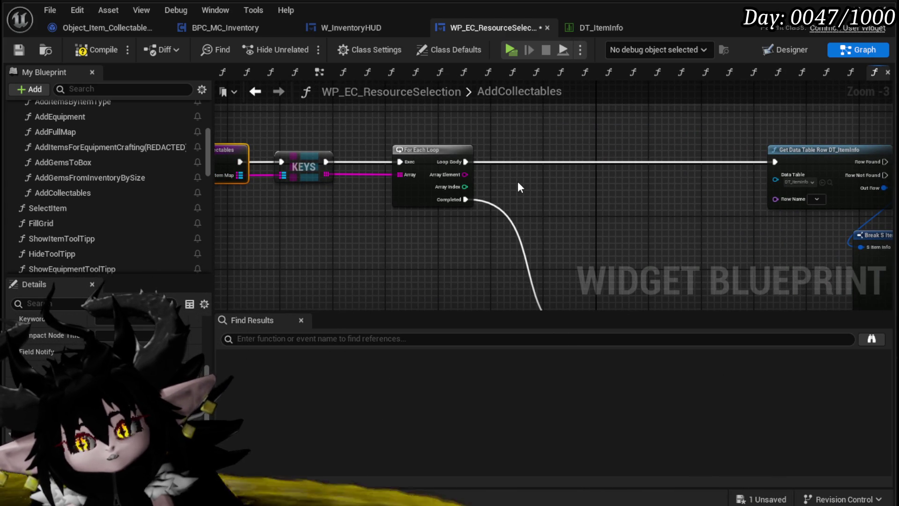
left_click_drag(518, 181, 411, 182)
mouse_move(333, 175)
left_mouse_down()
mouse_move(504, 184)
mouse_move(361, 176)
left_mouse_up()
Step: Connect the loop's Array Element to Row Name, tidy nodes with a reroute point, and save
left_click_drag(740, 202, 702, 201)
double_click(503, 150)
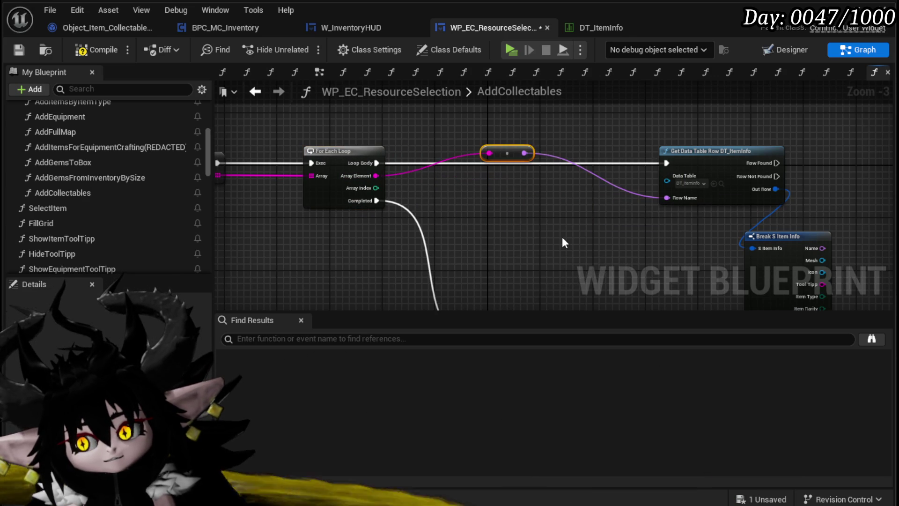
left_click_drag(489, 149, 411, 104)
left_click_drag(702, 151, 466, 151)
left_click_drag(770, 235, 554, 223)
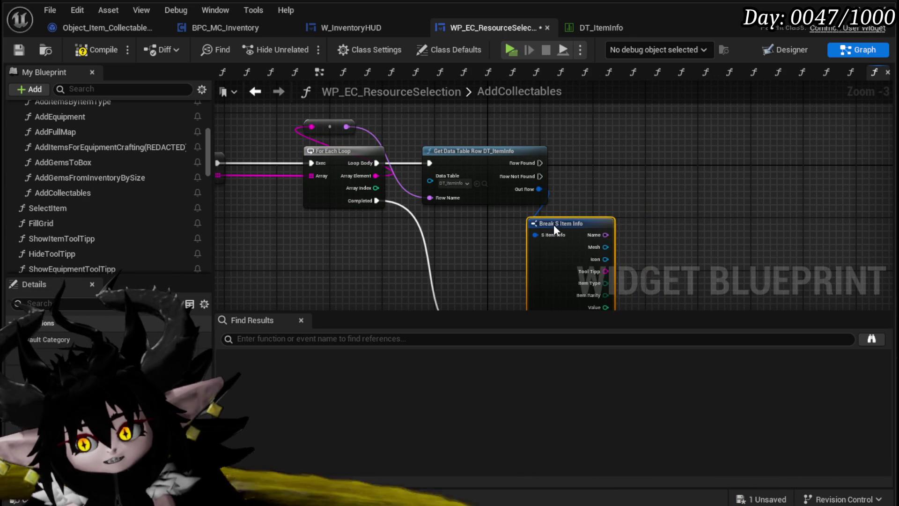
mouse_move(465, 264)
left_mouse_down()
mouse_move(283, 170)
mouse_move(335, 222)
mouse_move(329, 271)
left_mouse_up()
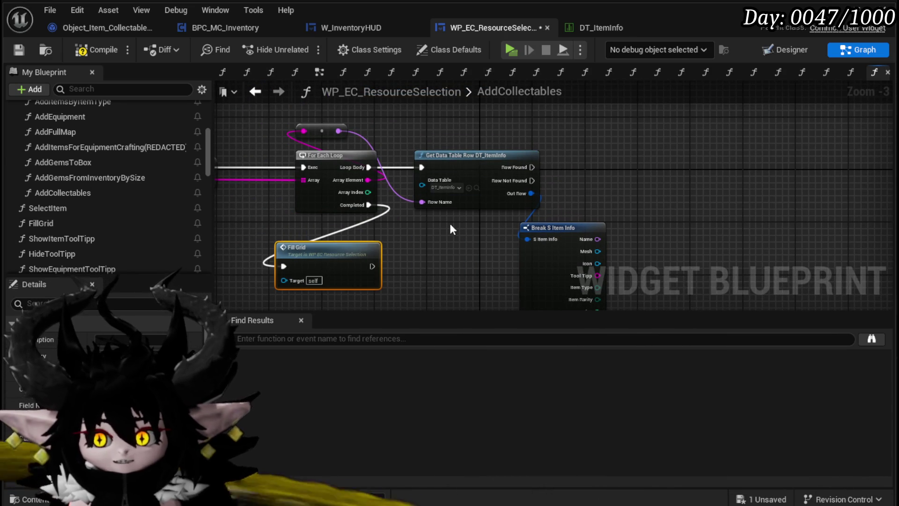
left_click_drag(477, 187, 411, 185)
left_click_drag(536, 189, 524, 204)
left_click(22, 50)
Step: Pull a new node connection from Break S Item Info's Item Type pin
scroll(507, 139, "up", 3)
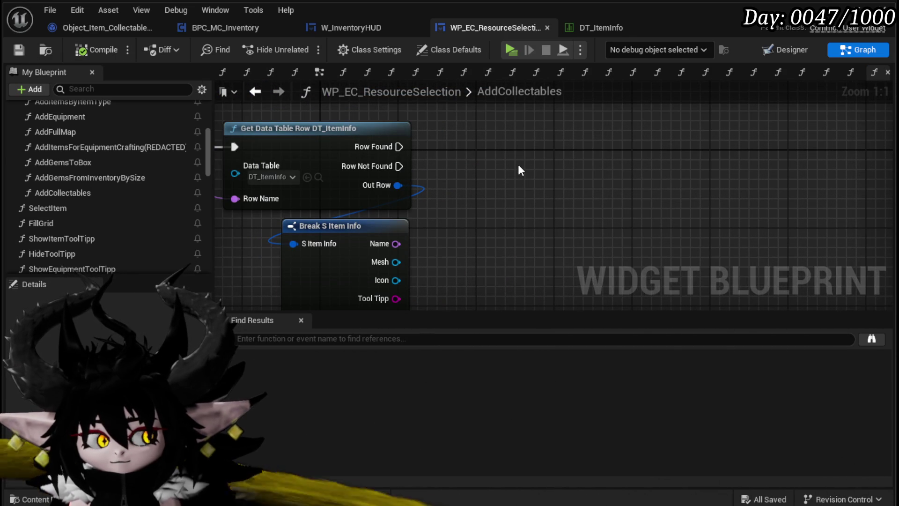
left_click_drag(518, 164, 563, 116)
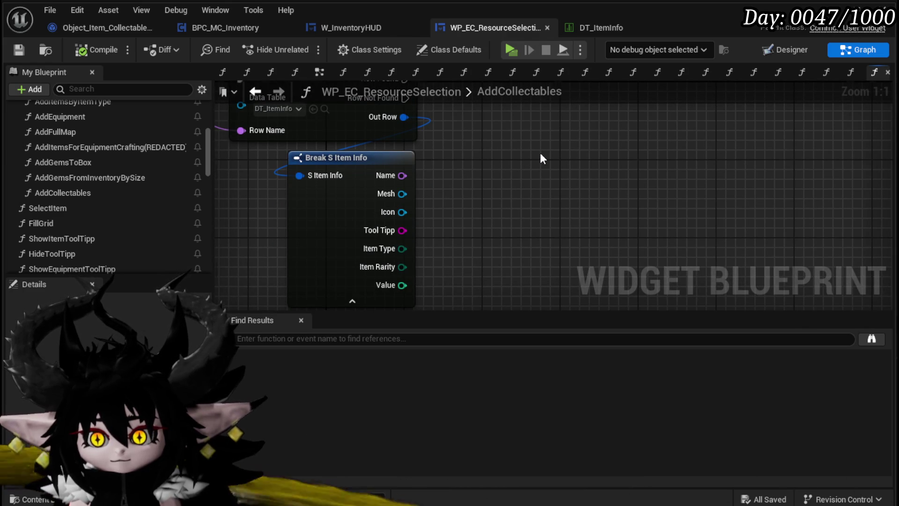
scroll(540, 156, "down", 3)
mouse_move(540, 157)
left_mouse_down()
mouse_move(721, 239)
mouse_move(700, 211)
mouse_move(489, 201)
left_mouse_up()
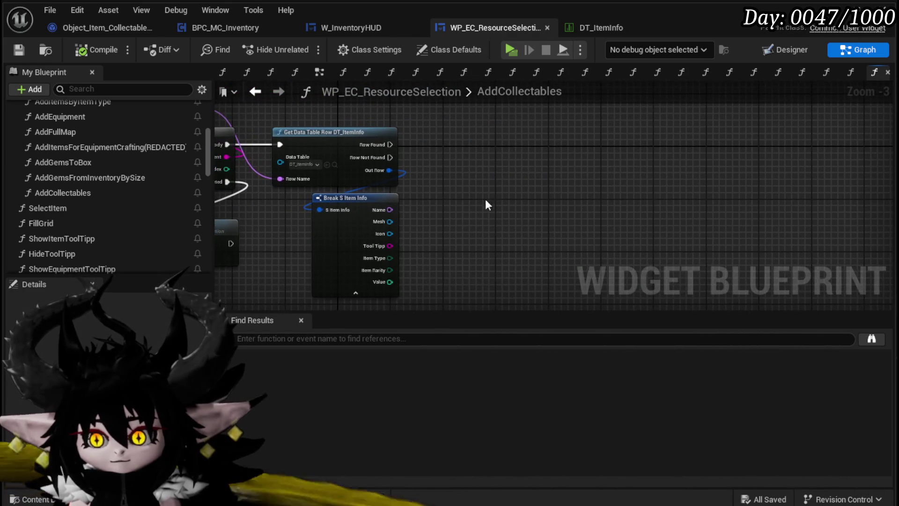
mouse_move(390, 258)
left_mouse_down()
mouse_move(481, 206)
mouse_move(466, 185)
left_mouse_up()
type("S")
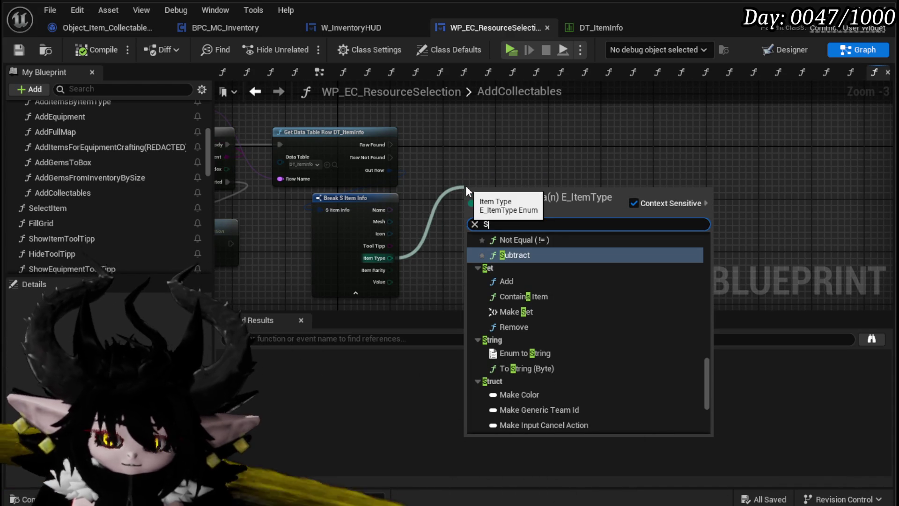
Step: Check Item Type == Collectable and feed it into a new Branch after Row Found
key("BackSpace")
type("==")
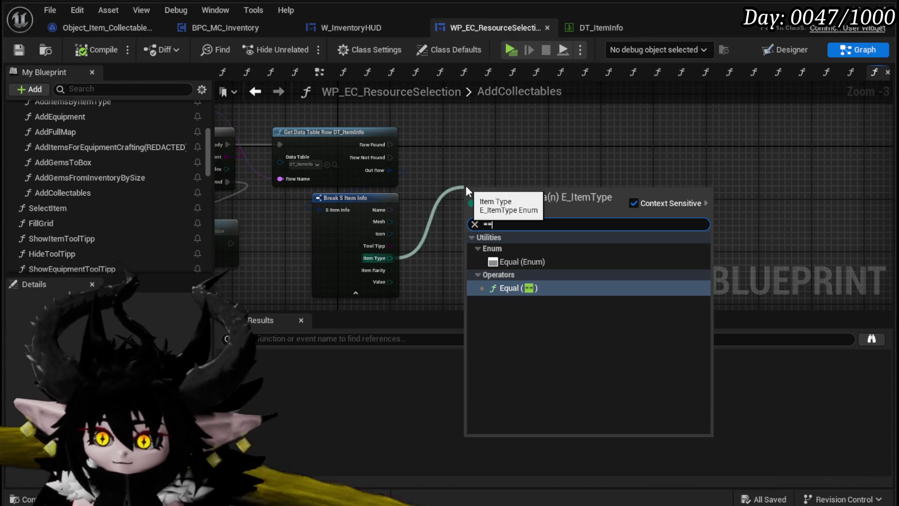
left_click(508, 262)
left_click(510, 207)
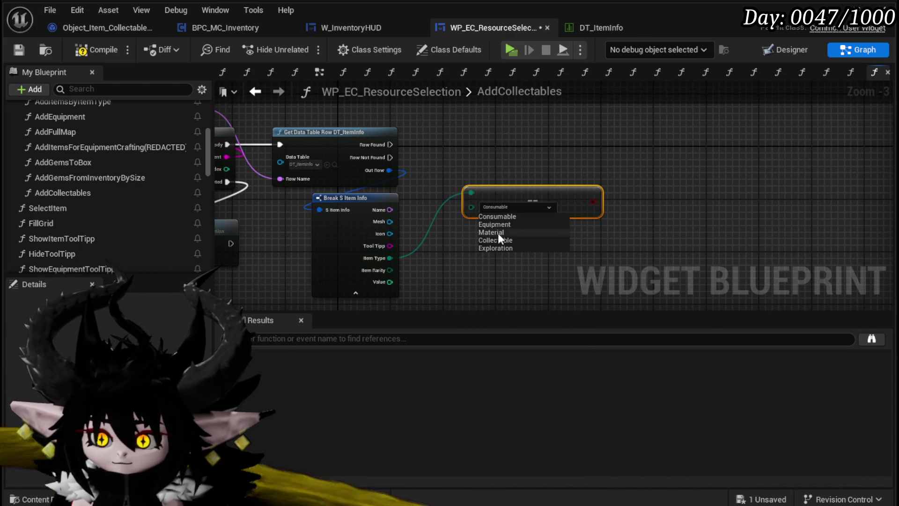
left_click(491, 240)
left_click_drag(526, 194, 487, 234)
left_click_drag(550, 239, 471, 181)
left_click_drag(390, 145, 476, 164)
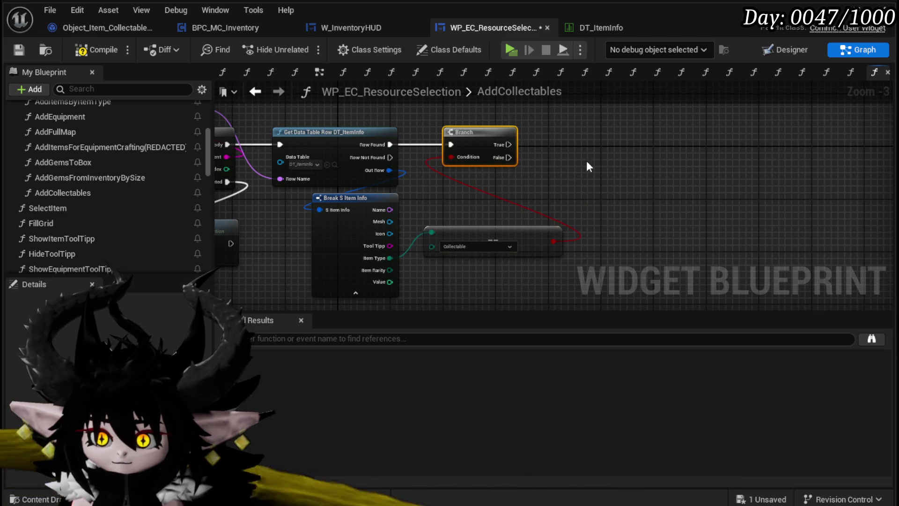
Step: Add a Create Widget node of class MW_Button off the Branch's True output
right_click(490, 158)
type("create Wid")
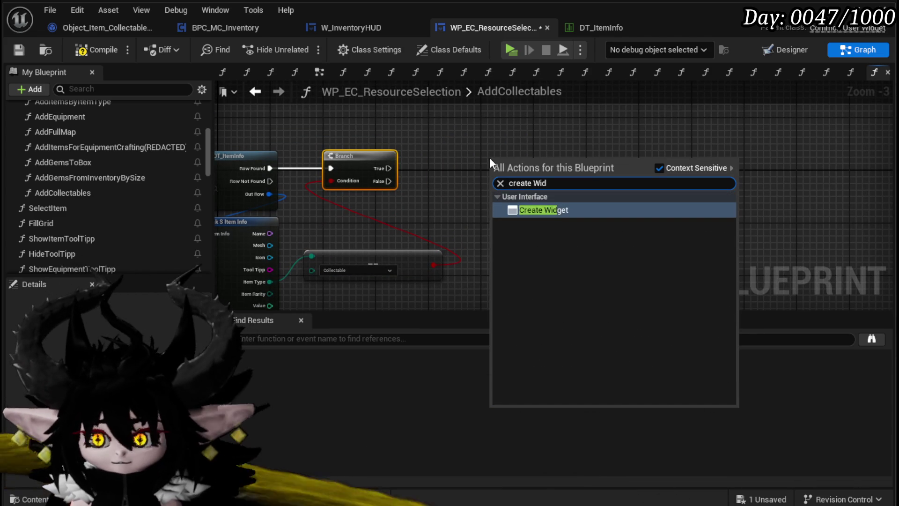
key("Return")
left_click_drag(383, 169, 496, 175)
key("q")
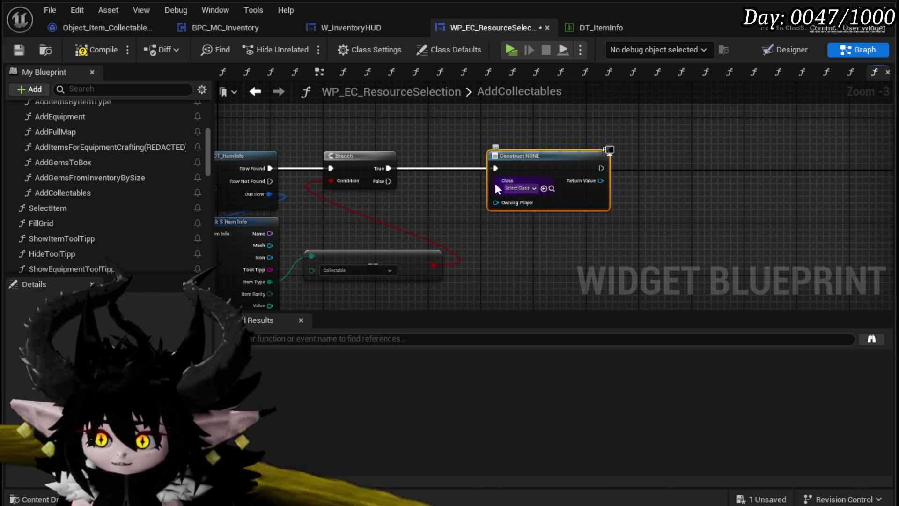
left_click(519, 188)
type("MW Bu")
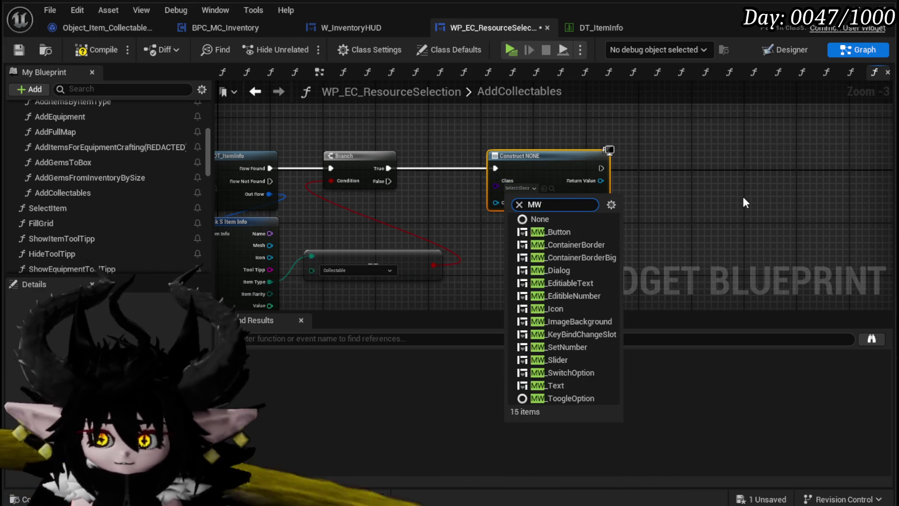
left_click(550, 232)
Step: Move the Scale Column and Row node to the right
left_click_drag(581, 230, 328, 222)
scroll(558, 197, "down", 6)
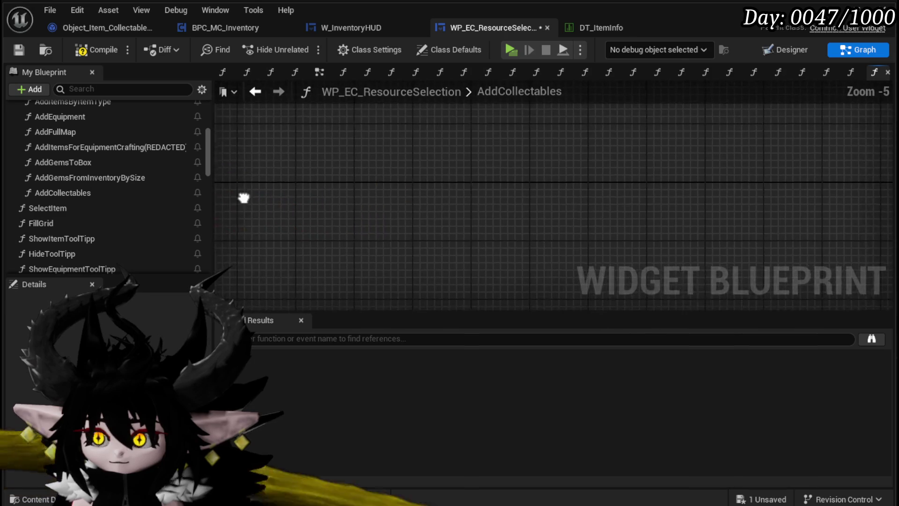
scroll(458, 196, "up", 2)
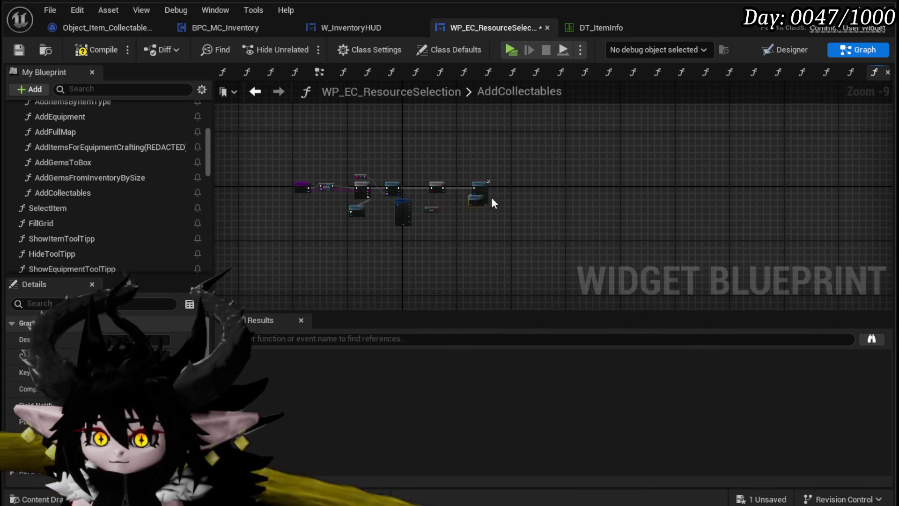
scroll(614, 185, "up", 5)
left_click(575, 200)
left_click_drag(575, 200, 627, 193)
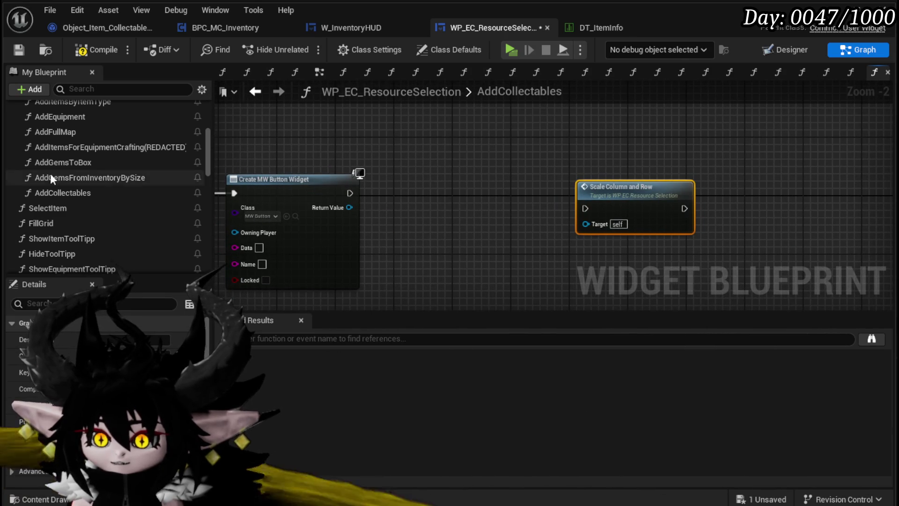
scroll(178, 170, "down", 10)
scroll(178, 164, "down", 3)
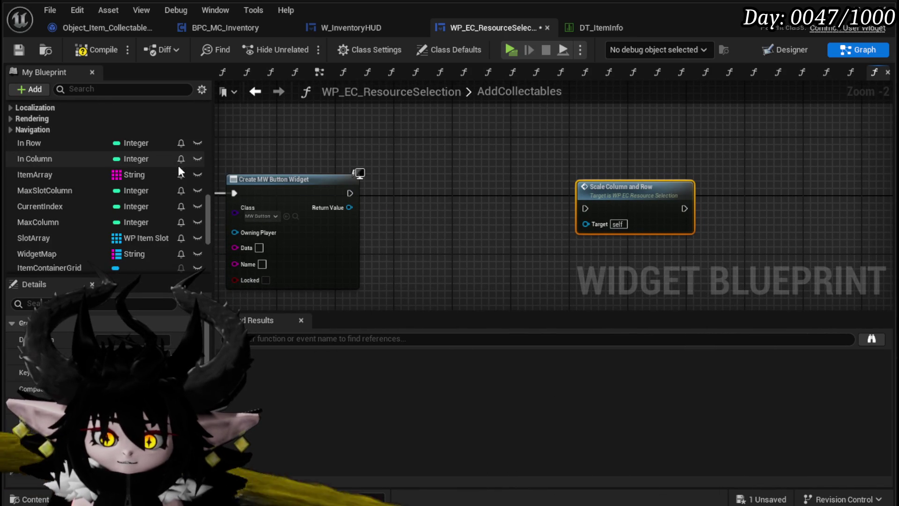
Step: Add an ItemContainerGrid getter with an Add Child node, delete both, and save
mouse_move(54, 249)
left_mouse_down()
mouse_move(324, 119)
mouse_move(355, 131)
left_mouse_up()
left_click_drag(433, 170, 432, 167)
type("add")
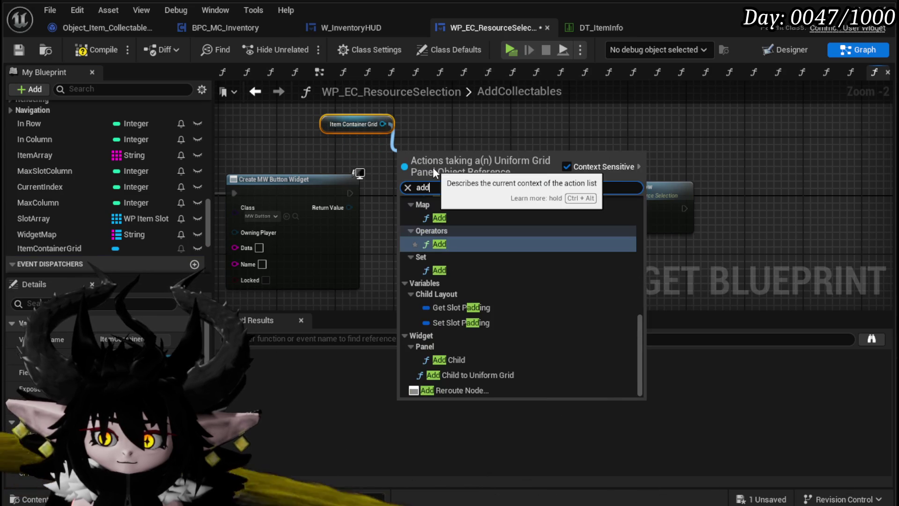
left_click(468, 357)
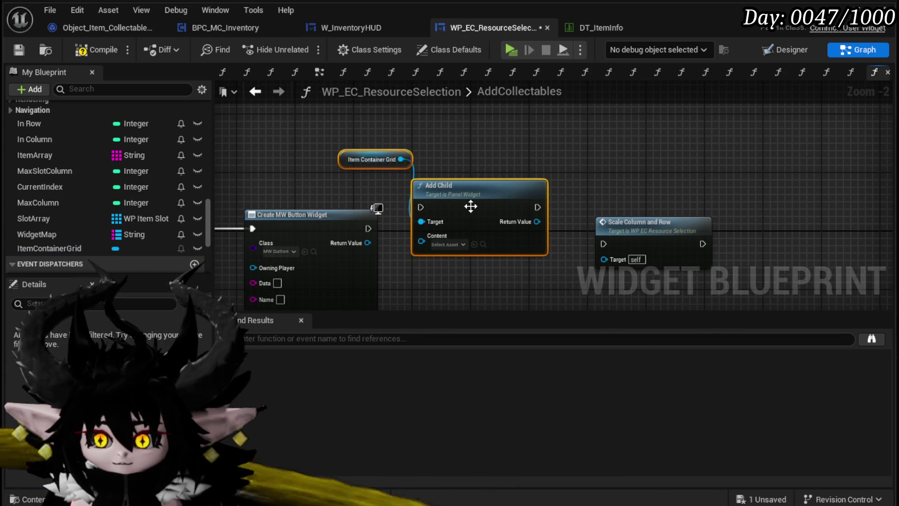
key("Delete")
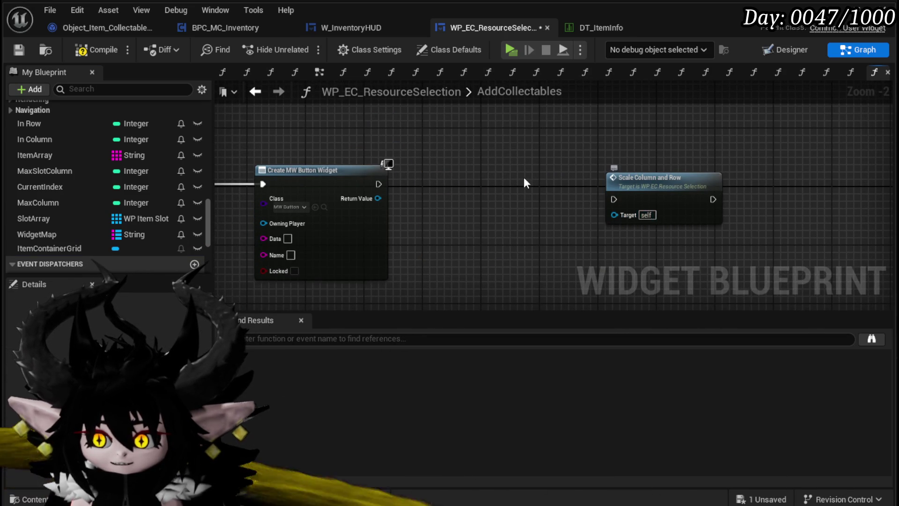
left_click(12, 51)
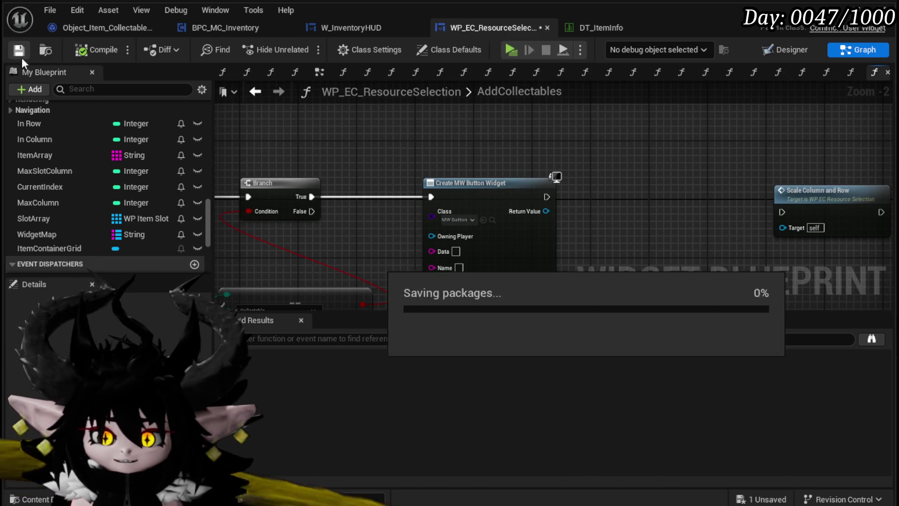
Step: Copy Add Child to Uniform Grid with its In Row, In Column and Item Container Grid nodes into AddCollectables
scroll(108, 127, "up", 10)
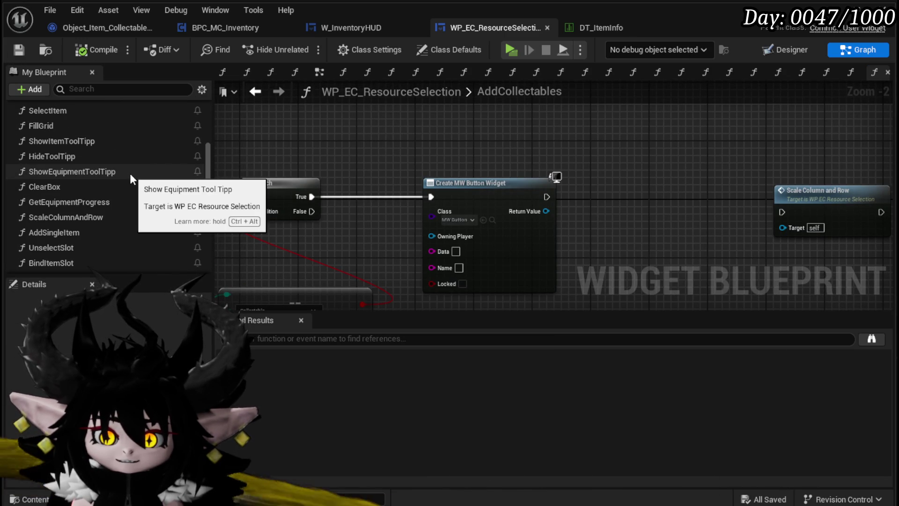
scroll(133, 191, "up", 3)
scroll(133, 192, "up", 6)
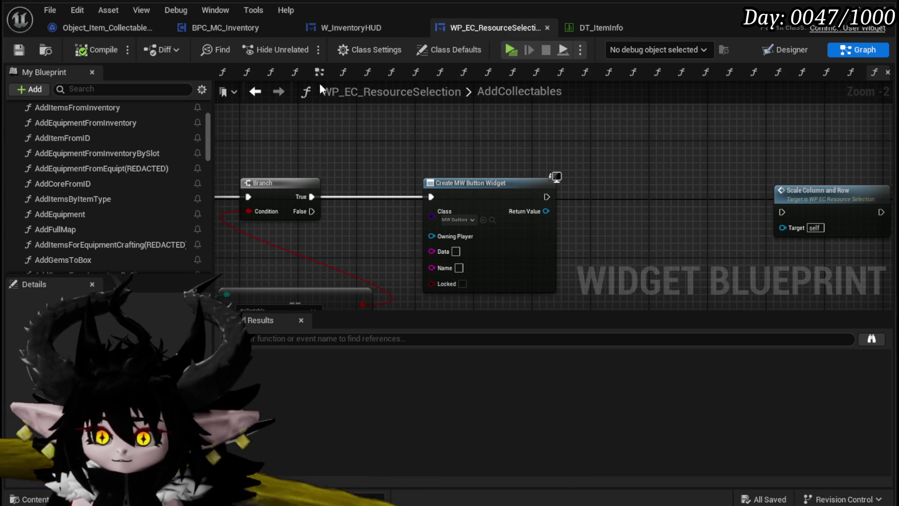
left_click(255, 91)
scroll(383, 195, "up", 5)
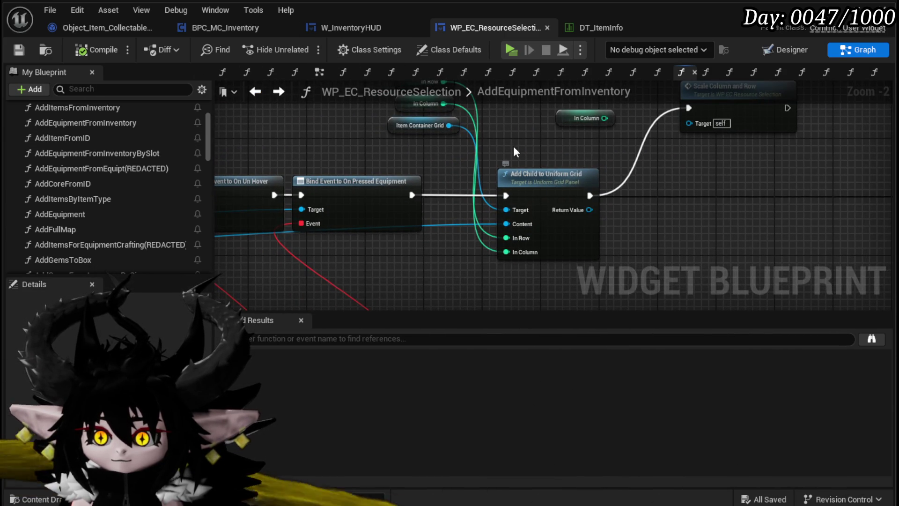
left_click(472, 198)
mouse_move(608, 190)
left_mouse_down()
mouse_move(708, 140)
mouse_move(788, 136)
mouse_move(890, 221)
mouse_move(473, 287)
mouse_move(510, 153)
left_mouse_up()
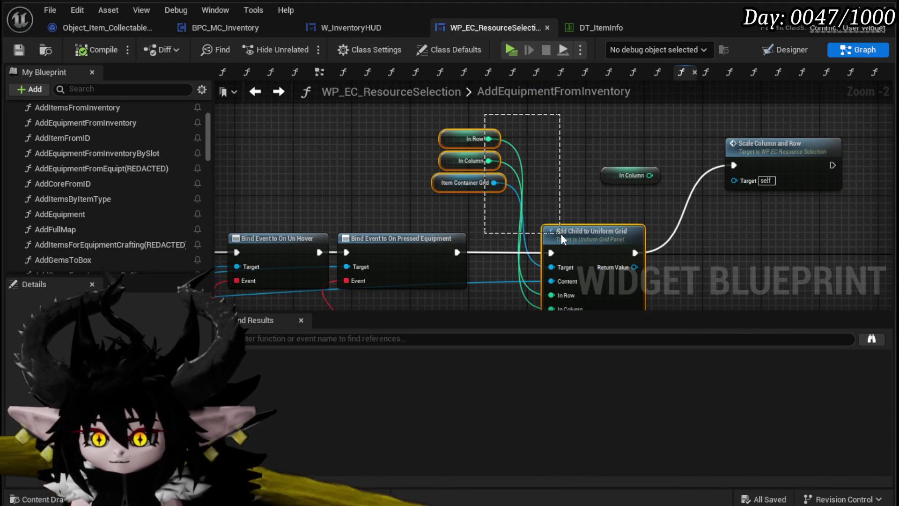
left_click_drag(560, 235, 561, 234)
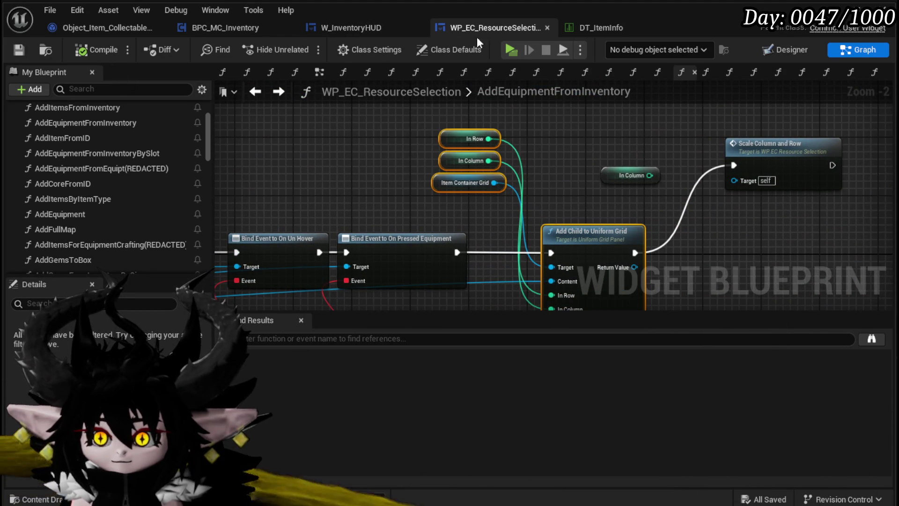
left_click(279, 92)
key("ctrl+v")
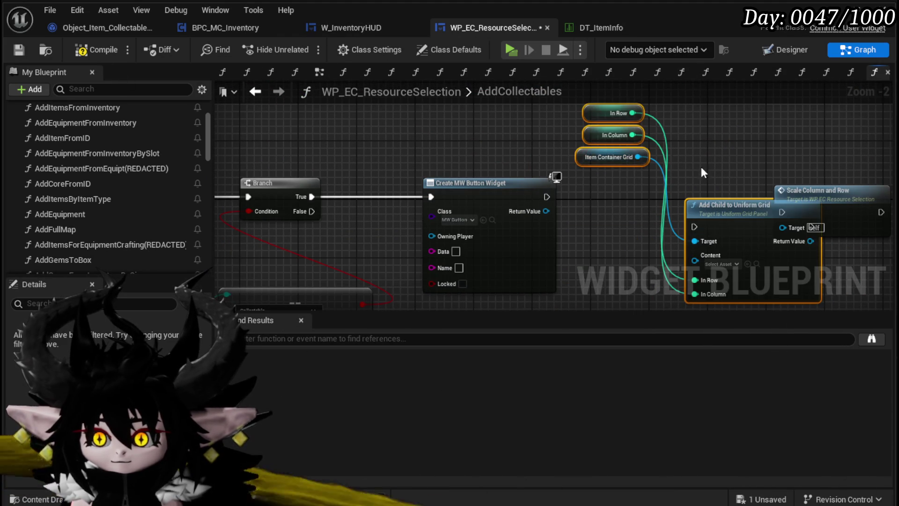
Step: Wire Create MW Button Widget's exec and Return Value into Add Child, then on to Scale Column and Row
mouse_move(700, 198)
left_mouse_down()
mouse_move(631, 184)
mouse_move(614, 197)
left_mouse_up()
left_click_drag(546, 211, 621, 225)
left_click_drag(698, 197, 784, 208)
scroll(794, 182, "down", 2)
mouse_move(538, 173)
left_mouse_down()
mouse_move(593, 166)
mouse_move(381, 200)
mouse_move(371, 195)
mouse_move(287, 234)
left_mouse_up()
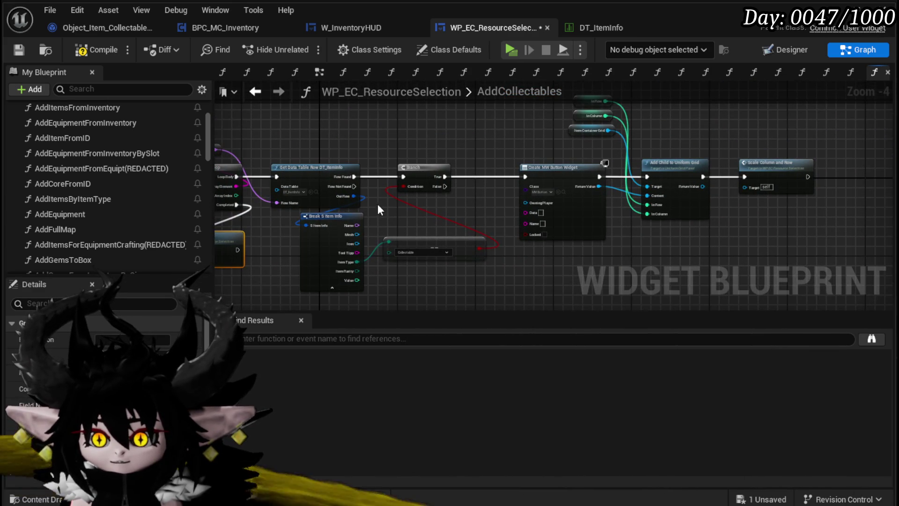
scroll(384, 213, "up", 4)
left_click_drag(507, 90, 361, 128)
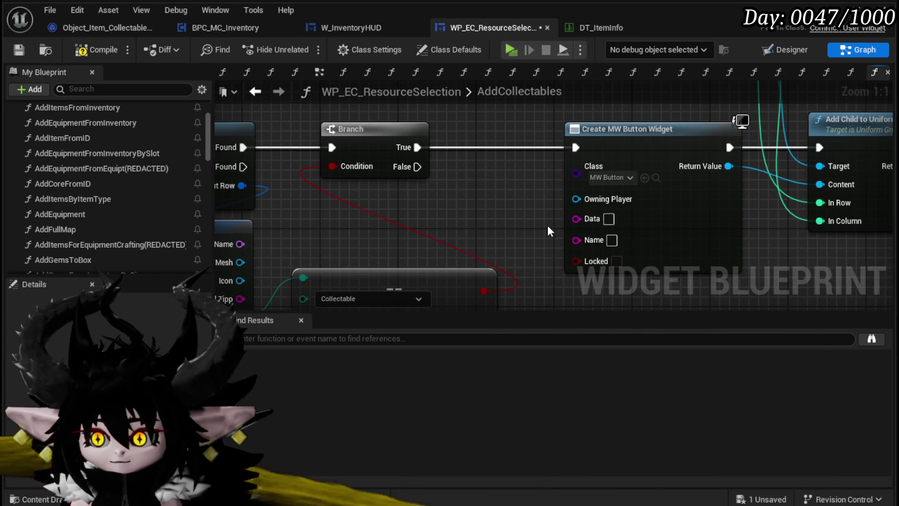
Step: Mark the created button as Locked, then compile and save the widget blueprint
left_click(616, 261)
left_click(90, 50)
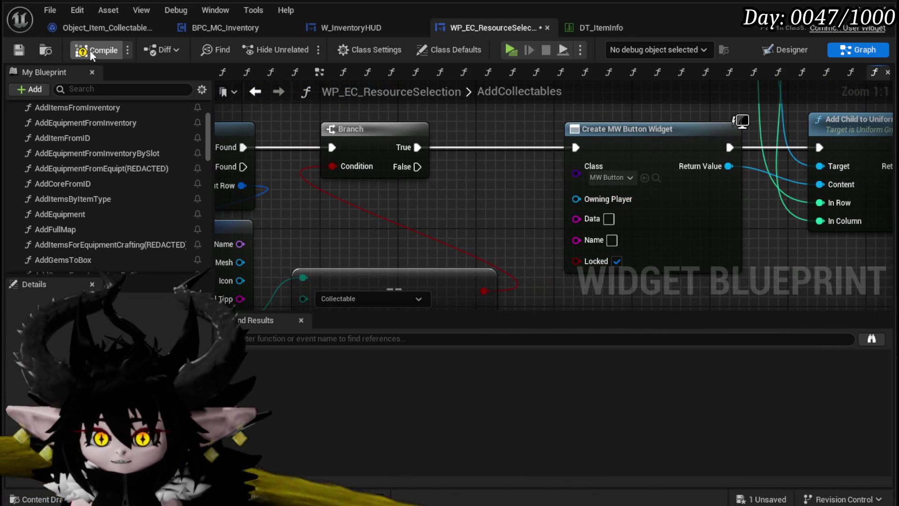
left_click(19, 49)
Step: Pass the item's Name into the button's Name input, then compile and save
scroll(431, 203, "down", 3)
mouse_move(431, 204)
left_mouse_down()
mouse_move(499, 198)
mouse_move(671, 220)
left_mouse_up()
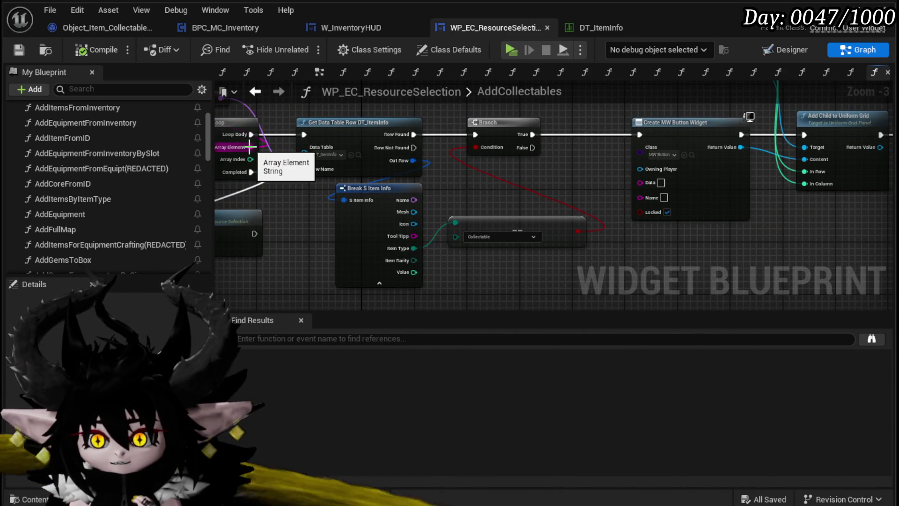
left_click_drag(249, 147, 250, 147)
mouse_move(410, 199)
left_mouse_down()
mouse_move(665, 190)
mouse_move(659, 196)
left_mouse_up()
left_click_drag(530, 192, 533, 200)
left_click(579, 170)
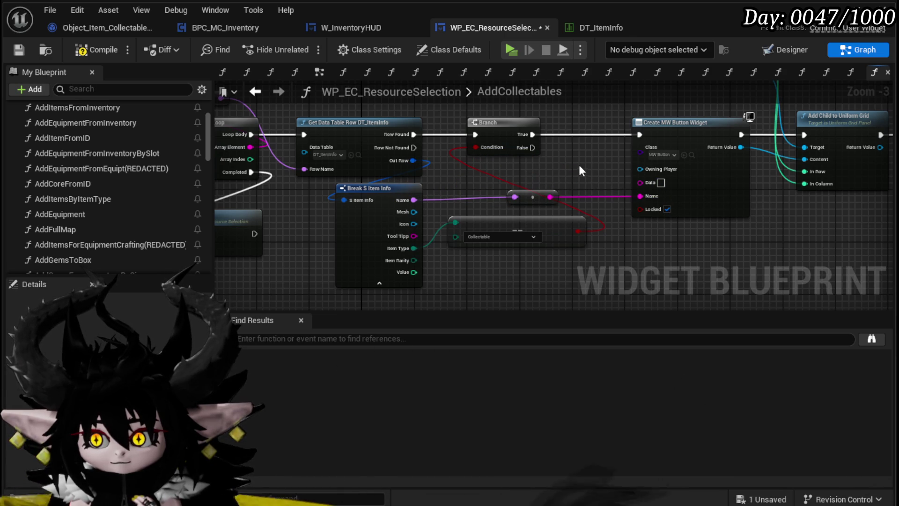
left_click(20, 49)
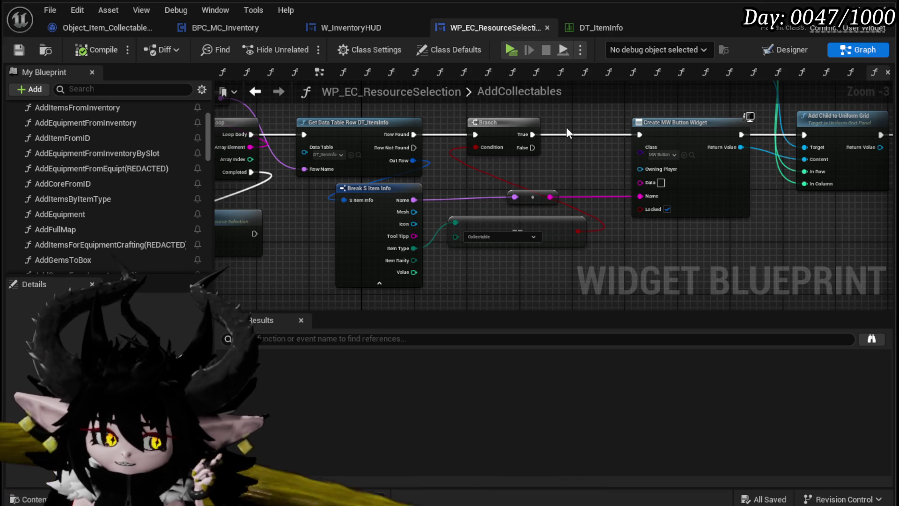
left_click(232, 27)
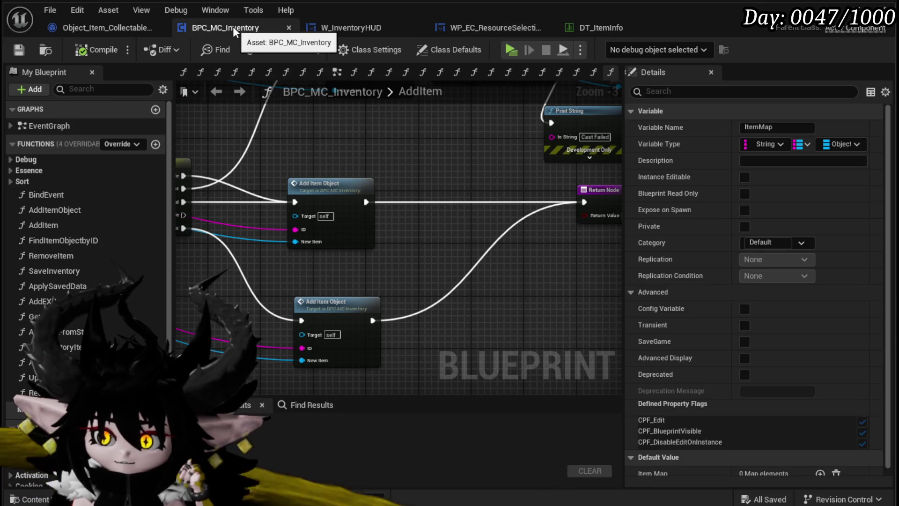
Step: Inspect AddItem's item-type switch and open AddItemObject to check its entry, Print String and ADD nodes
left_click_drag(308, 186, 455, 166)
mouse_move(327, 206)
left_mouse_down()
mouse_move(296, 131)
mouse_move(300, 206)
mouse_move(384, 210)
left_mouse_up()
mouse_move(335, 239)
left_mouse_down()
mouse_move(314, 263)
mouse_move(400, 184)
left_mouse_up()
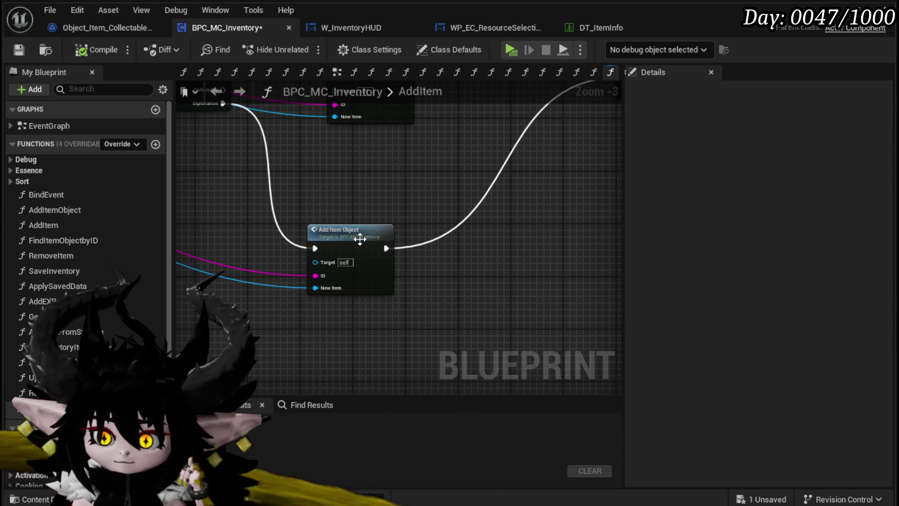
double_click(360, 242)
mouse_move(369, 229)
left_mouse_down()
mouse_move(483, 213)
mouse_move(206, 225)
mouse_move(290, 232)
mouse_move(470, 182)
mouse_move(542, 193)
mouse_move(454, 190)
mouse_move(618, 190)
left_mouse_up()
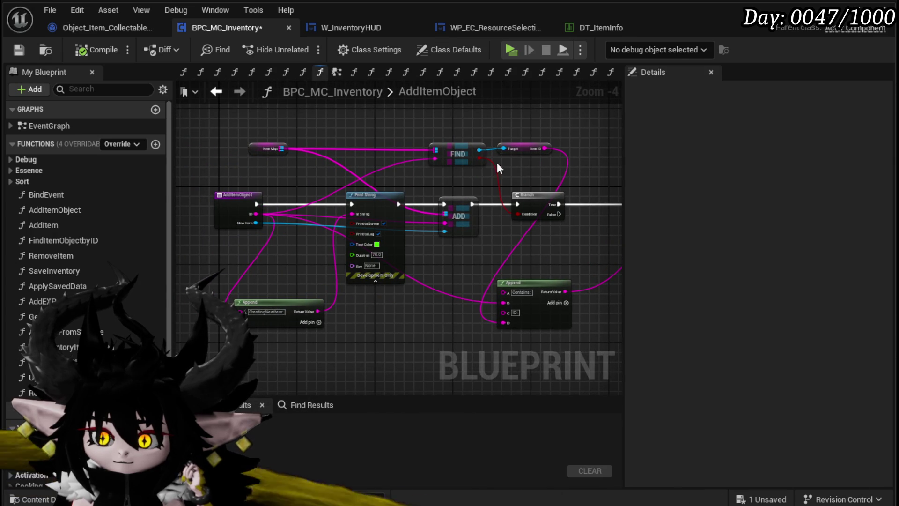
left_click_drag(214, 257, 251, 241)
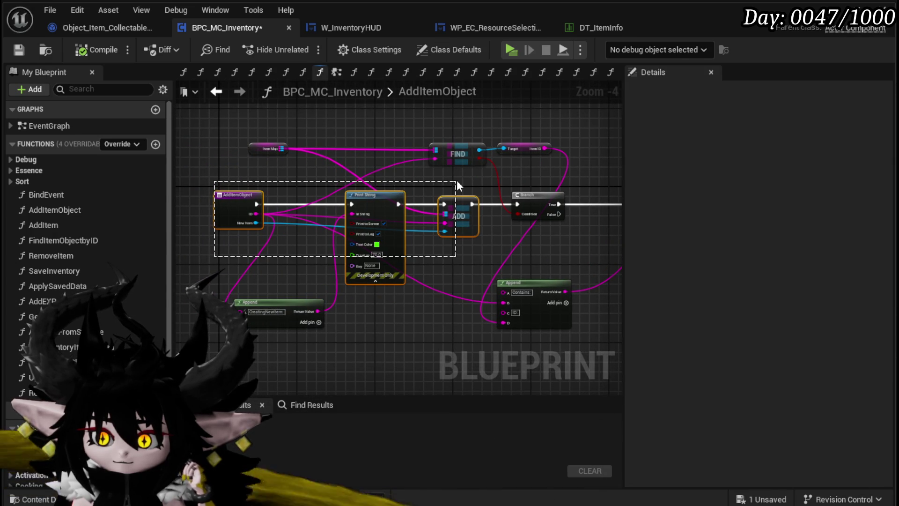
left_click_drag(457, 180, 456, 181)
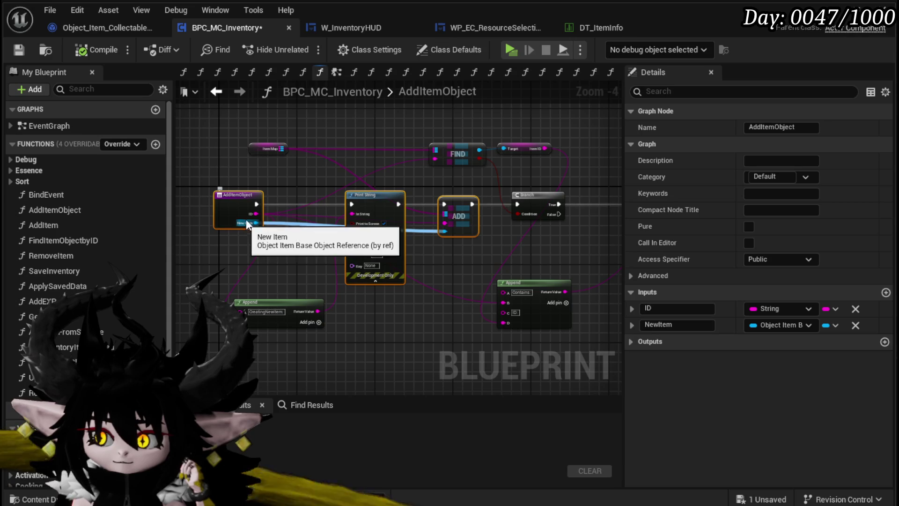
Step: Add an Add Item Object call for Collectable items, wired to the item ID and new item object
left_click(218, 91)
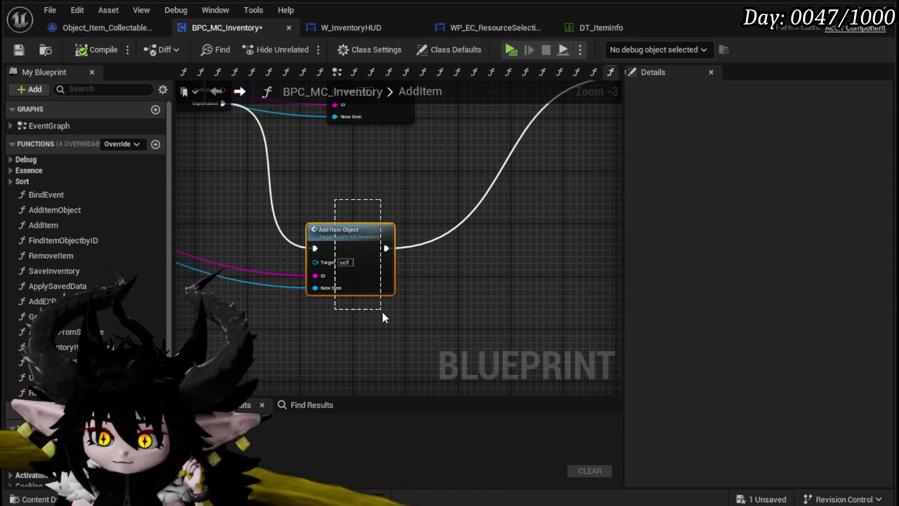
key("ctrl+v")
mouse_move(293, 260)
left_mouse_down()
mouse_move(370, 263)
mouse_move(361, 239)
mouse_move(289, 251)
left_mouse_up()
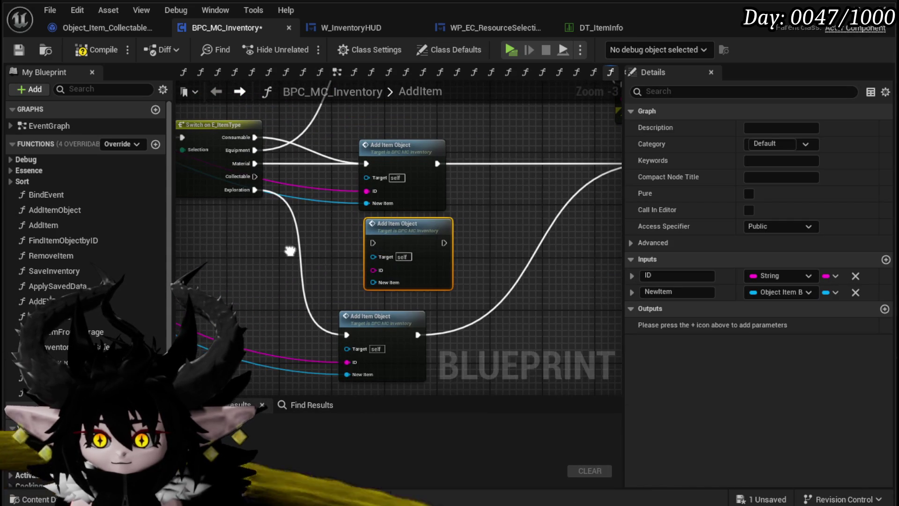
left_click_drag(253, 176, 372, 242)
scroll(302, 252, "down", 2)
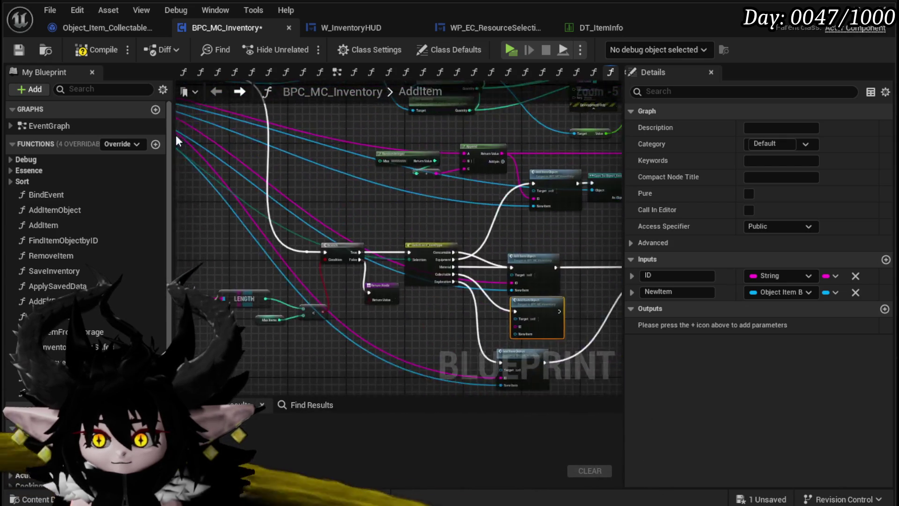
scroll(368, 212, "up", 4)
left_click_drag(300, 182, 319, 284)
left_click_drag(300, 198, 310, 299)
mouse_move(348, 246)
left_mouse_down()
mouse_move(330, 262)
mouse_move(551, 168)
left_mouse_up()
Step: Space out the three Add Item Object nodes and check the Max Items variable
scroll(330, 262, "down", 2)
scroll(492, 186, "down", 2)
left_click_drag(411, 284, 422, 292)
left_click_drag(410, 224, 414, 220)
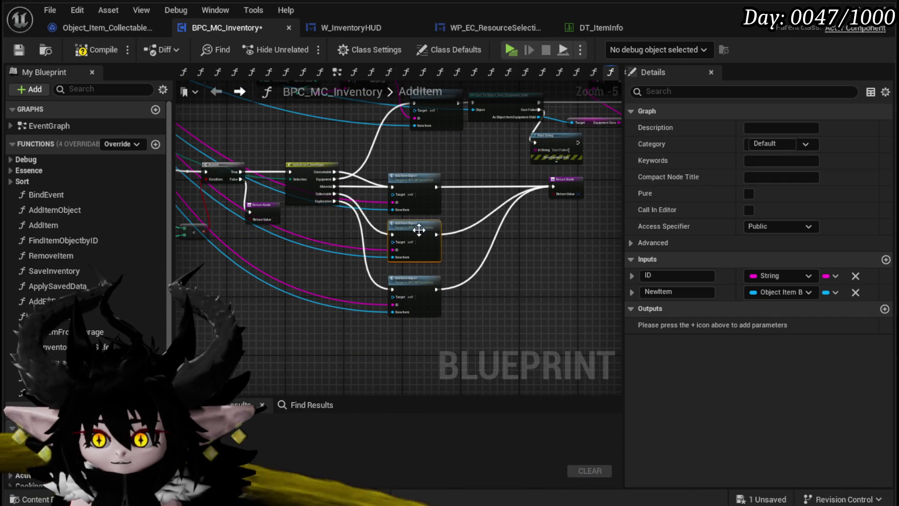
left_click_drag(414, 281, 414, 270)
left_click_drag(386, 165, 493, 176)
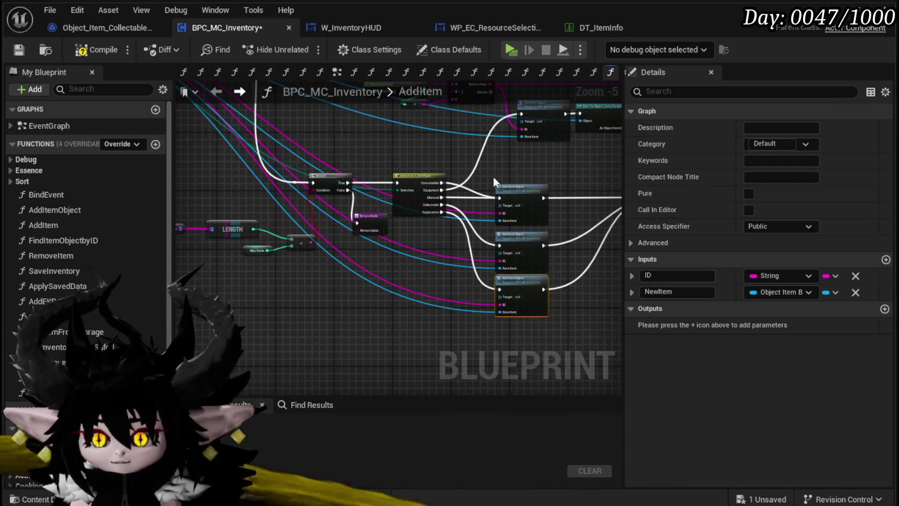
left_click(257, 250)
scroll(740, 299, "down", 5)
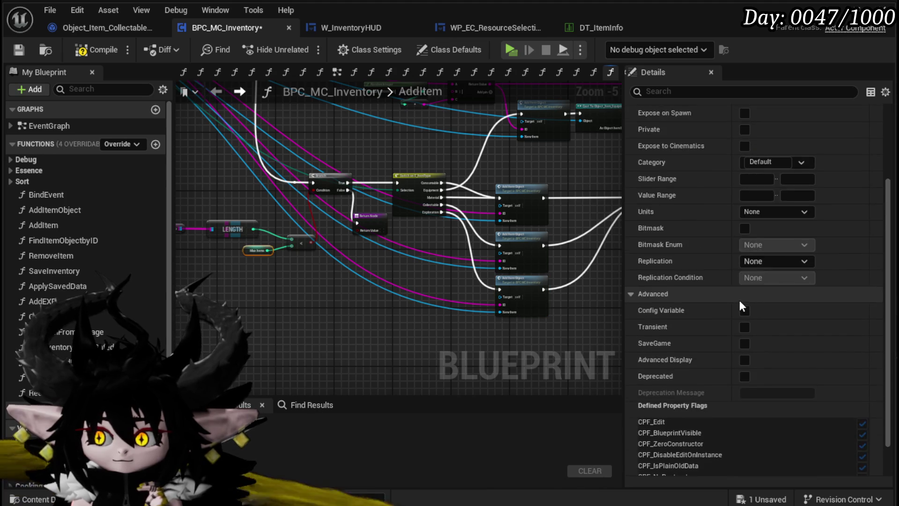
scroll(330, 251, "up", 4)
left_click(344, 294)
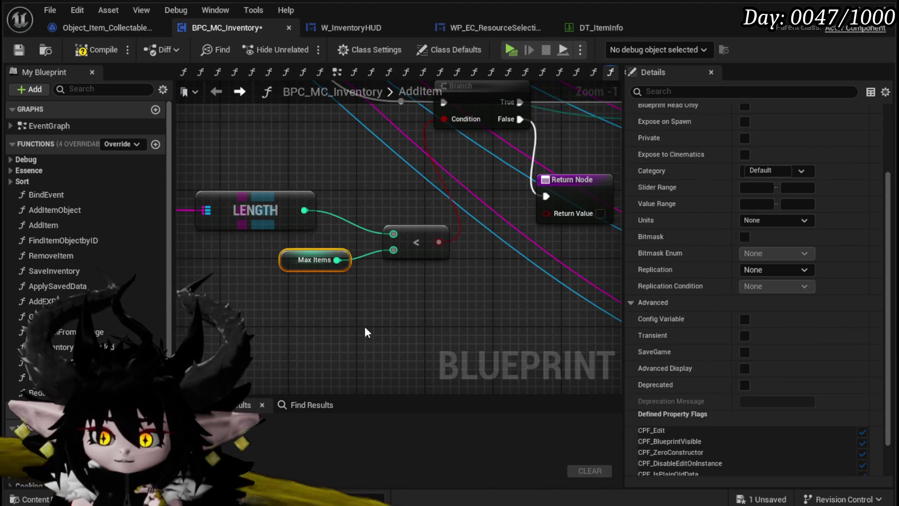
Step: Compile and save BPC_MC_Inventory, then review the Print String, return and Add Item Object nodes
key("F7")
left_click(19, 51)
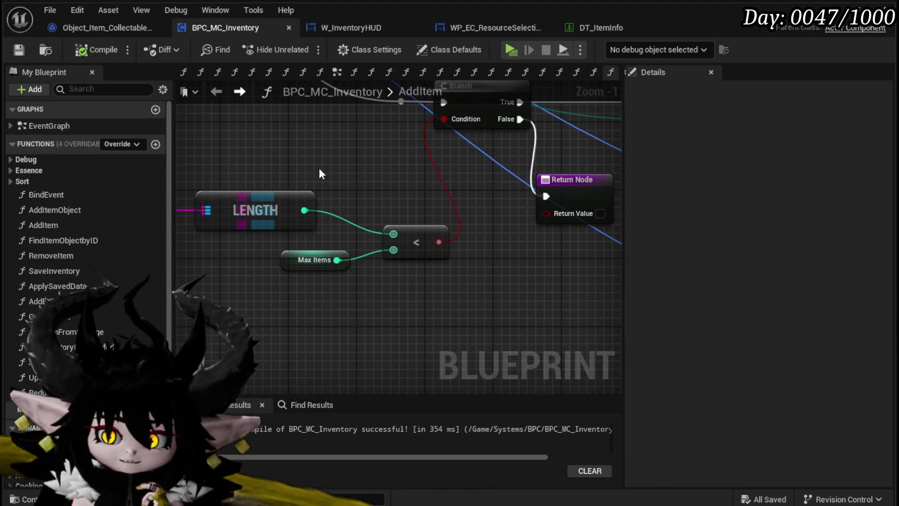
scroll(353, 146, "down", 2)
mouse_move(225, 254)
left_mouse_down()
mouse_move(284, 232)
mouse_move(212, 140)
mouse_move(490, 205)
left_mouse_up()
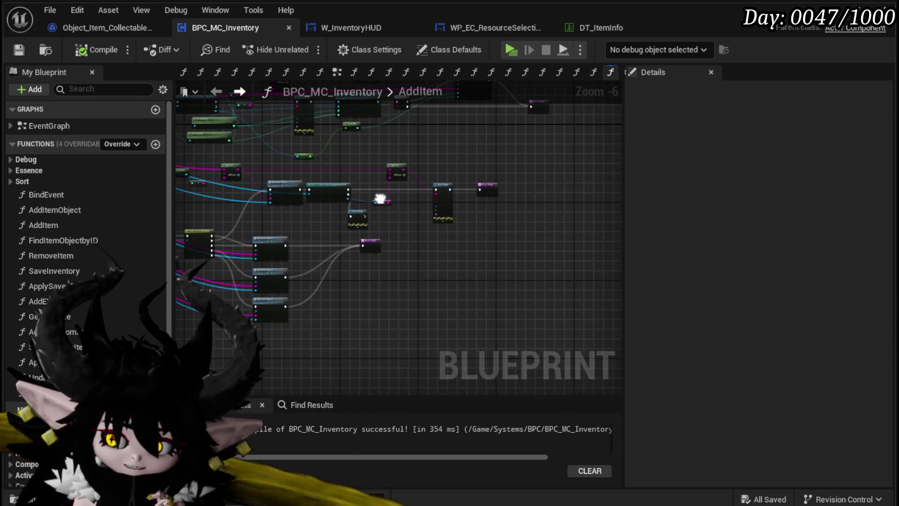
scroll(375, 213, "up", 3)
mouse_move(386, 214)
left_mouse_down()
mouse_move(245, 230)
mouse_move(468, 198)
mouse_move(495, 147)
mouse_move(415, 229)
left_mouse_up()
scroll(415, 230, "down", 2)
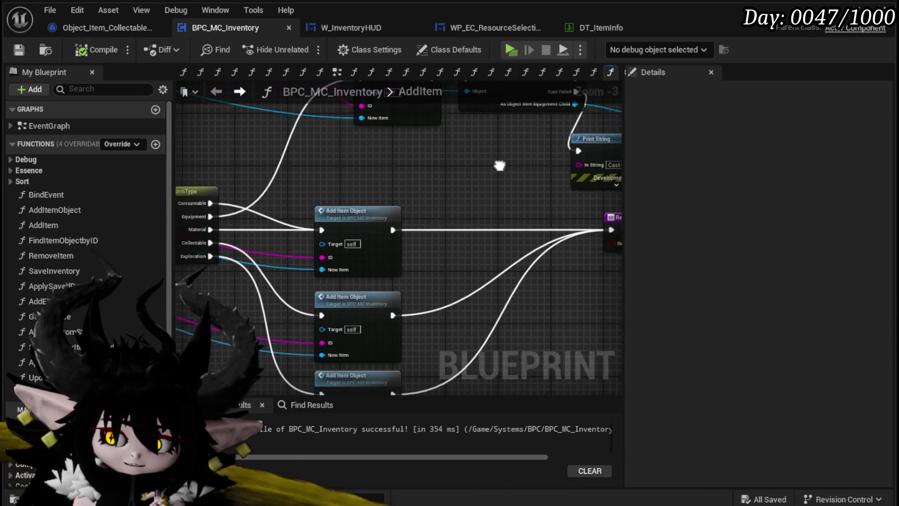
left_click_drag(408, 165, 482, 301)
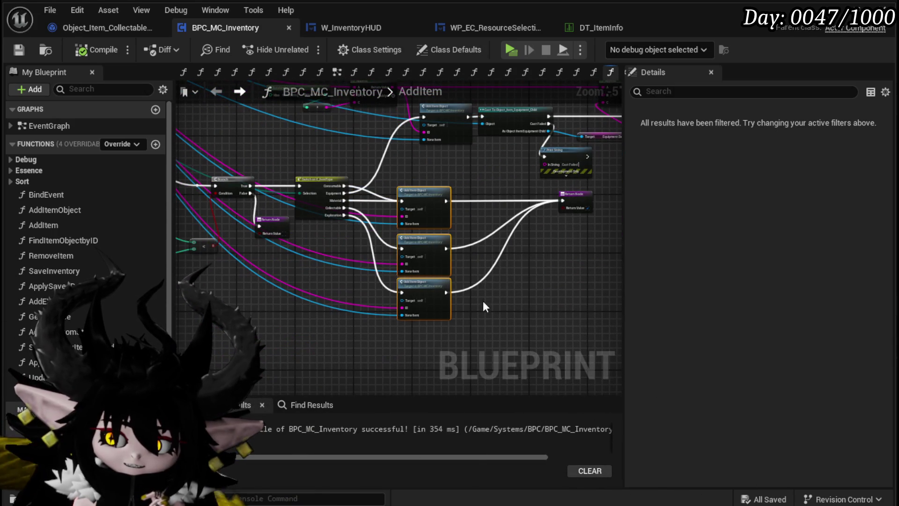
left_click(538, 265)
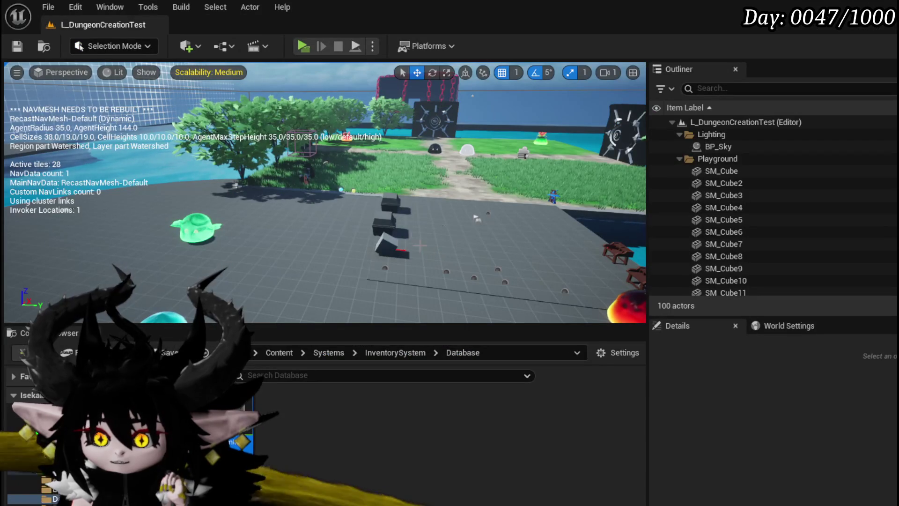
Step: Open the BP_Collectable_PickUp actor's Blueprint with Ctrl+E and bring Set ID and Has Collectable? into view in its EventGraph
scroll(738, 210, "down", 5)
left_click(737, 237)
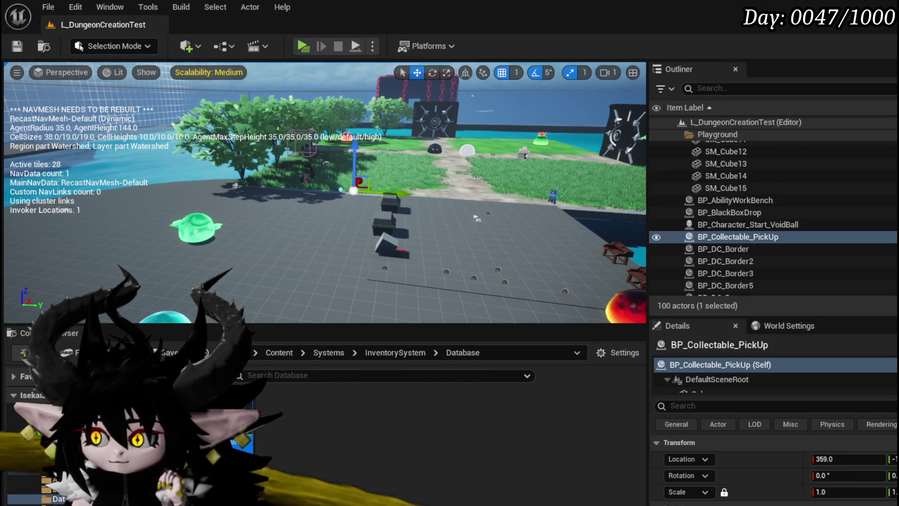
key("ctrl+e")
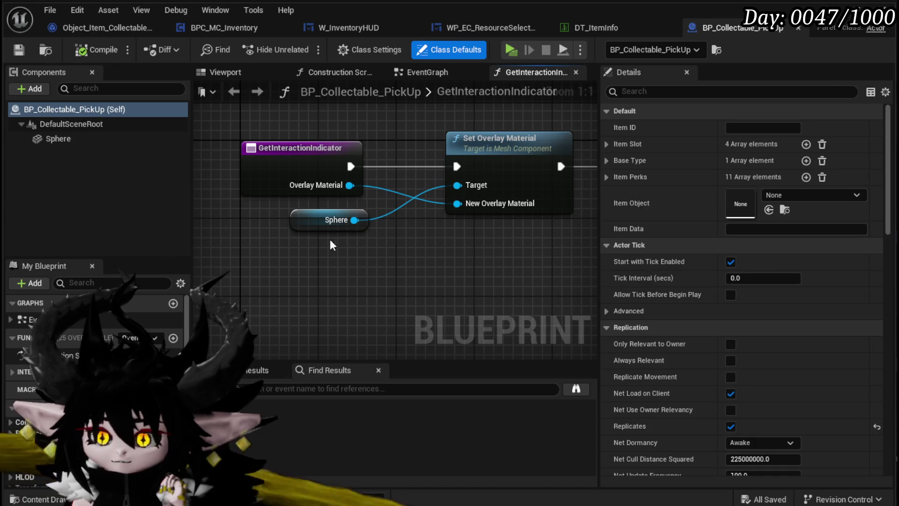
scroll(271, 165, "down", 2)
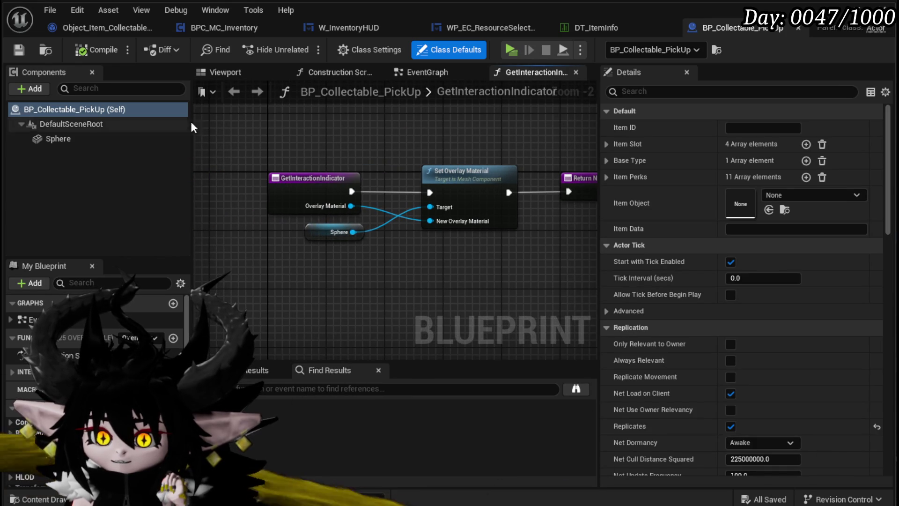
double_click(437, 92)
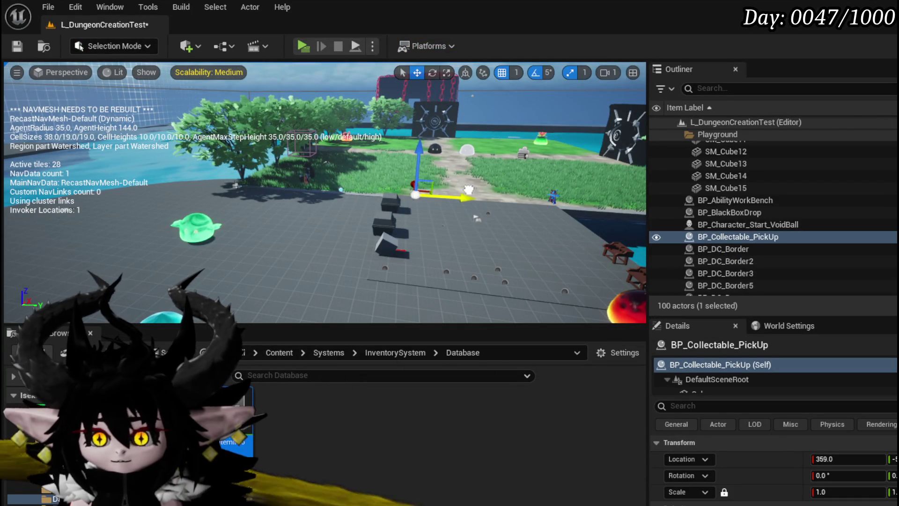
key("f")
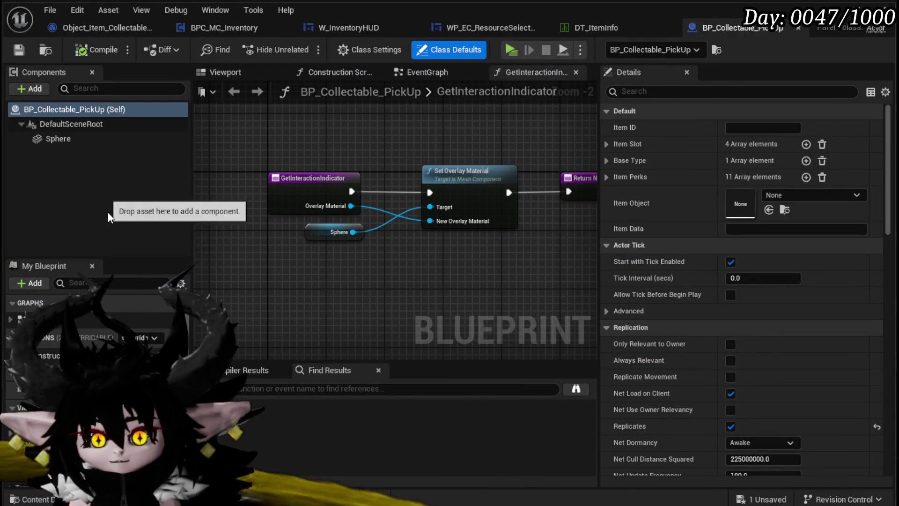
left_click(431, 75)
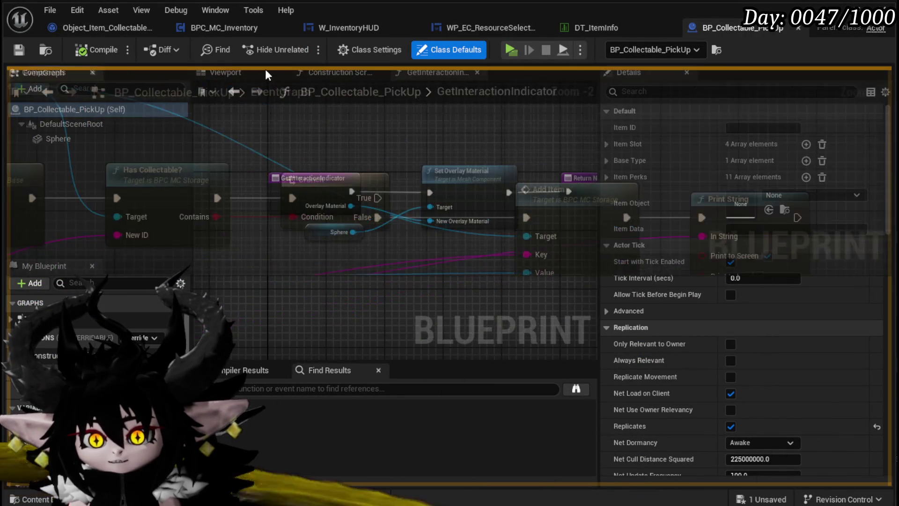
mouse_move(281, 93)
left_mouse_down()
mouse_move(370, 153)
mouse_move(569, 141)
mouse_move(418, 221)
mouse_move(332, 284)
left_mouse_up()
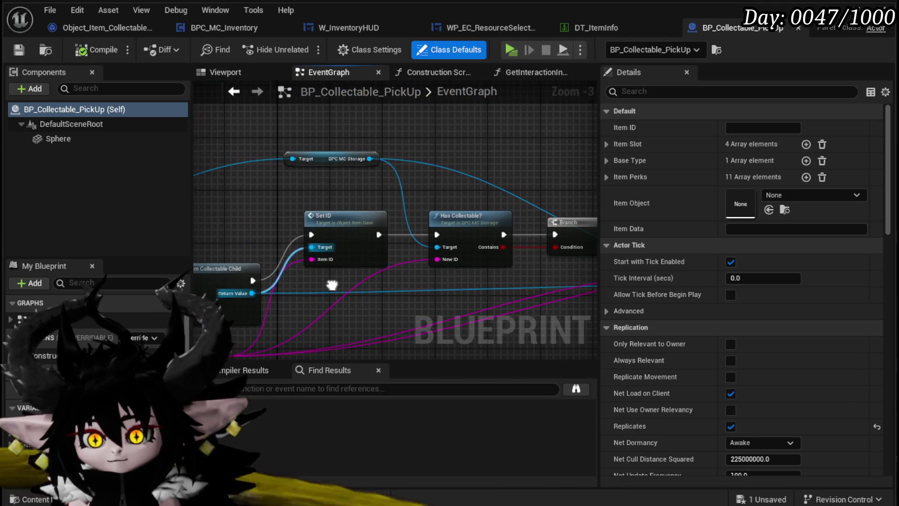
Step: Get the interacting character's BPC MC Inventory and place it below the storage getter
left_click(538, 140)
mouse_move(317, 193)
left_mouse_down()
mouse_move(496, 139)
mouse_move(454, 132)
left_mouse_up()
mouse_move(318, 208)
left_mouse_down()
mouse_move(224, 260)
mouse_move(361, 180)
left_mouse_up()
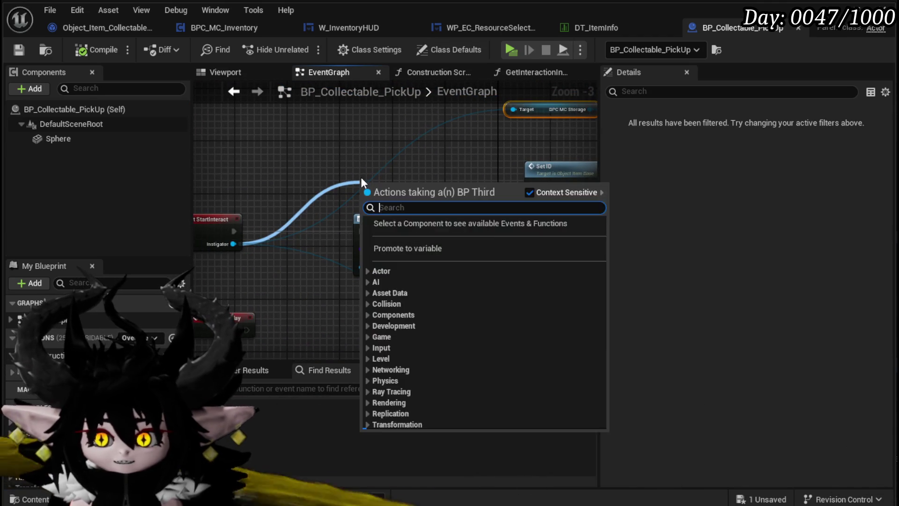
type("inventory")
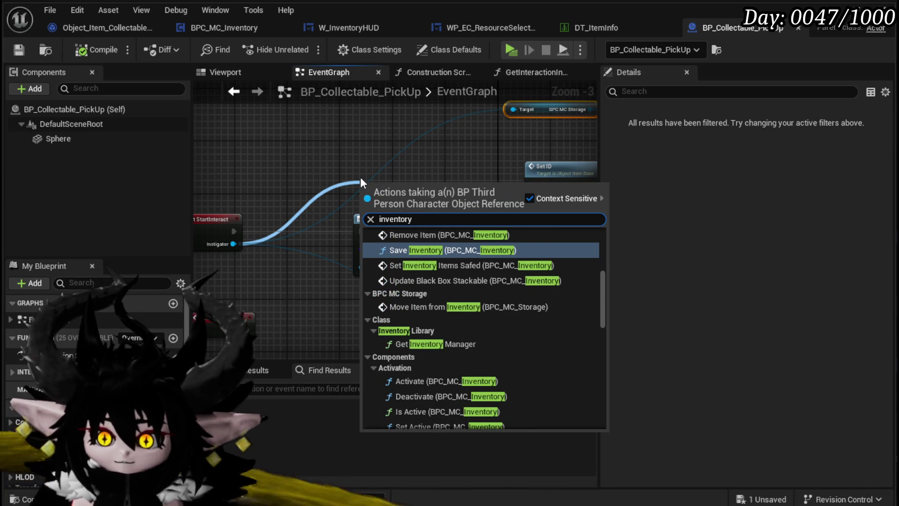
scroll(509, 268, "down", 15)
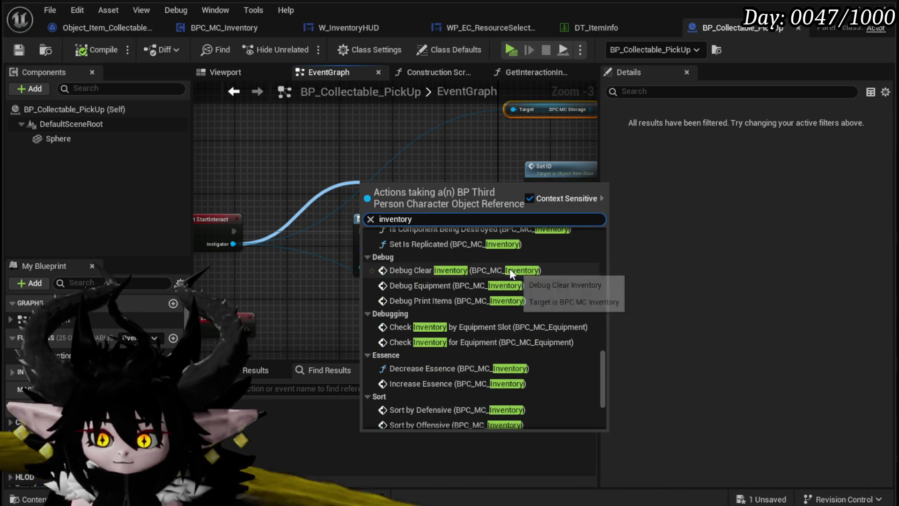
scroll(509, 268, "down", 5)
left_click(421, 412)
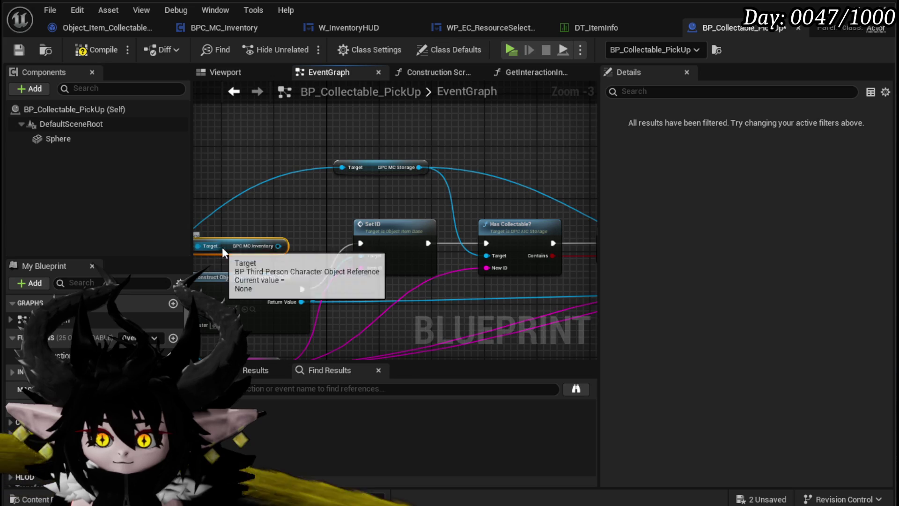
left_click_drag(220, 247, 362, 191)
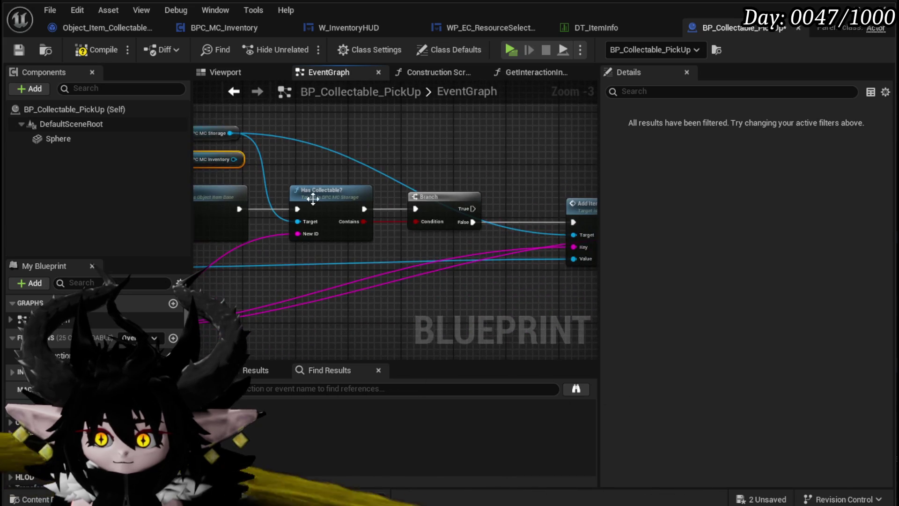
Step: Move the Has Collectable? and Branch nodes lower down in the pickup EventGraph
mouse_move(372, 259)
left_mouse_down()
mouse_move(449, 203)
mouse_move(468, 206)
left_mouse_up()
left_click_drag(468, 186, 462, 292)
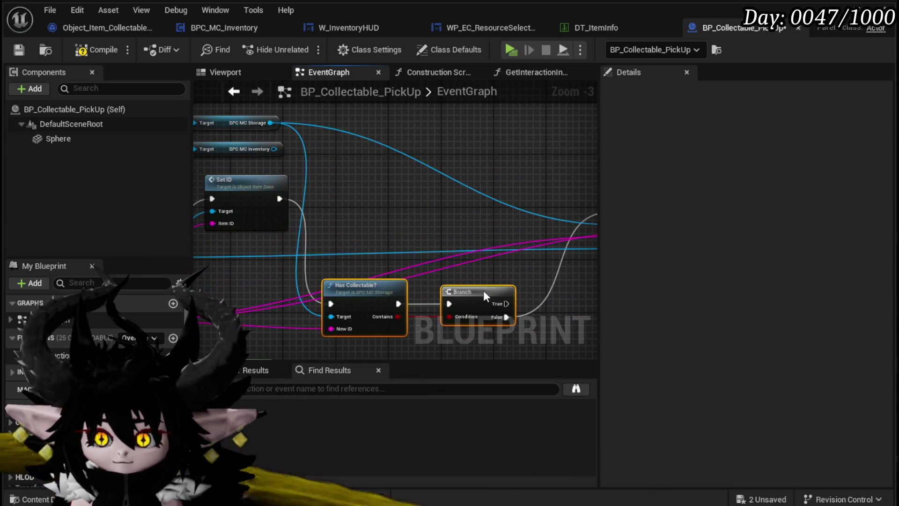
mouse_move(281, 192)
left_mouse_down()
mouse_move(185, 192)
mouse_move(292, 189)
left_mouse_up()
left_click(351, 186)
mouse_move(380, 187)
left_mouse_down()
mouse_move(297, 187)
mouse_move(383, 201)
left_mouse_up()
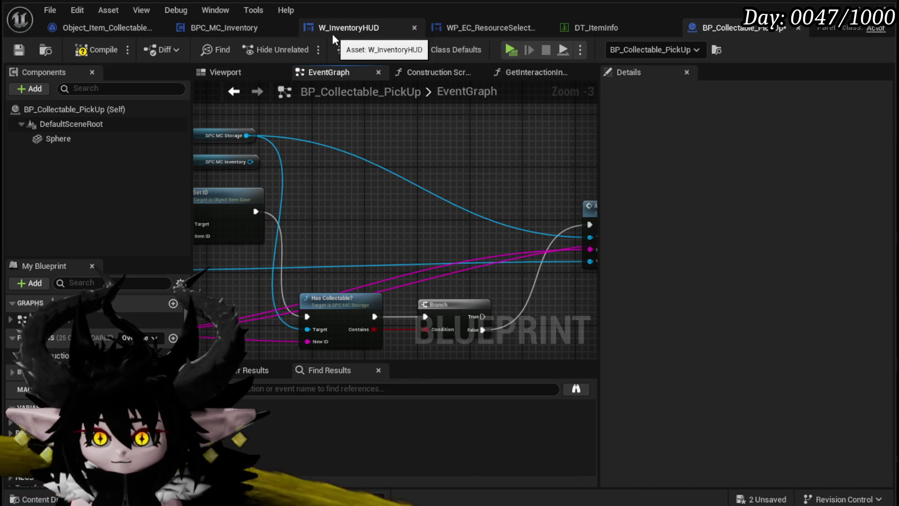
left_click(238, 28)
scroll(581, 226, "down", 2)
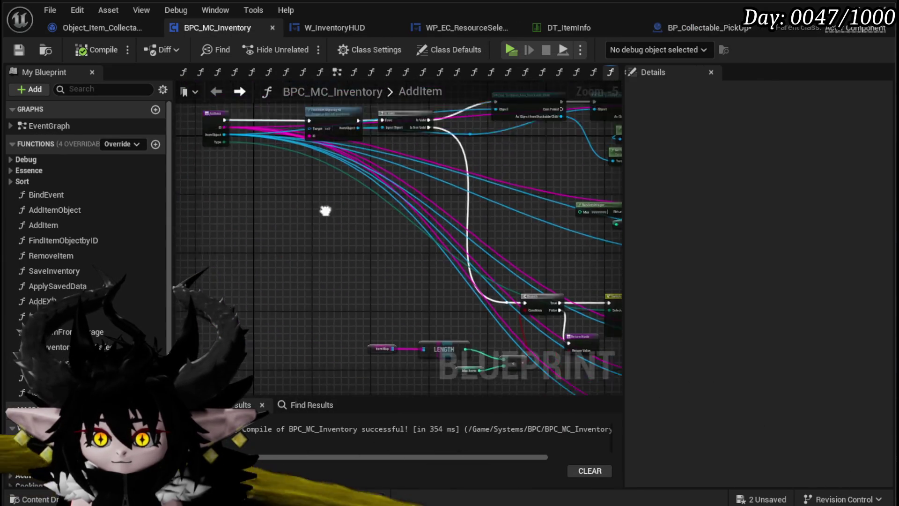
Step: Call Add Item on BPC MC Inventory and run it right after Set ID
scroll(339, 232, "up", 4)
scroll(339, 232, "down", 4)
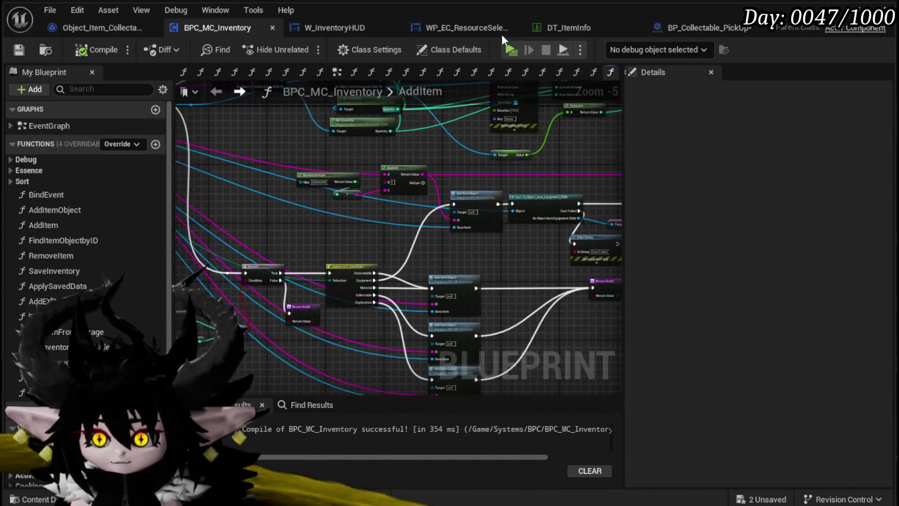
left_click(735, 27)
left_click_drag(251, 162, 330, 180)
type("add ")
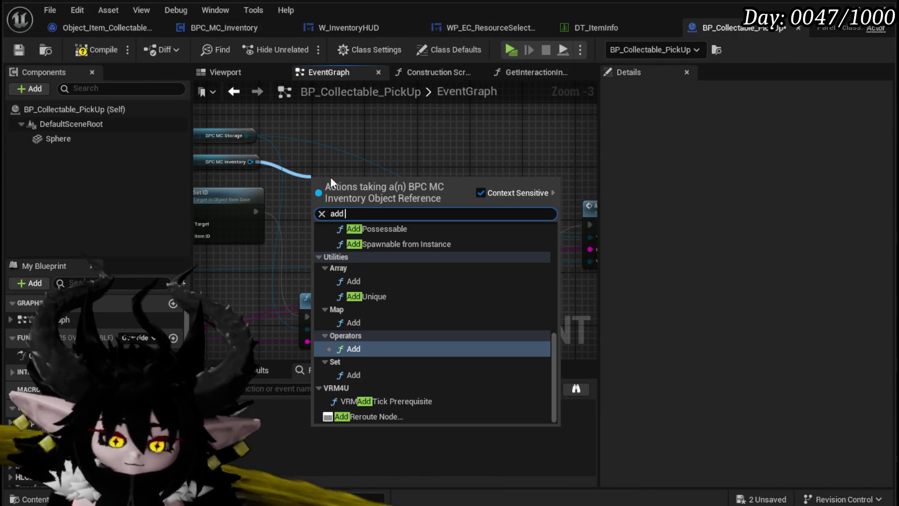
type("item")
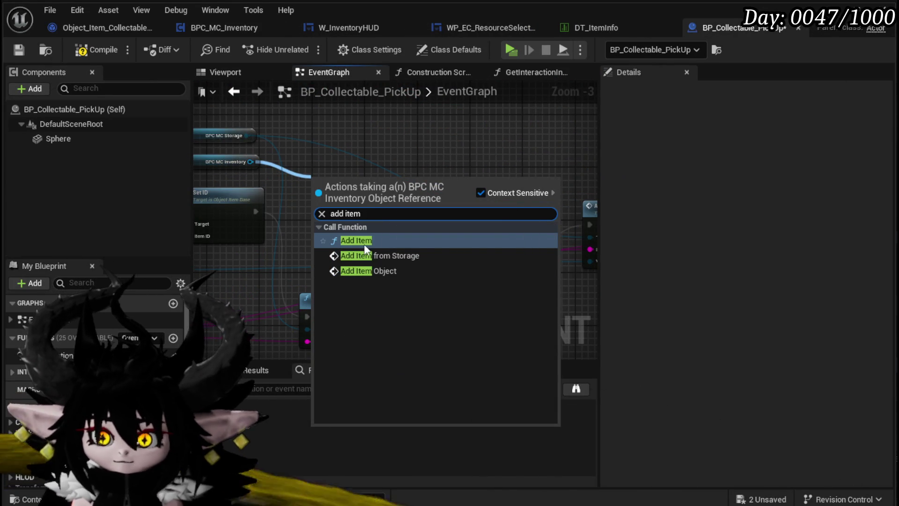
left_click(367, 240)
scroll(338, 209, "up", 2)
left_click_drag(338, 209, 419, 192)
scroll(479, 190, "down", 2)
left_click_drag(334, 186, 373, 176)
mouse_move(453, 180)
left_mouse_down()
mouse_move(262, 168)
mouse_move(309, 154)
left_mouse_up()
Step: Move Has Collectable? and Branch aside and wire the Print String into the execution flow
left_click_drag(469, 328, 262, 255)
mouse_move(424, 274)
left_mouse_down()
mouse_move(641, 267)
mouse_move(459, 275)
mouse_move(456, 138)
mouse_move(337, 215)
mouse_move(449, 243)
mouse_move(431, 232)
mouse_move(438, 150)
left_mouse_up()
scroll(430, 231, "down", 3)
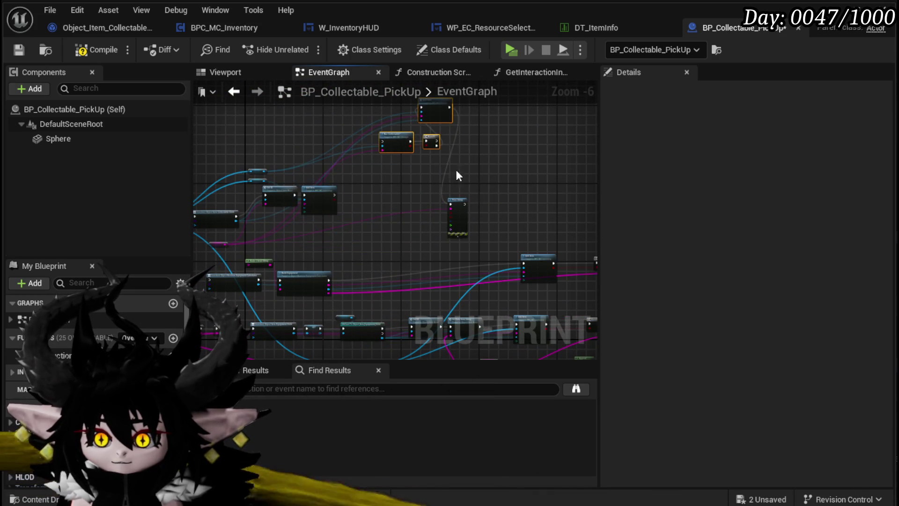
left_click_drag(484, 205, 518, 132)
scroll(329, 226, "up", 2)
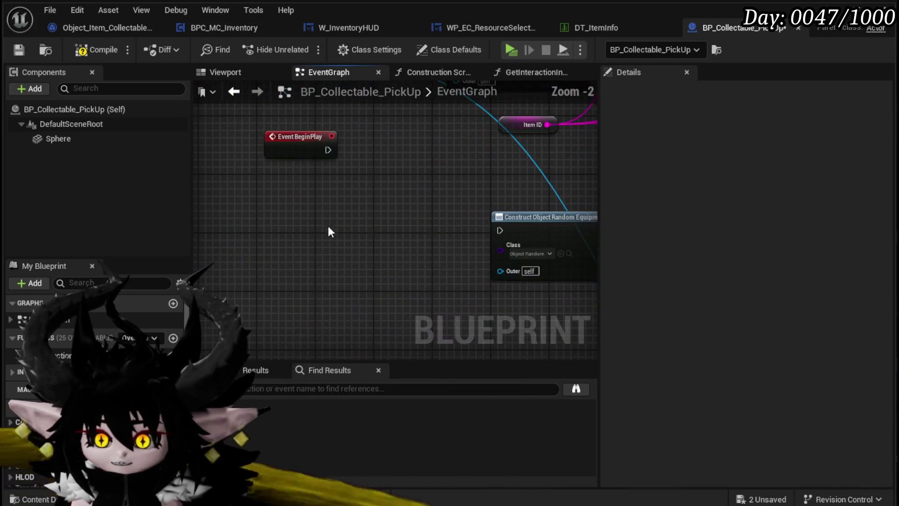
scroll(242, 247, "up", 2)
scroll(321, 295, "down", 2)
mouse_move(562, 140)
left_mouse_down()
mouse_move(443, 193)
mouse_move(461, 231)
left_mouse_up()
mouse_move(281, 127)
left_mouse_down()
mouse_move(477, 145)
mouse_move(392, 122)
left_mouse_up()
left_click_drag(338, 132, 393, 196)
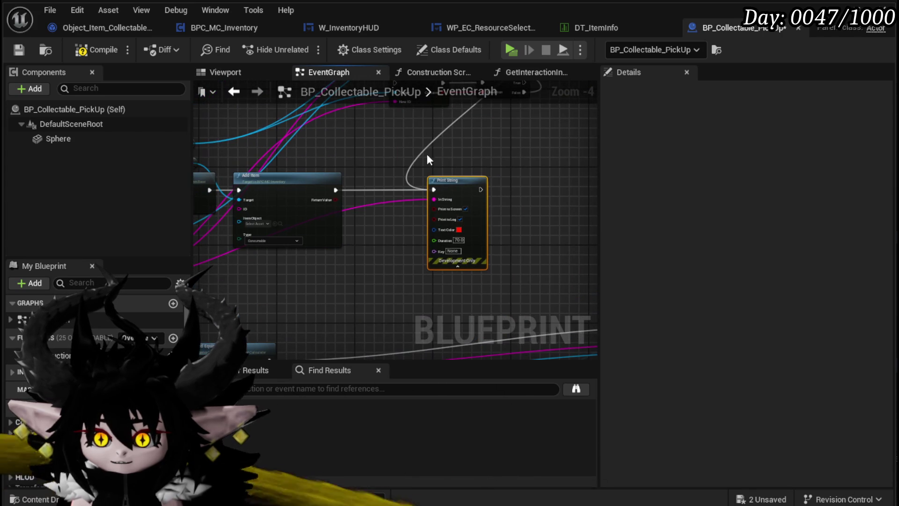
left_click(424, 147)
Step: Check Add Item's item type options and shift the Item Collectable Child construct node left
scroll(341, 236, "up", 3)
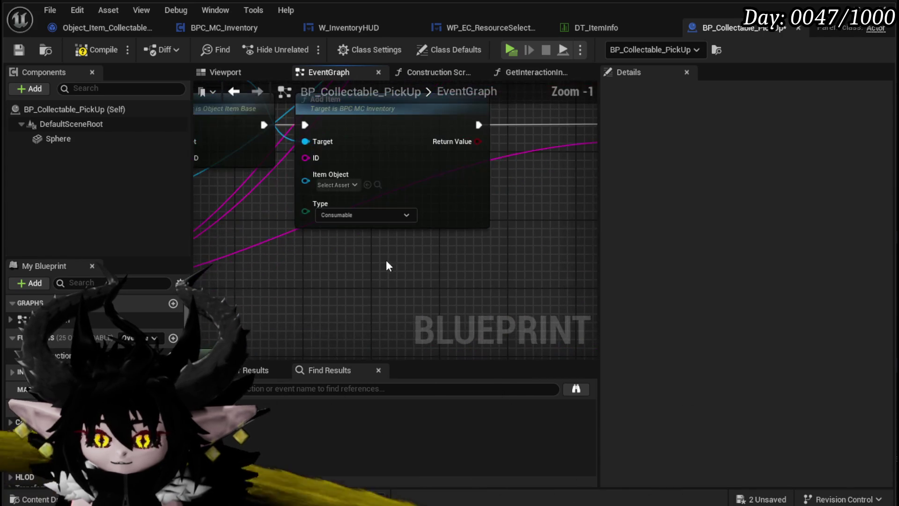
left_click(357, 214)
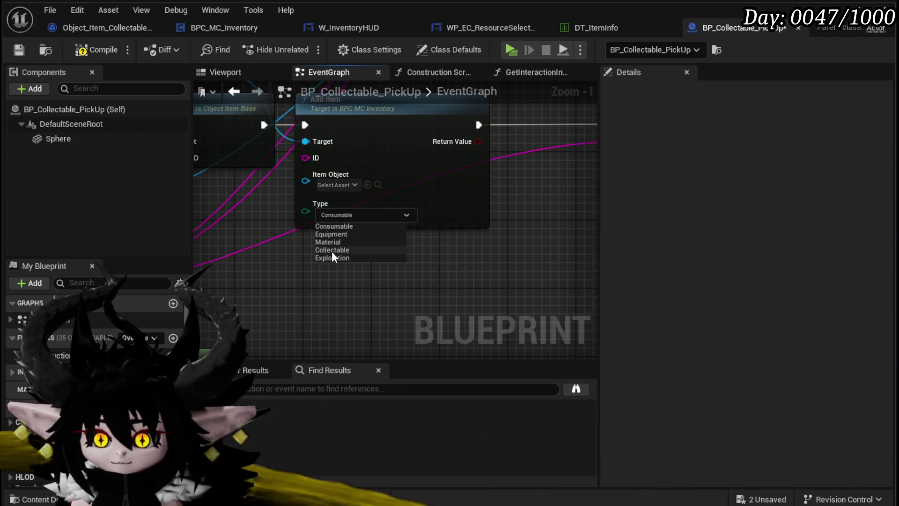
scroll(542, 261, "down", 3)
scroll(487, 257, "up", 3)
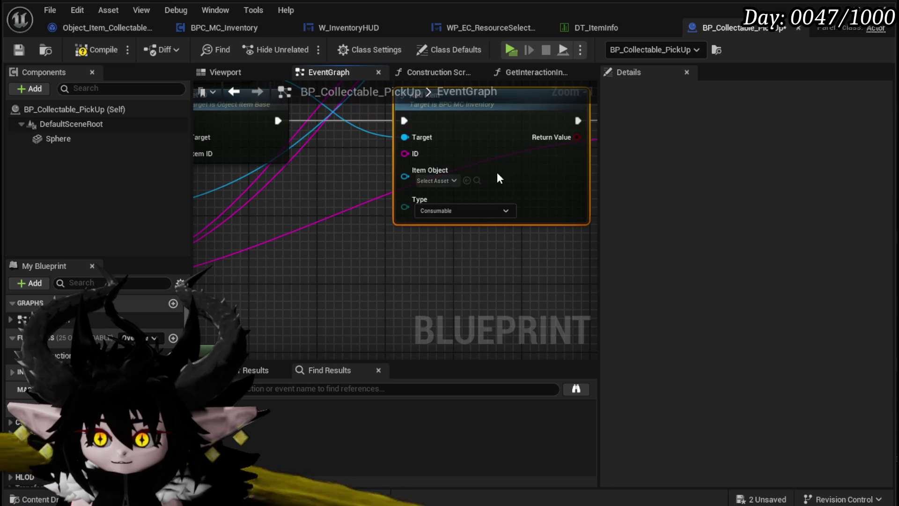
left_click_drag(252, 225, 496, 234)
mouse_move(337, 235)
left_mouse_down()
mouse_move(564, 240)
mouse_move(285, 257)
mouse_move(295, 300)
mouse_move(380, 224)
mouse_move(398, 269)
left_mouse_up()
scroll(398, 269, "down", 2)
left_click_drag(342, 220, 277, 220)
left_click_drag(488, 198, 354, 185)
left_click(390, 249)
Step: Compile and save BP_Collectable_PickUp, then open Set ID's SetDataFromString function
left_click(94, 49)
left_click(19, 49)
double_click(346, 172)
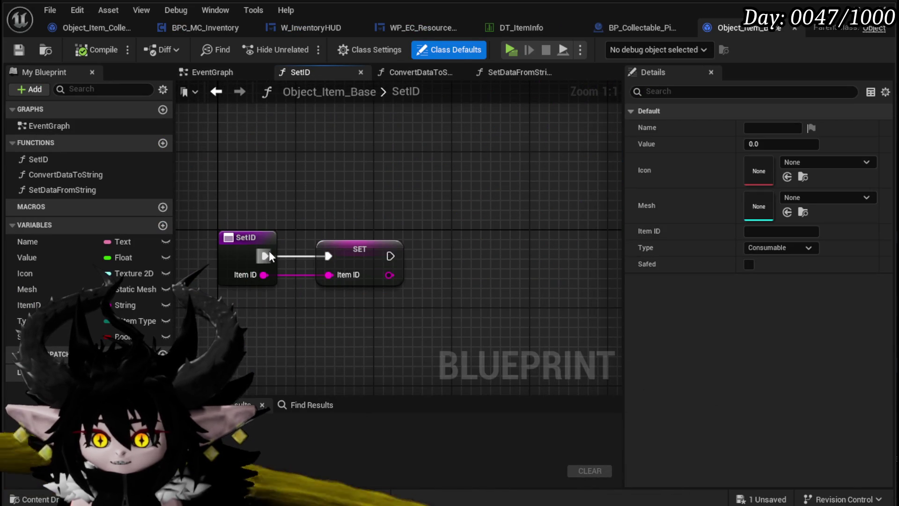
double_click(113, 188)
Step: Review SetDataFromString's Get Data Table Row, Break S Item Info and SET node chain
mouse_move(225, 203)
left_mouse_down()
mouse_move(173, 153)
mouse_move(2, 119)
left_mouse_up()
mouse_move(136, 129)
left_mouse_down()
mouse_move(165, 142)
mouse_move(307, 152)
mouse_move(208, 143)
mouse_move(417, 149)
mouse_move(390, 141)
left_mouse_up()
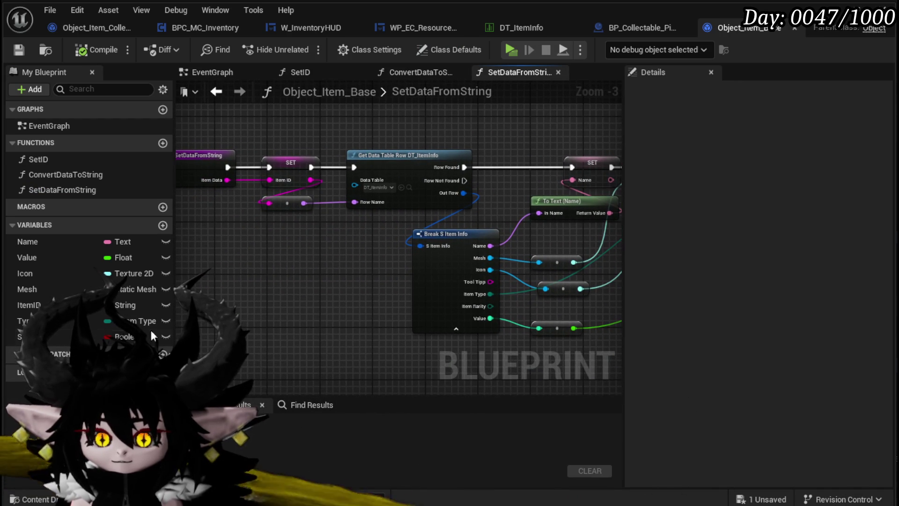
mouse_move(476, 301)
left_mouse_down()
mouse_move(406, 305)
mouse_move(399, 260)
left_mouse_up()
left_click_drag(498, 225, 806, 224)
left_click_drag(379, 286, 249, 169)
left_click_drag(411, 134, 328, 121)
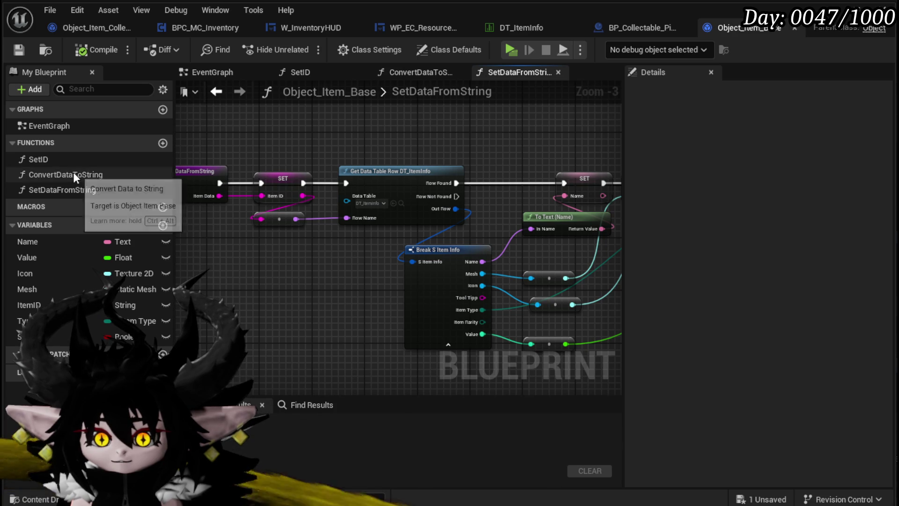
left_click(627, 28)
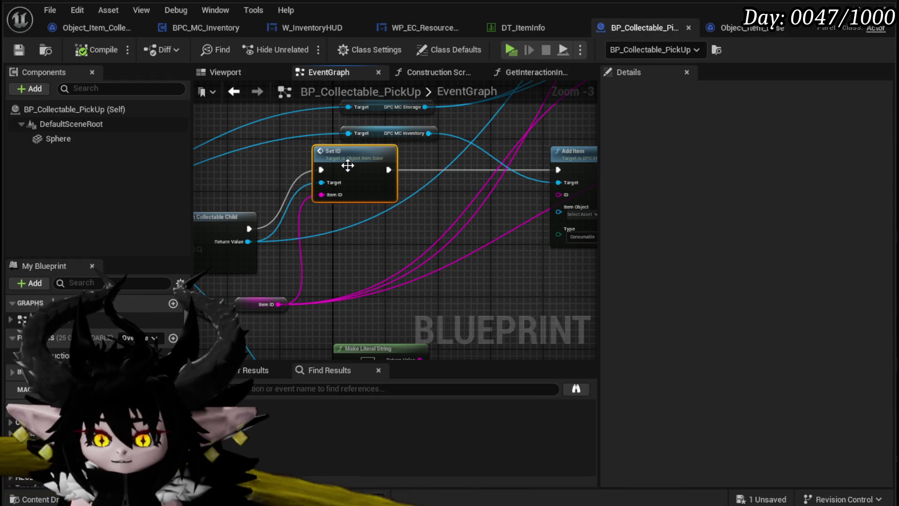
Step: Add a Set Data from String call on the constructed collectable object
left_click_drag(241, 240, 353, 234)
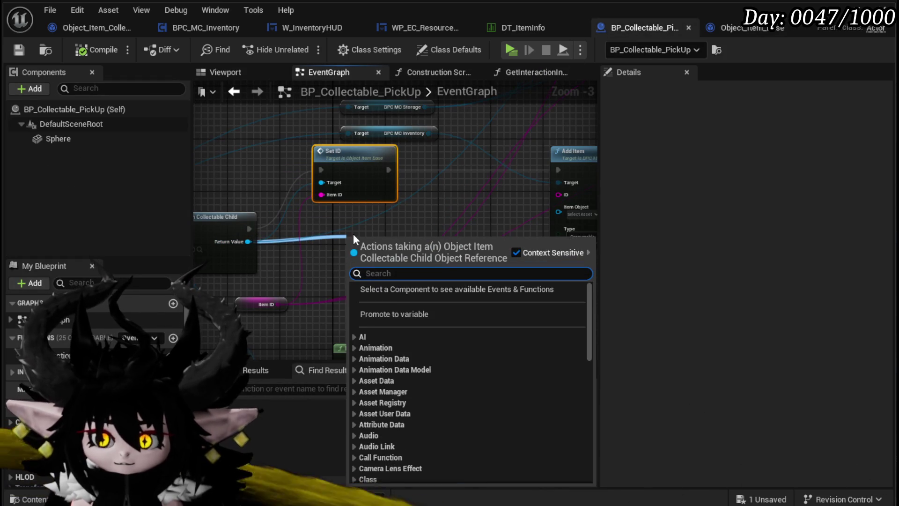
type("Set Data fro")
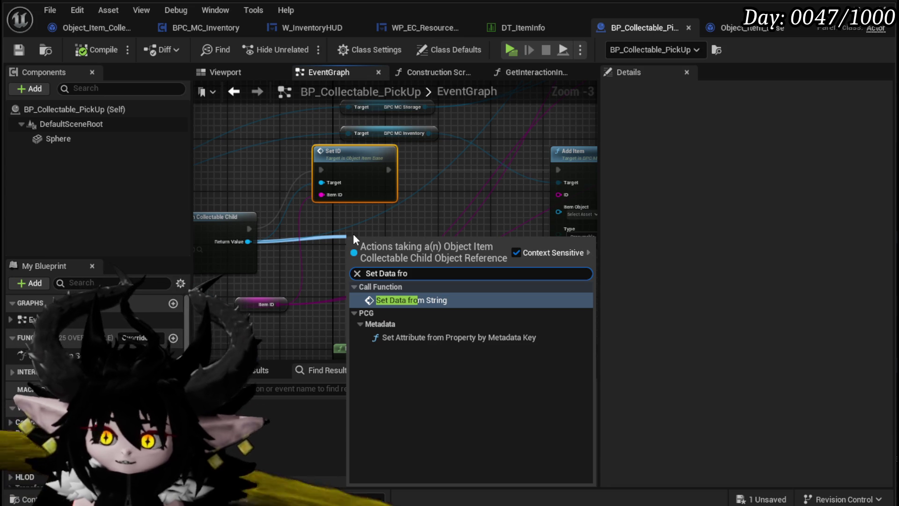
left_click(401, 300)
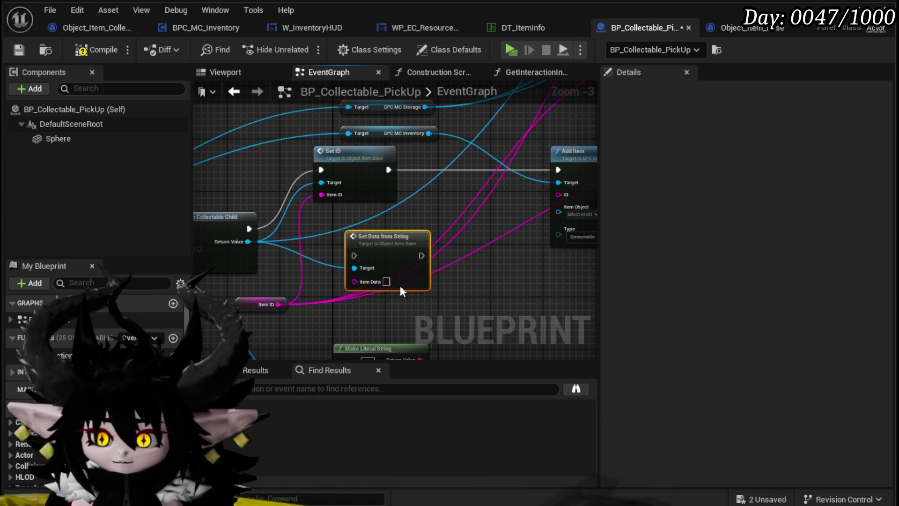
Step: Rename the function to SetDataFromItemID, compile Object_Item_Base and save all assets
double_click(368, 234)
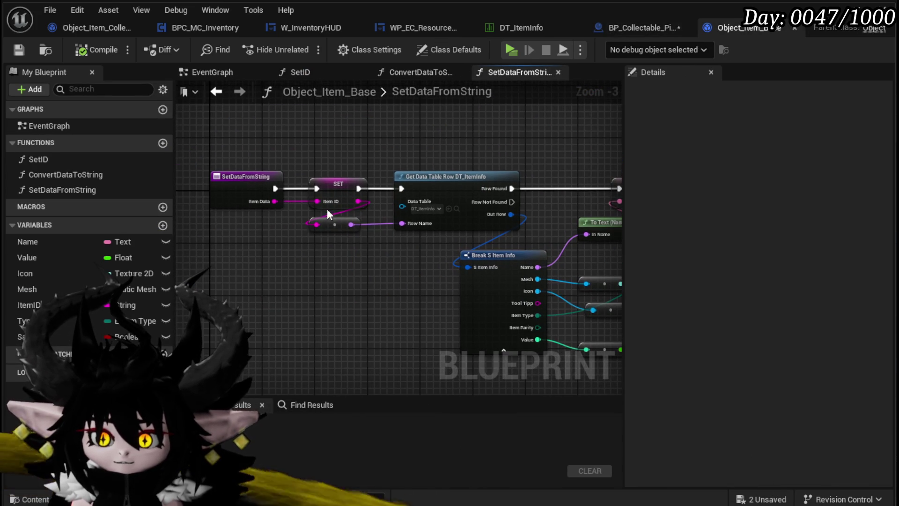
left_click(243, 176)
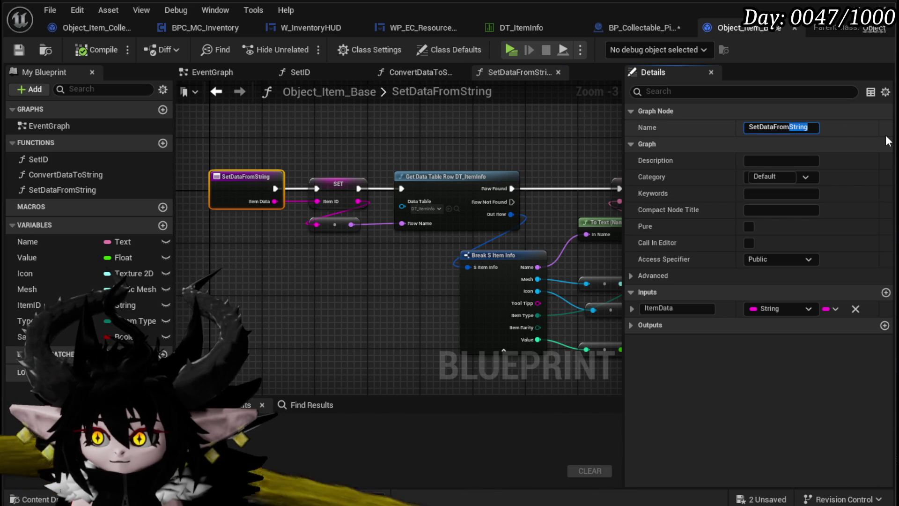
type("ItemID")
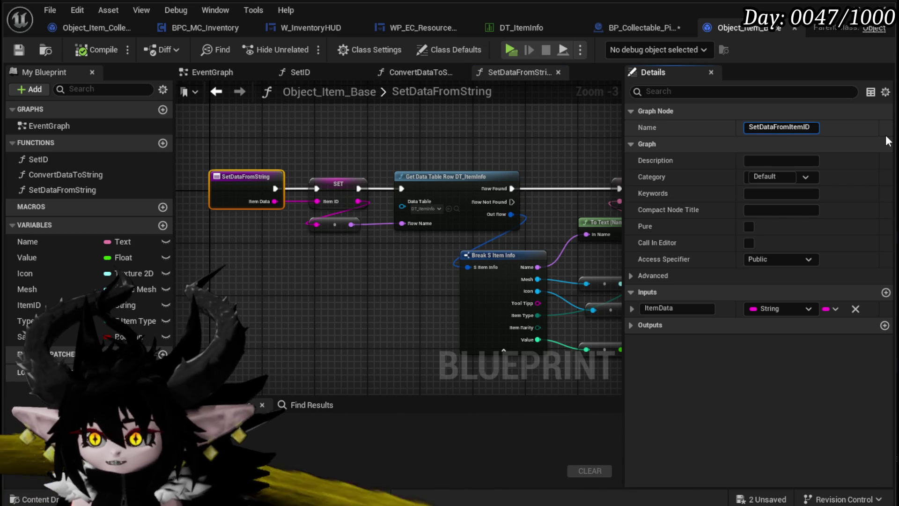
key("Return")
left_click(98, 46)
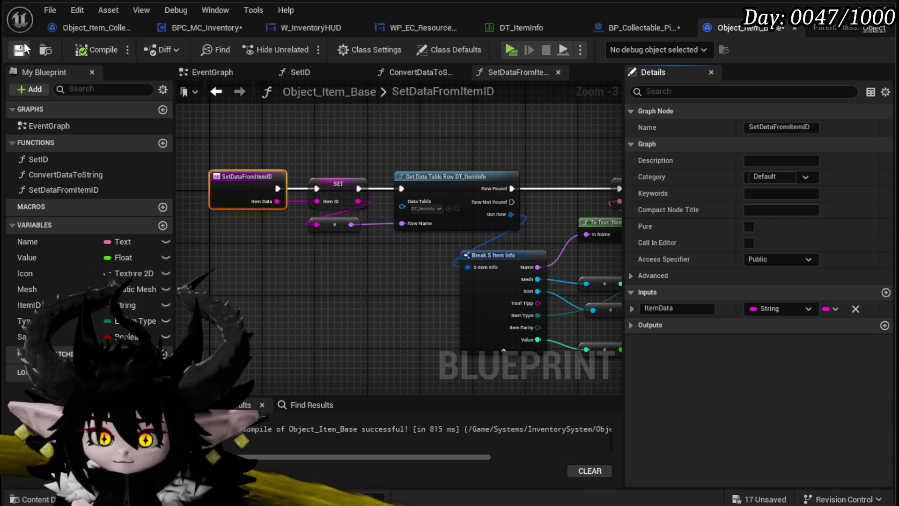
key("ctrl+shift+s")
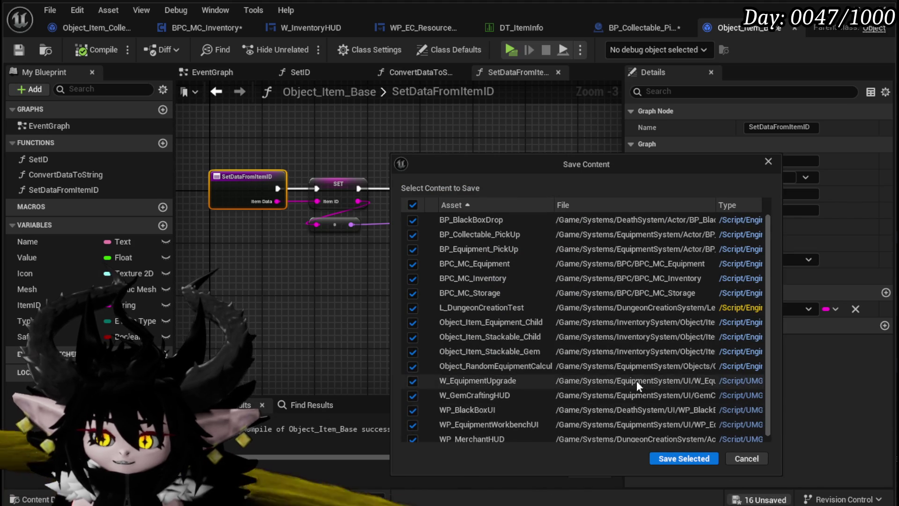
left_click(683, 458)
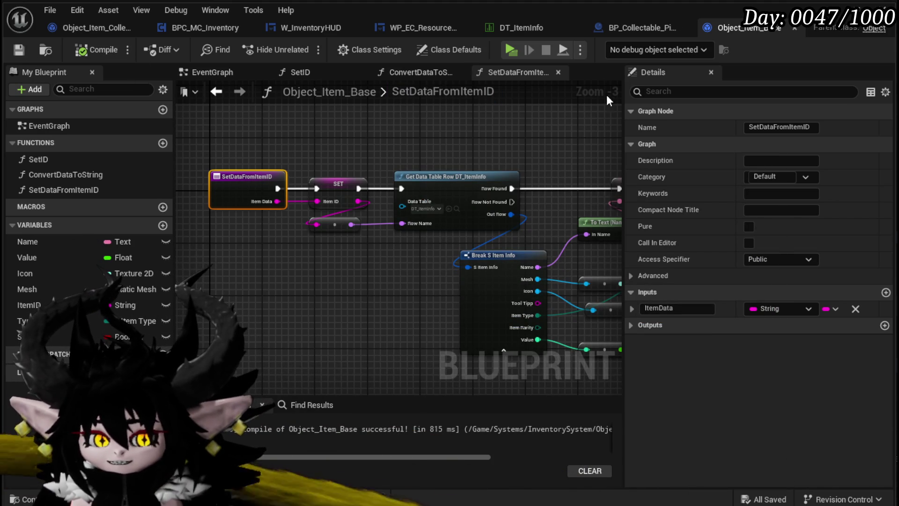
left_click(644, 29)
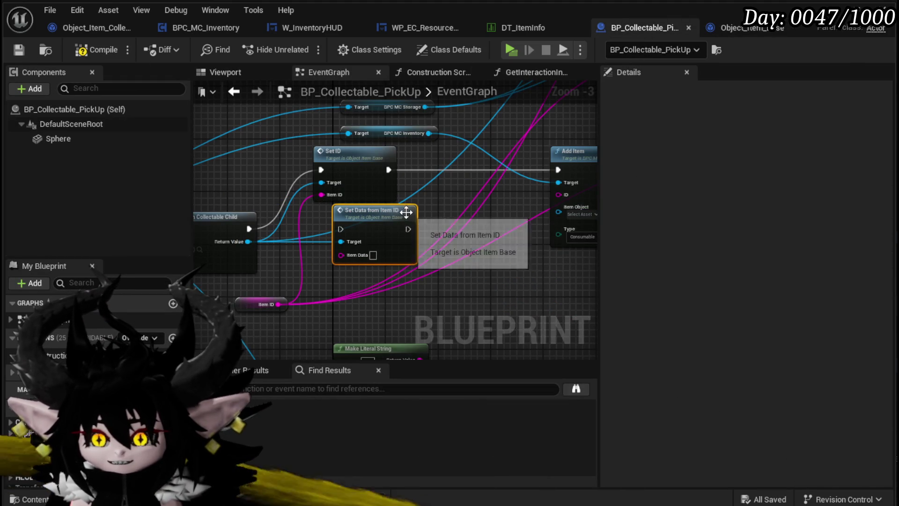
Step: Route execution through Set Data from Item ID into Add Item, delete Set ID, and feed Item ID into Item Data
mouse_move(249, 229)
left_mouse_down()
mouse_move(350, 228)
mouse_move(340, 229)
left_mouse_up()
mouse_move(407, 229)
left_mouse_down()
mouse_move(568, 190)
mouse_move(558, 169)
left_mouse_up()
left_click(370, 167)
key("Delete")
left_click_drag(384, 214, 370, 162)
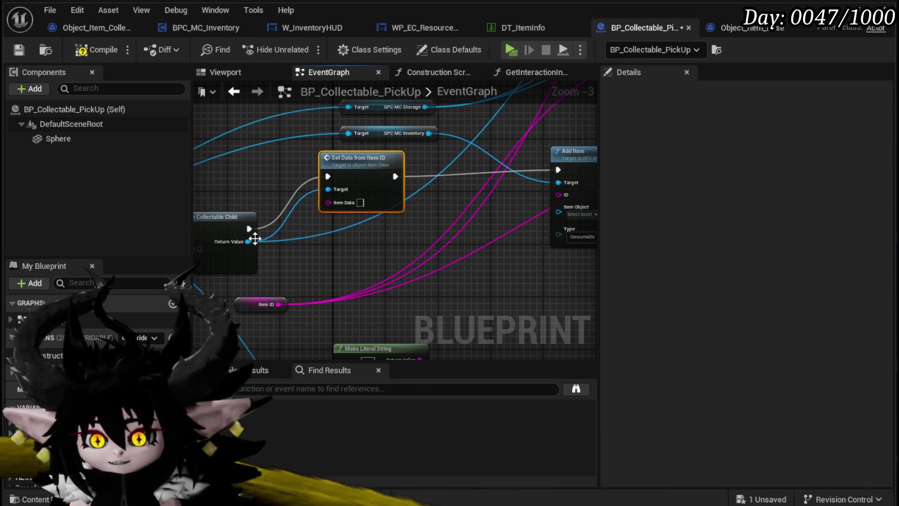
mouse_move(280, 304)
left_mouse_down()
mouse_move(321, 198)
mouse_move(329, 202)
left_mouse_up()
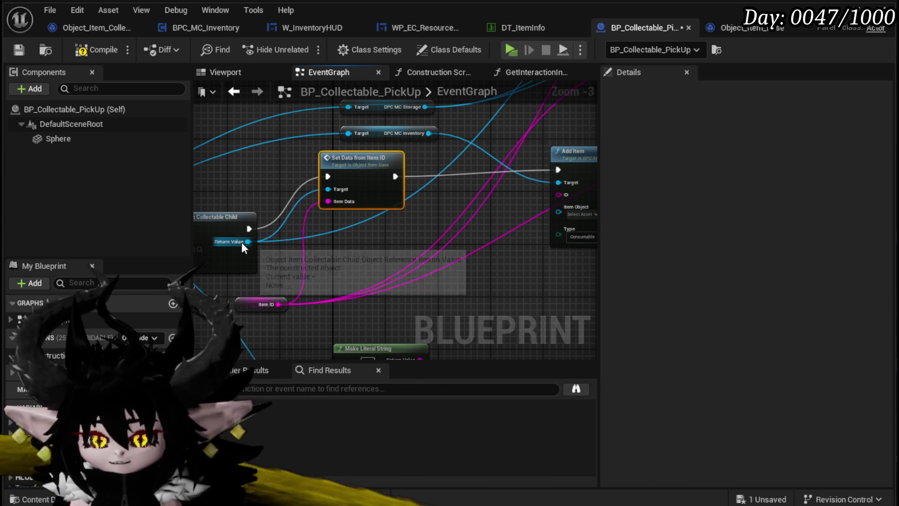
left_click_drag(482, 208, 383, 197)
left_click_drag(499, 156, 532, 162)
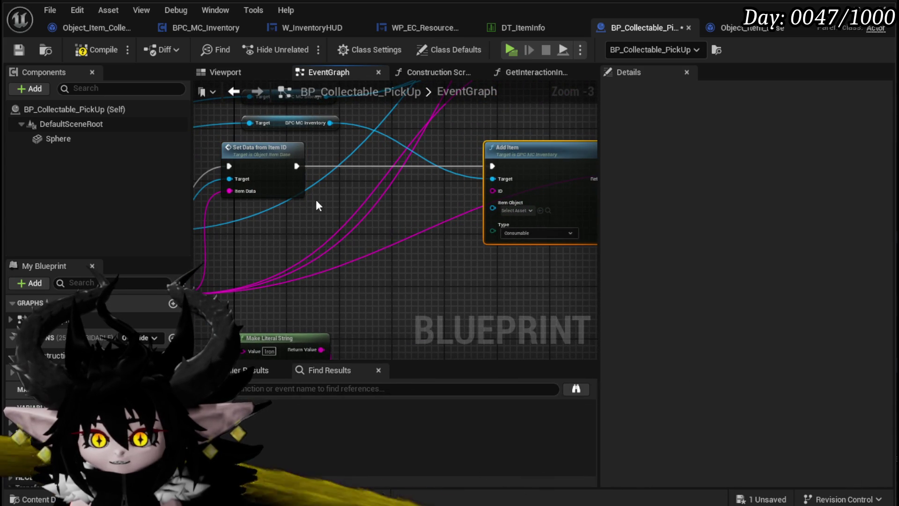
Step: Browse 'Get Data' actions on the collectable object, add nothing, and open the SetDataFromItemID function graph
left_click_drag(238, 234, 330, 246)
type("Get Data")
scroll(420, 326, "up", 5)
scroll(420, 326, "up", 5)
scroll(421, 325, "down", 5)
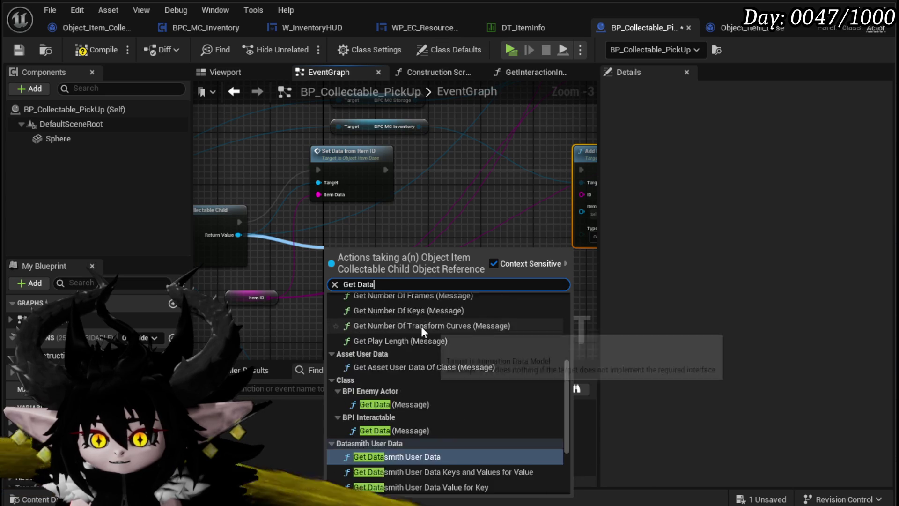
scroll(420, 326, "down", 5)
scroll(412, 377, "up", 3)
scroll(412, 374, "up", 3)
key("Escape")
double_click(368, 171)
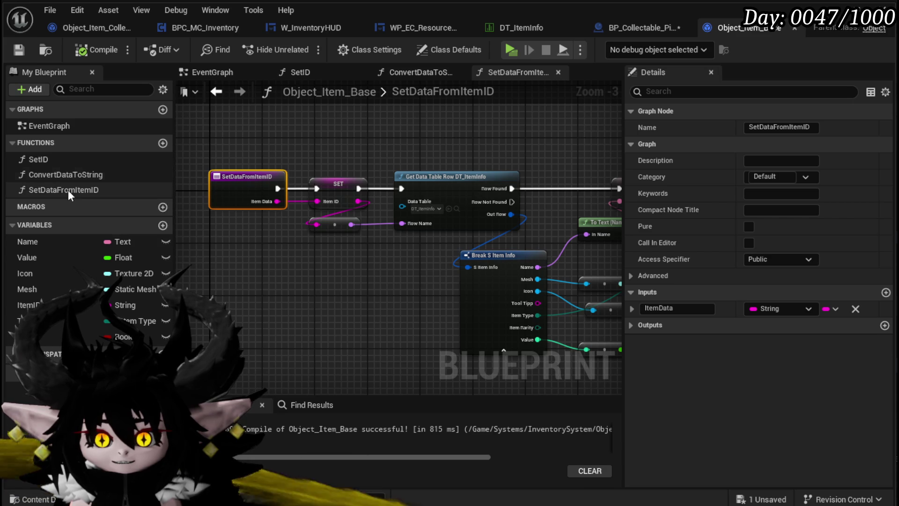
Step: Check ConvertDataToString, then search the collectable object's actions for 'Type' in the pickup EventGraph
double_click(69, 178)
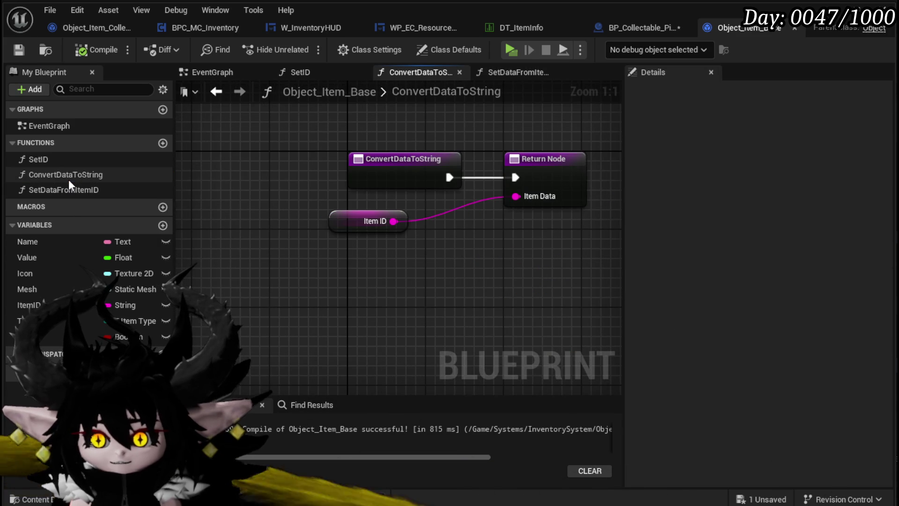
left_click(513, 72)
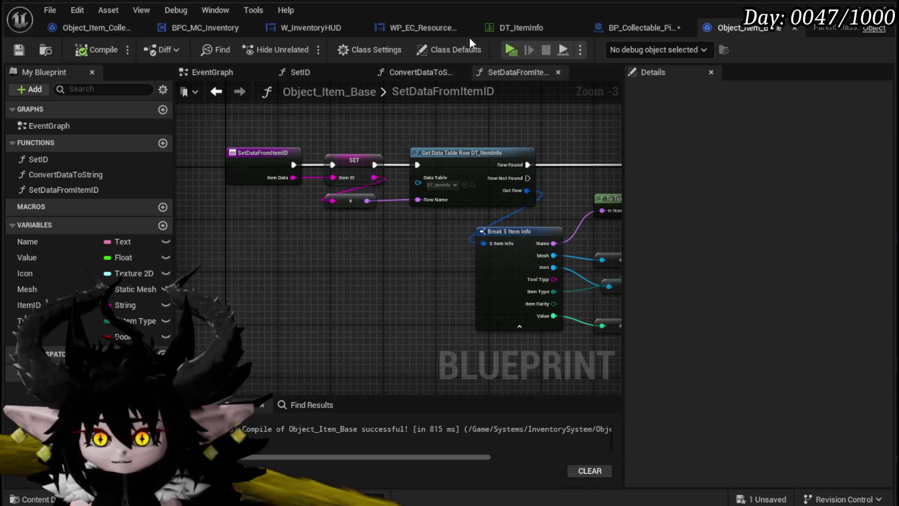
left_click(642, 28)
mouse_move(338, 230)
left_mouse_down()
mouse_move(235, 237)
mouse_move(326, 254)
mouse_move(312, 251)
left_mouse_up()
mouse_move(236, 215)
left_mouse_down()
mouse_move(417, 229)
mouse_move(431, 222)
left_mouse_up()
type("Type")
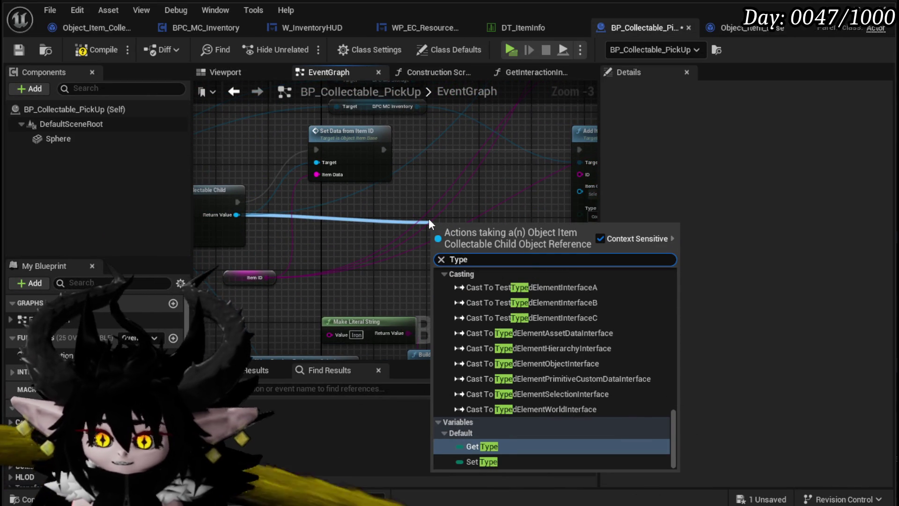
Step: Add a Get Type getter, and wire Item ID to Add Item's ID and the constructed object to Item Object
left_click(481, 446)
mouse_move(477, 227)
left_mouse_down()
mouse_move(372, 268)
mouse_move(470, 269)
mouse_move(473, 256)
left_mouse_up()
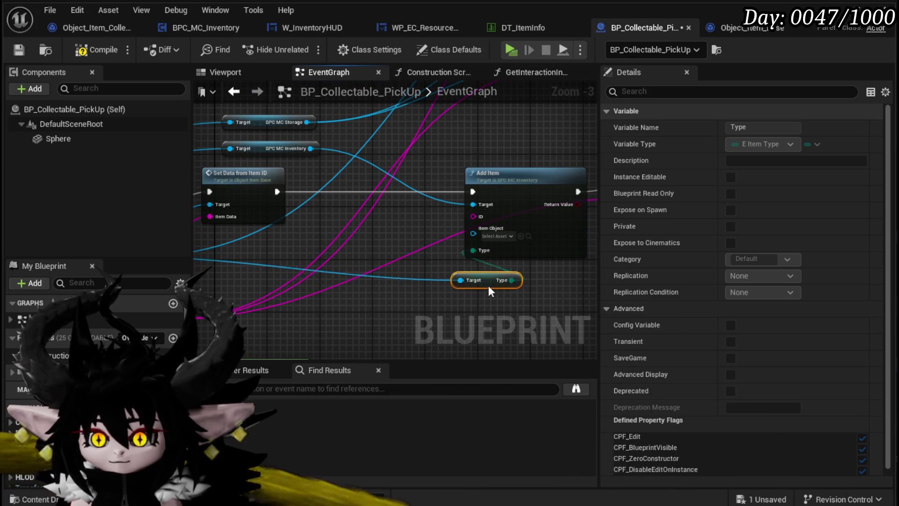
mouse_move(272, 291)
left_mouse_down()
mouse_move(368, 277)
mouse_move(385, 264)
left_mouse_up()
mouse_move(270, 292)
left_mouse_down()
mouse_move(592, 177)
mouse_move(519, 188)
left_mouse_up()
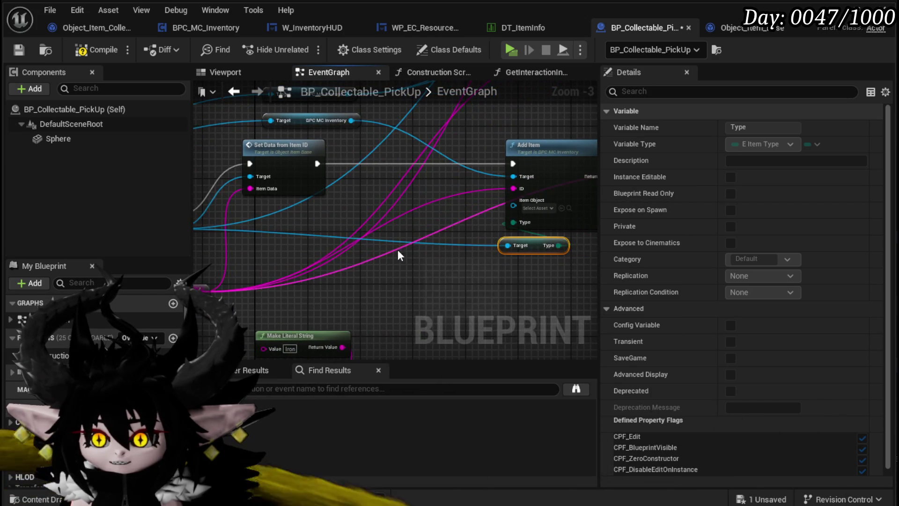
left_click_drag(399, 255, 545, 246)
mouse_move(315, 221)
left_mouse_down()
mouse_move(259, 226)
mouse_move(558, 206)
mouse_move(515, 200)
left_mouse_up()
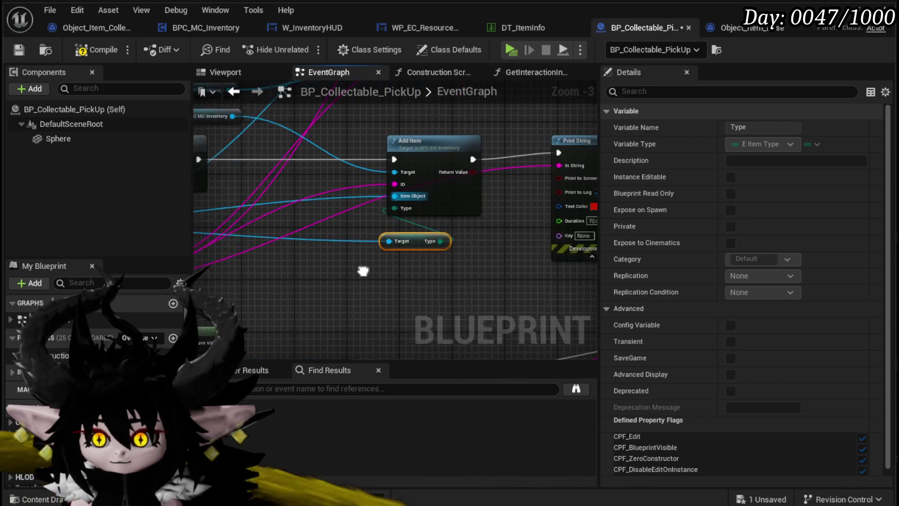
Step: Reposition the Type getter and Print String node, then save the pickup blueprint
left_click_drag(443, 263, 327, 262)
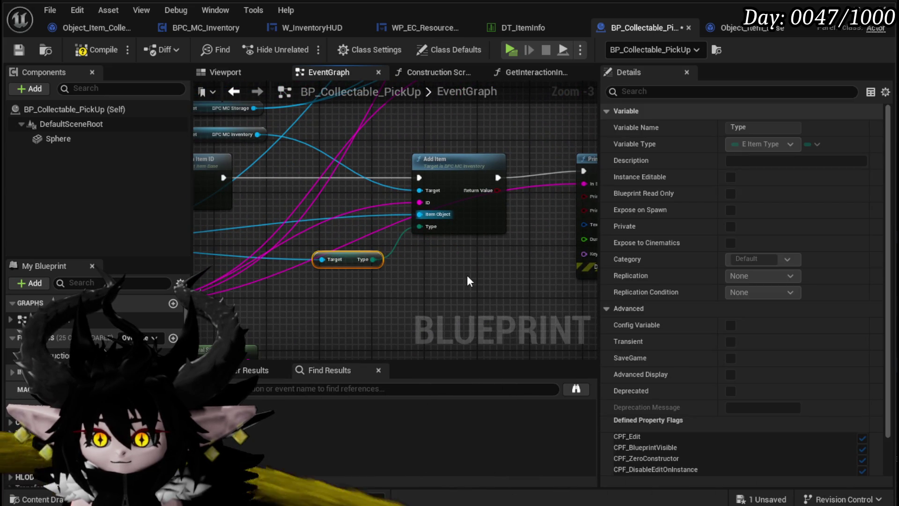
left_click_drag(467, 274, 345, 293)
left_click_drag(472, 202, 530, 209)
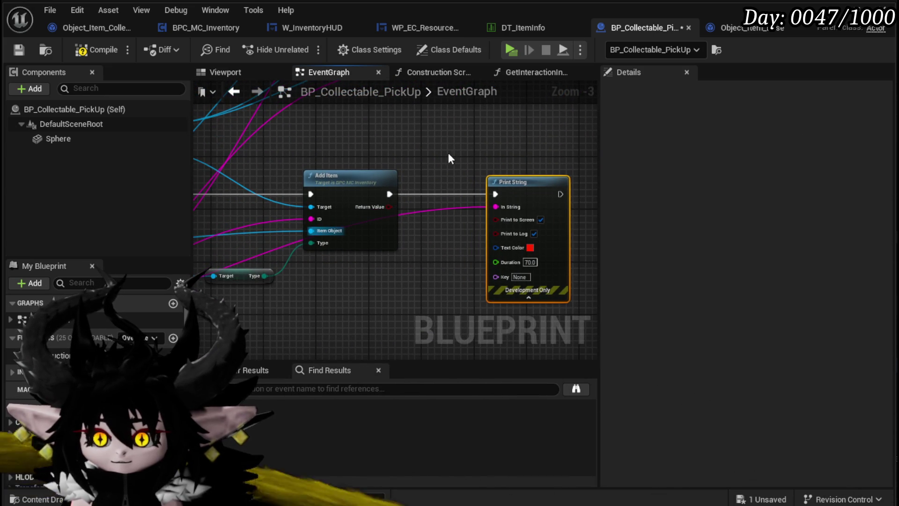
left_click(17, 50)
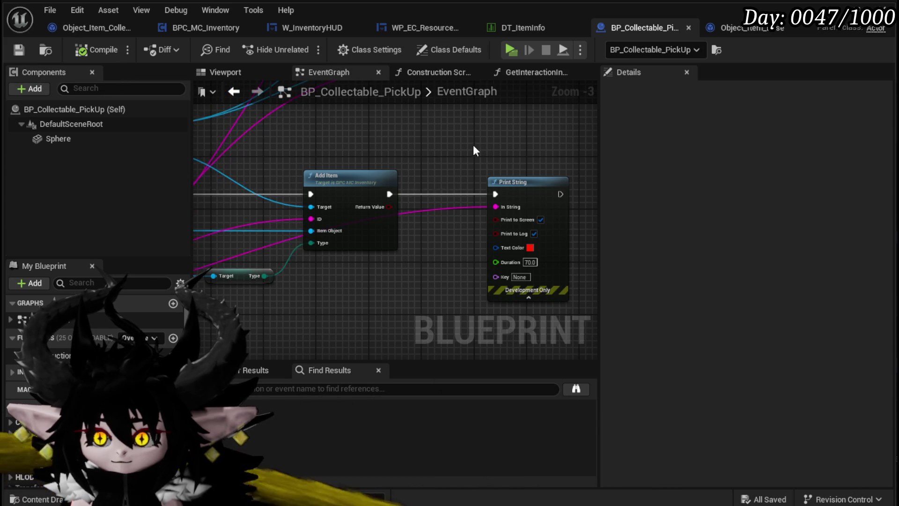
Step: Reconnect Item ID to Set Data from Item ID's Item Data and place the Type getter beside Add Item
left_click_drag(474, 148, 582, 153)
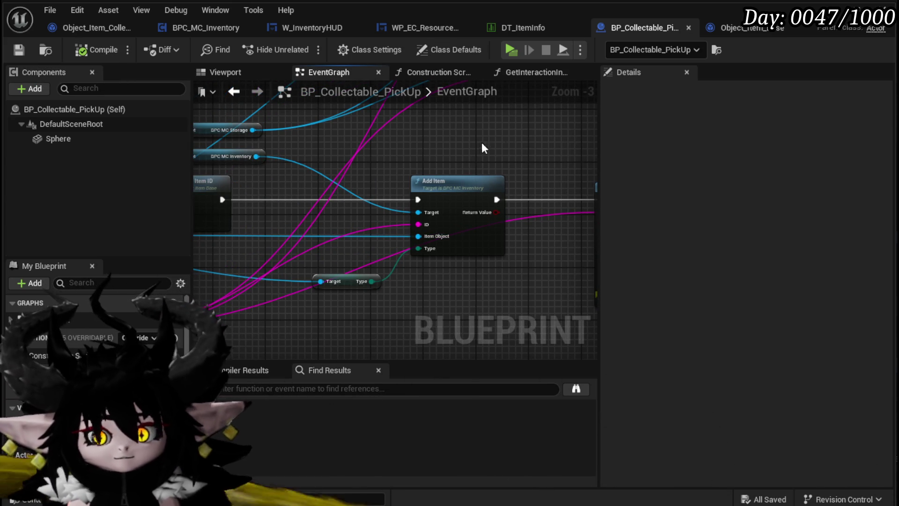
left_click_drag(492, 143, 642, 150)
mouse_move(353, 186)
left_mouse_down()
mouse_move(376, 129)
mouse_move(471, 228)
left_mouse_up()
left_click_drag(343, 293, 462, 174)
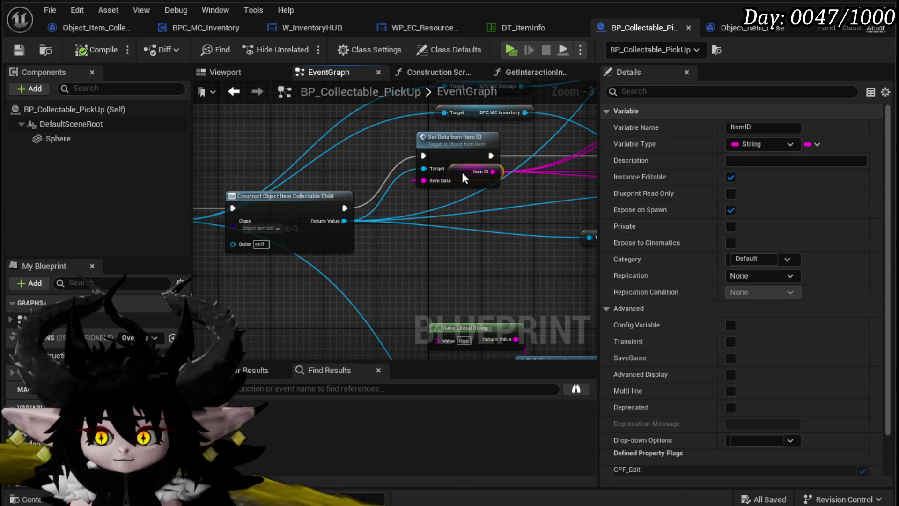
left_click_drag(429, 209, 286, 210)
mouse_move(298, 272)
left_mouse_down()
mouse_move(422, 116)
mouse_move(416, 154)
left_mouse_up()
left_click(412, 177)
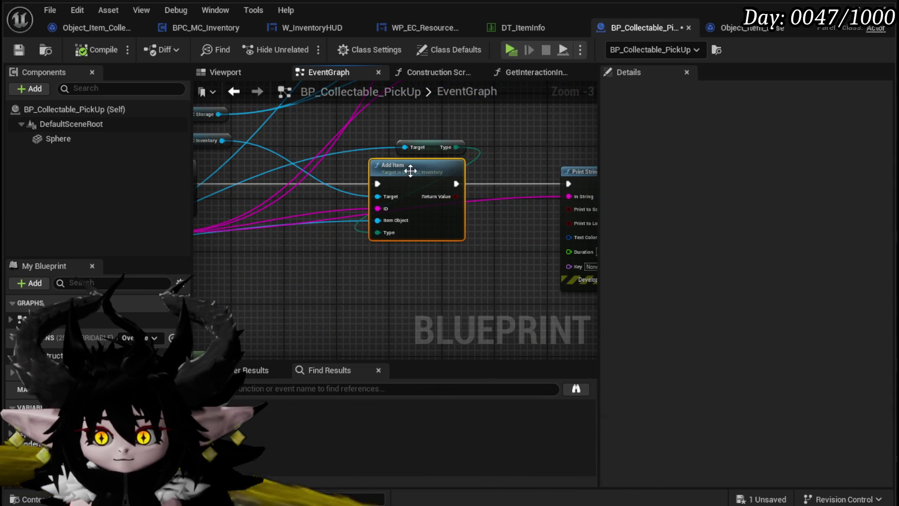
Step: Add a Branch on Add Item's result and paste a Print String onto its True output
mouse_move(528, 161)
left_mouse_down()
mouse_move(333, 159)
mouse_move(330, 307)
mouse_move(460, 261)
mouse_move(314, 283)
left_mouse_up()
mouse_move(412, 184)
left_mouse_down()
mouse_move(456, 190)
mouse_move(470, 166)
mouse_move(445, 176)
left_mouse_up()
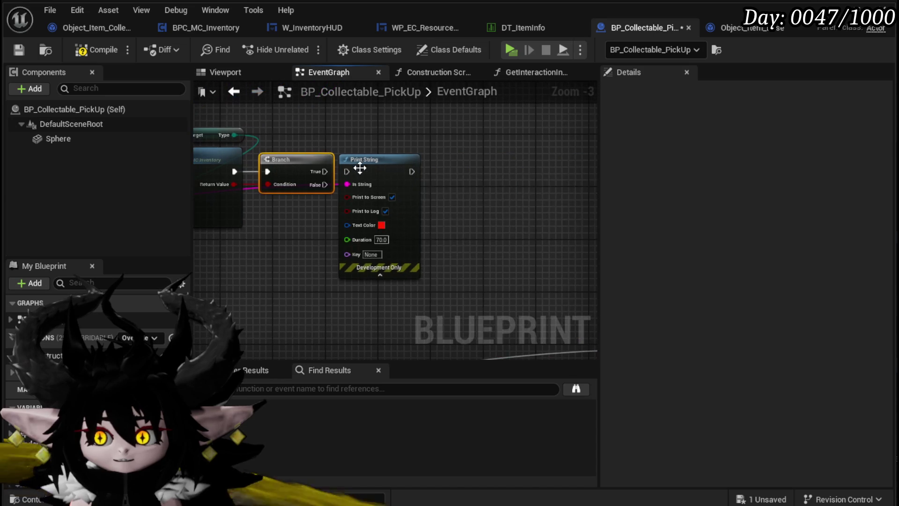
left_click_drag(356, 160, 398, 201)
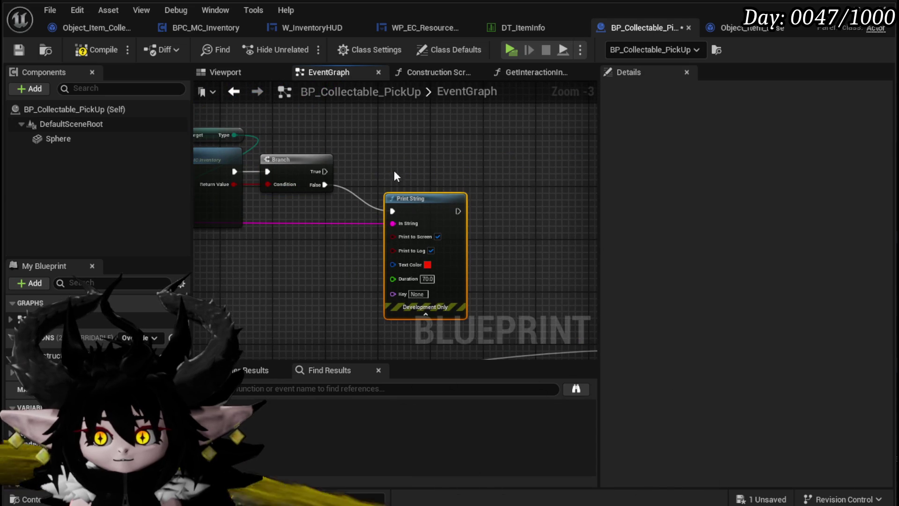
key("ctrl+v")
left_click_drag(329, 241, 515, 175)
Step: Set the success Print String's text colour to green
left_click(550, 231)
left_click(627, 385)
left_click_drag(627, 388, 588, 403)
left_click(615, 423)
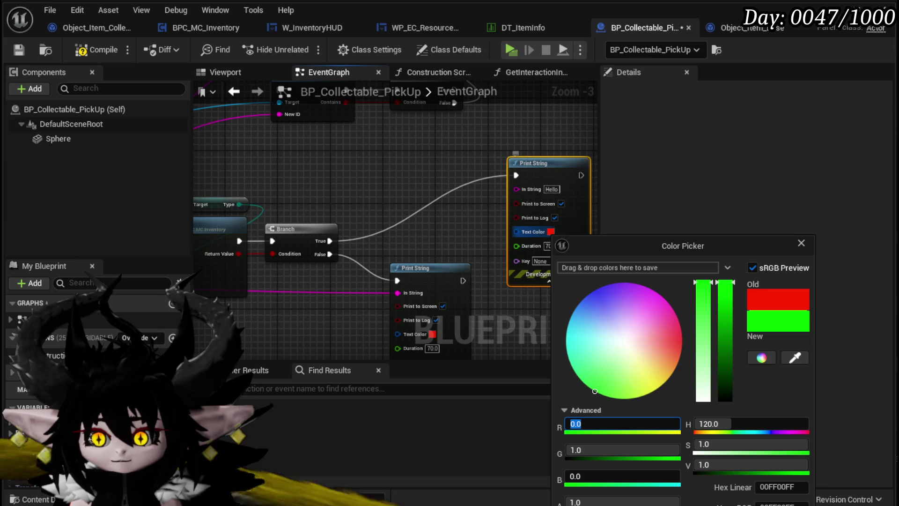
key("Return")
Step: Feed the success message from an Append node with 'AddedItem:' in A and a string in B
mouse_move(501, 206)
left_mouse_down()
mouse_move(516, 190)
mouse_move(453, 259)
left_mouse_up()
left_click_drag(517, 189, 414, 201)
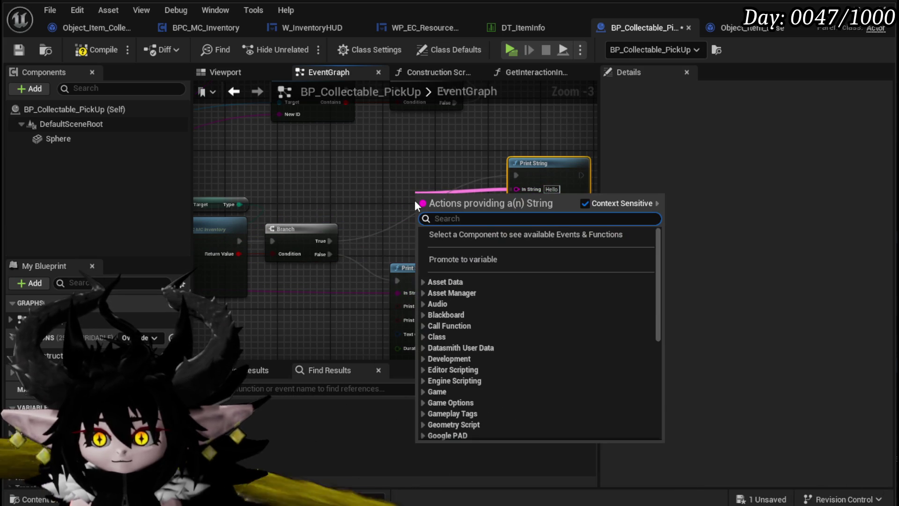
type("append")
key("Return")
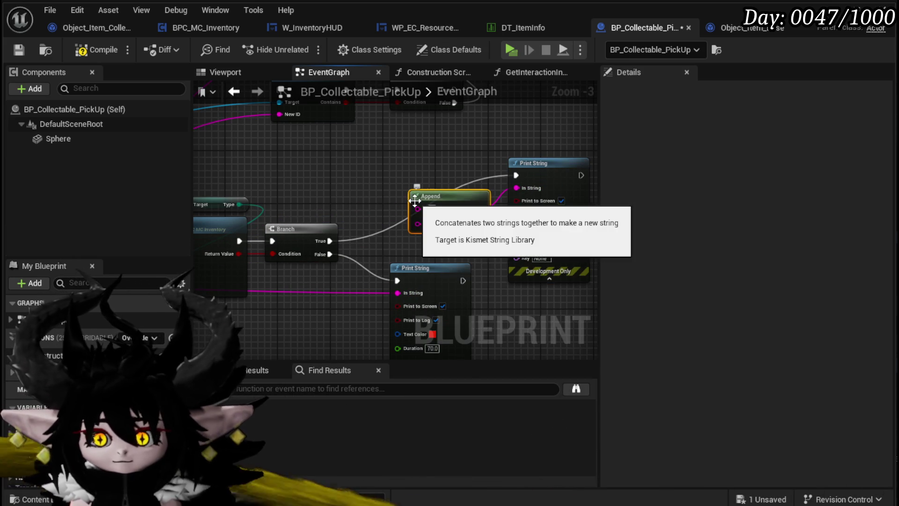
left_click_drag(414, 200, 387, 170)
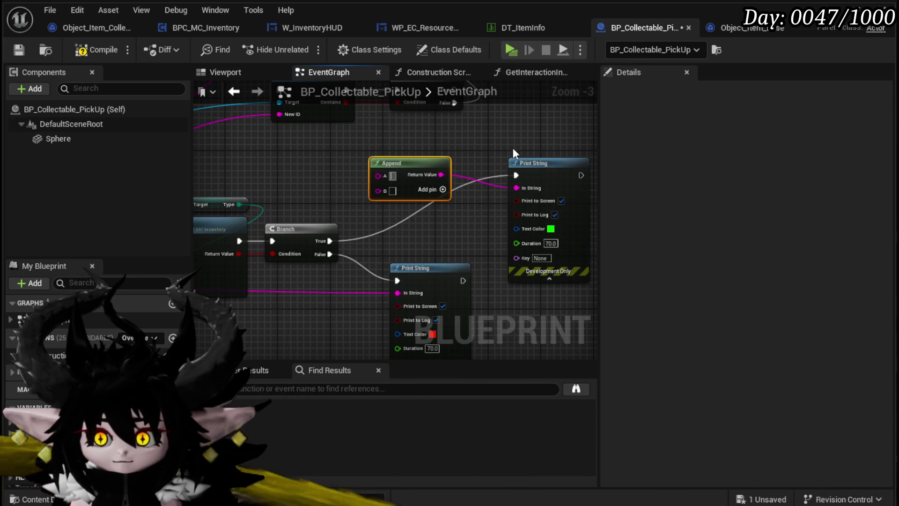
type("AddedI")
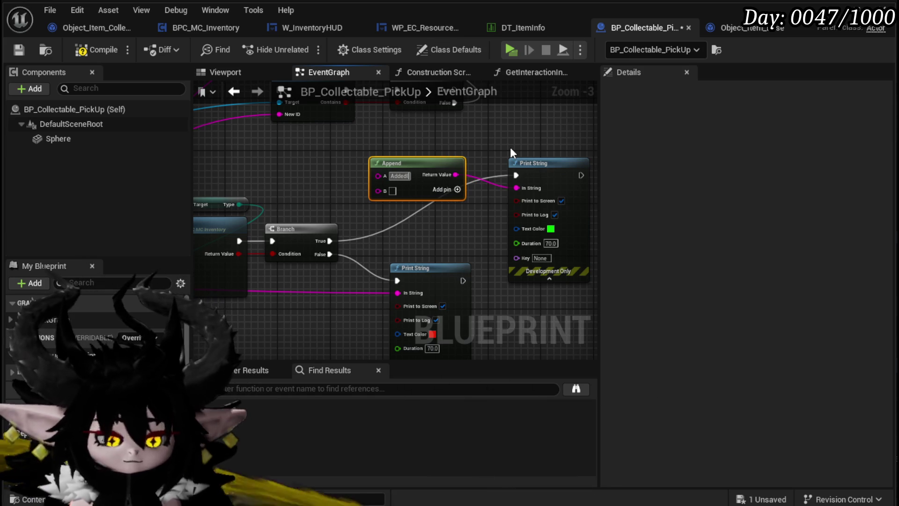
type("tem")
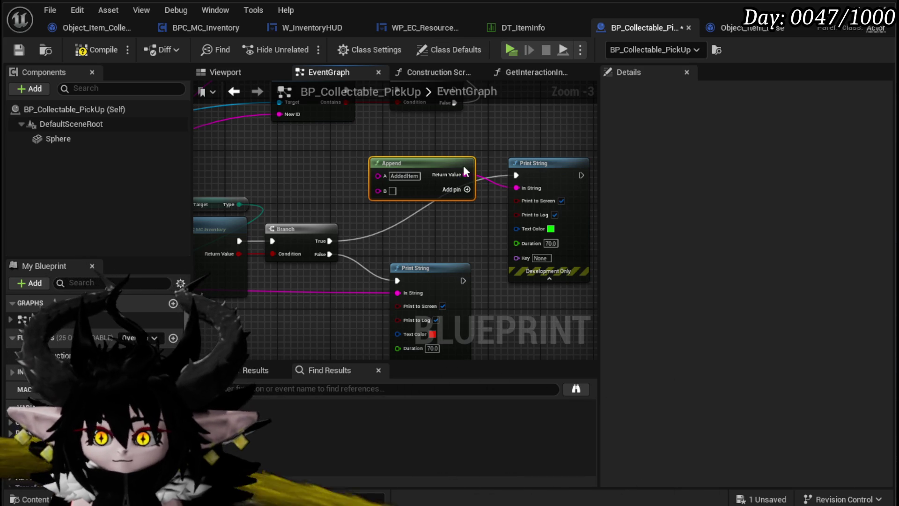
key("Return")
type(":")
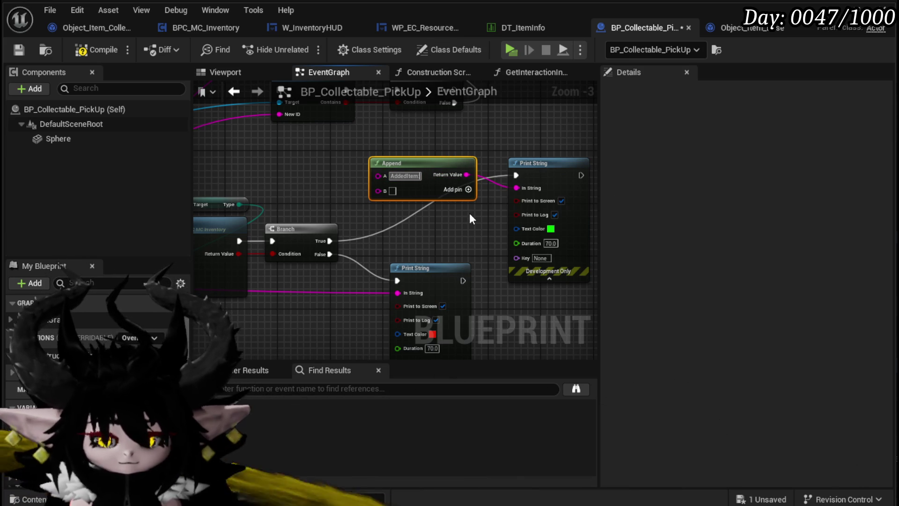
left_click_drag(397, 292, 377, 189)
Step: Duplicate the Append, prefix it with 'Failed To', and wire it into the failure message
key("ctrl+d")
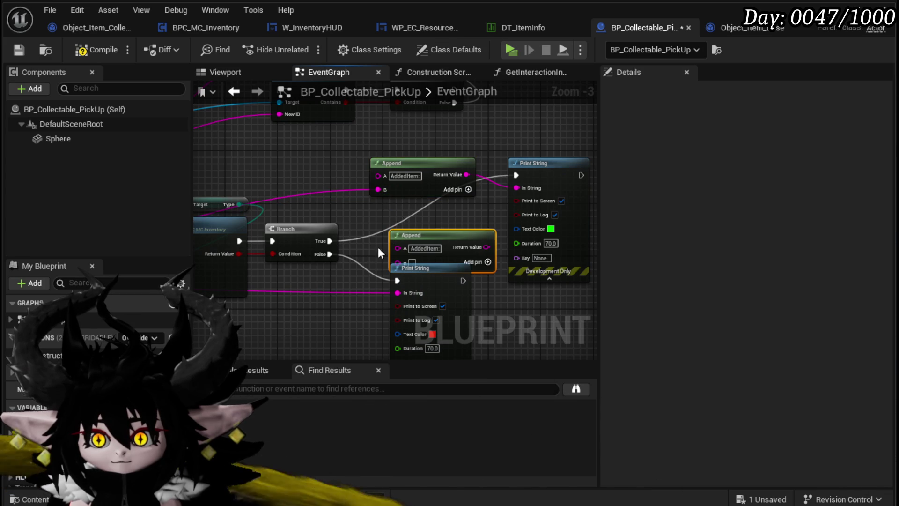
left_click_drag(421, 233, 375, 215)
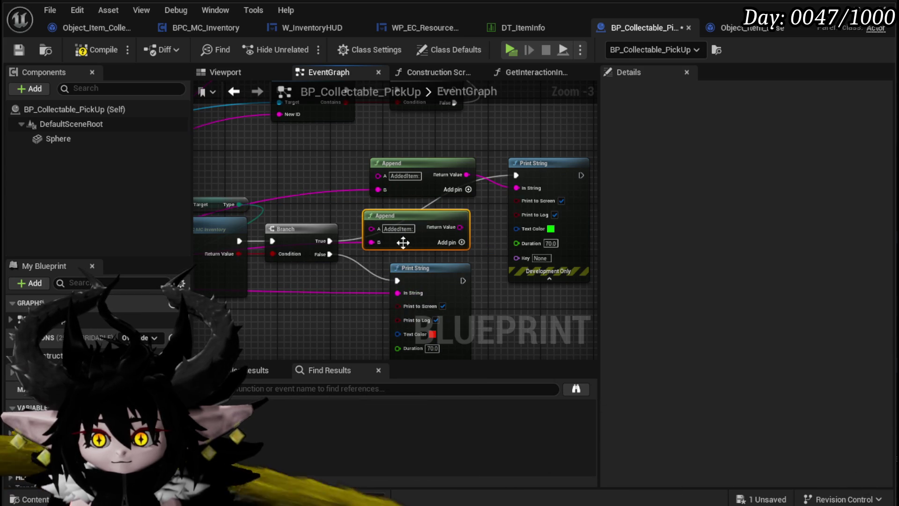
left_click_drag(459, 227, 392, 297)
key("Home")
type("Fa")
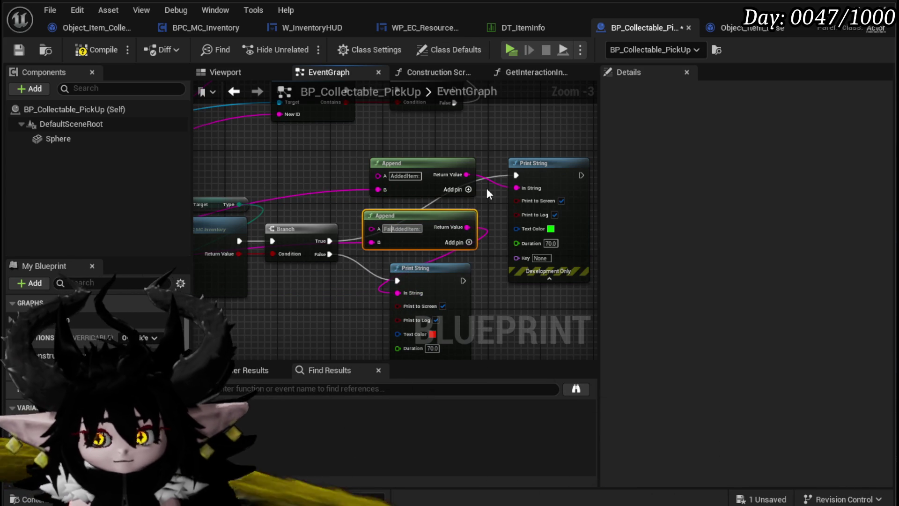
type("iled To")
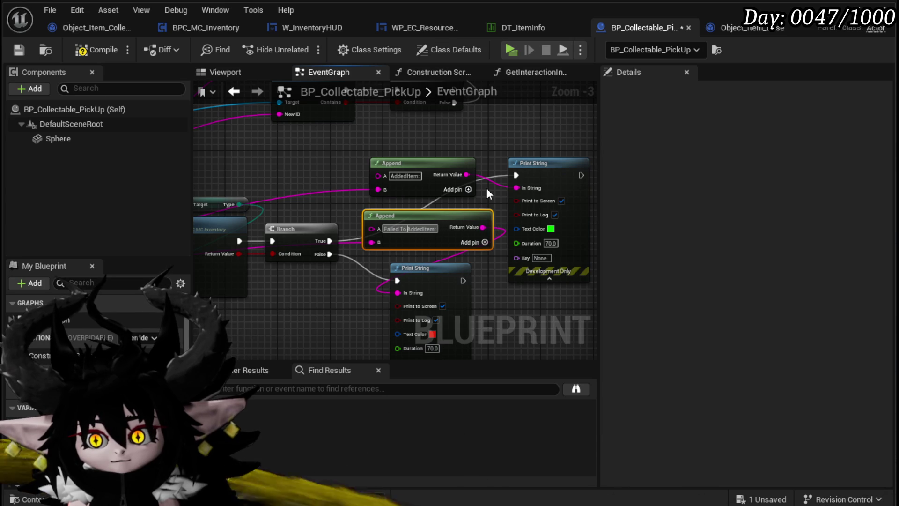
left_click_drag(510, 191, 495, 121)
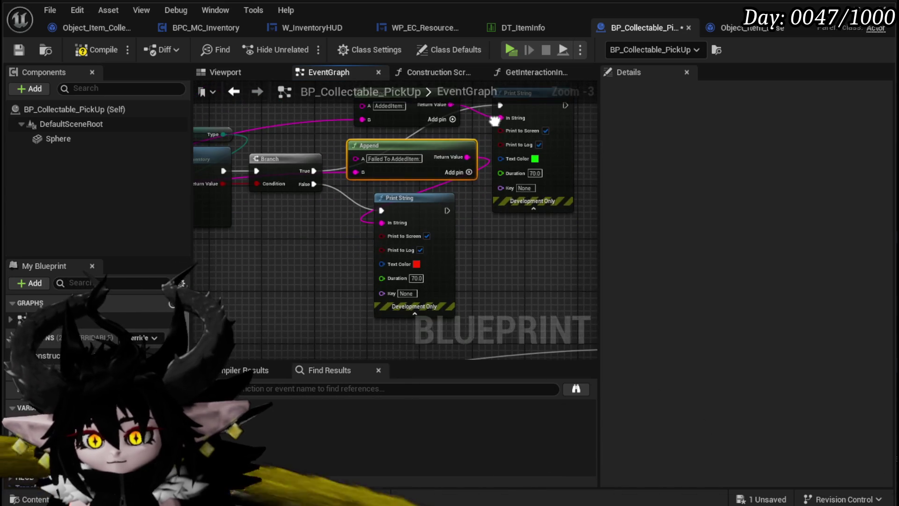
Step: Inspect the ItemID getter and its default value, and compile and save BP_Collectable_PickUp
scroll(353, 234, "down", 3)
left_click_drag(331, 261, 487, 261)
scroll(379, 259, "up", 3)
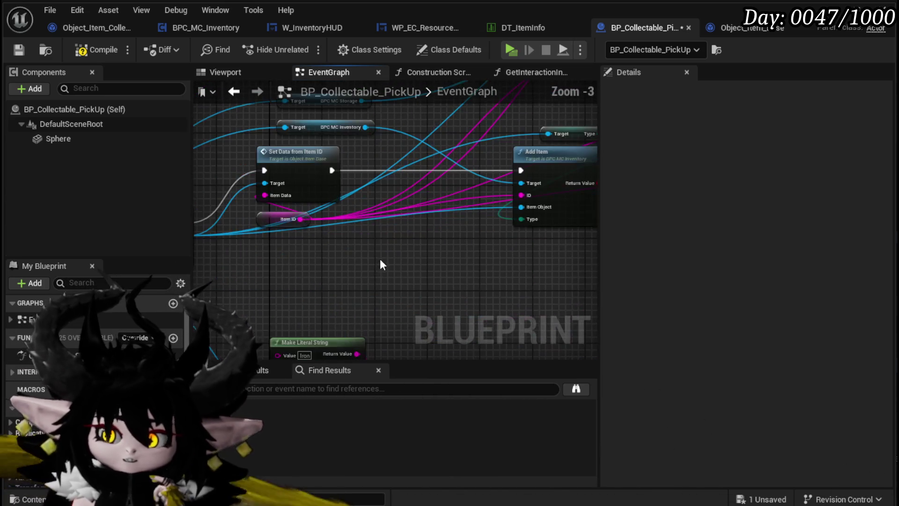
left_click_drag(379, 265, 524, 251)
mouse_move(445, 259)
left_mouse_down()
mouse_move(591, 257)
mouse_move(568, 195)
mouse_move(358, 234)
left_mouse_up()
left_click(308, 200)
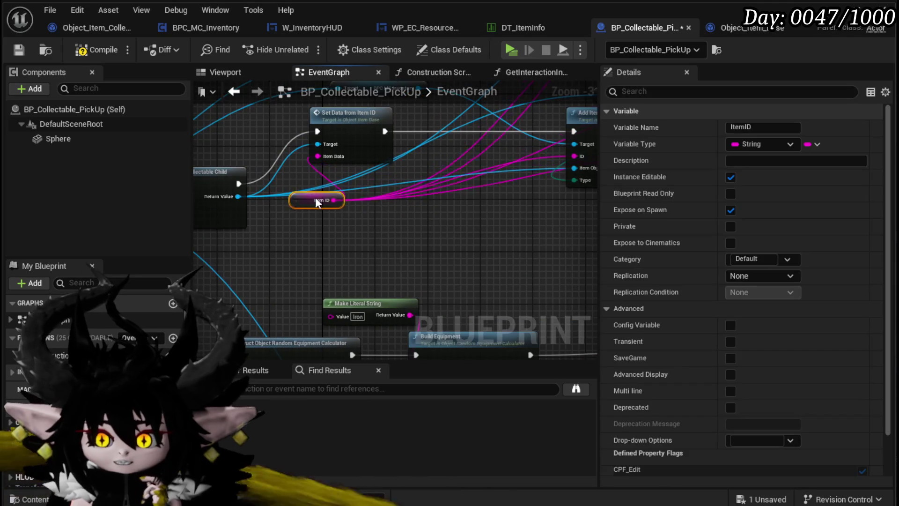
left_click_drag(396, 257, 361, 212)
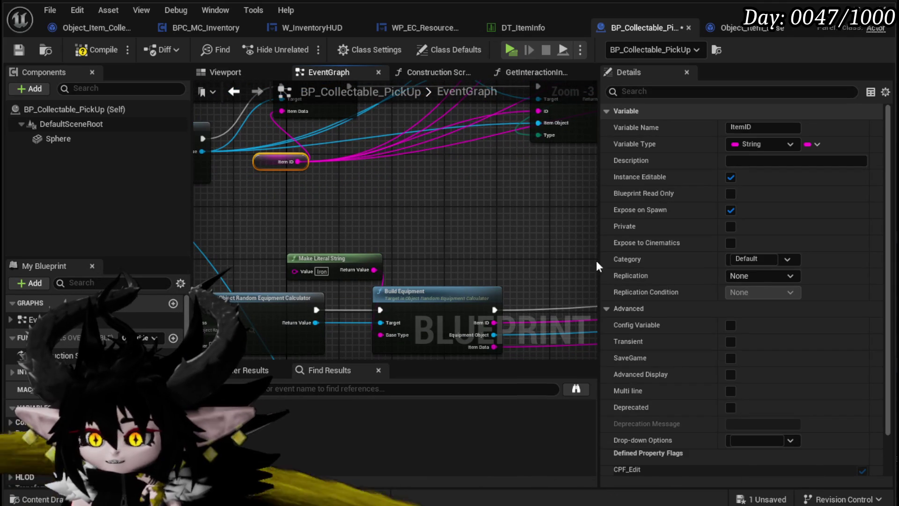
scroll(779, 274, "down", 4)
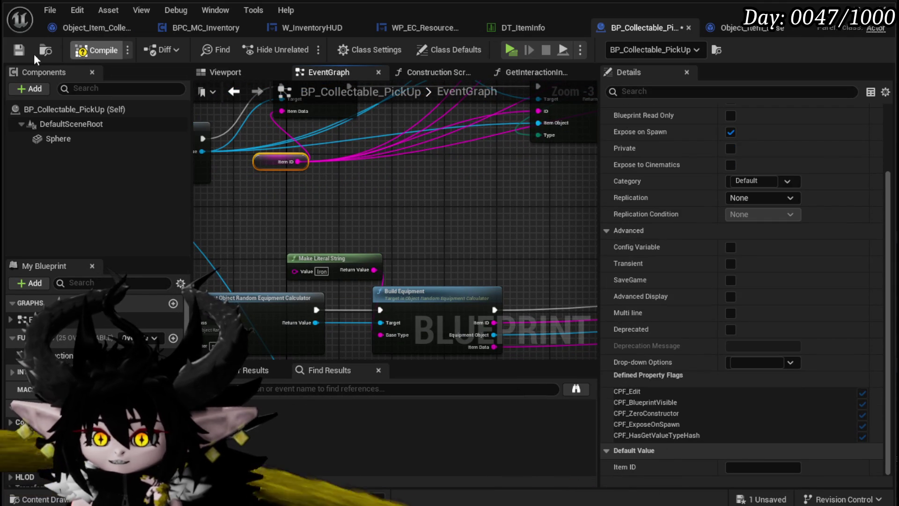
left_click(19, 50)
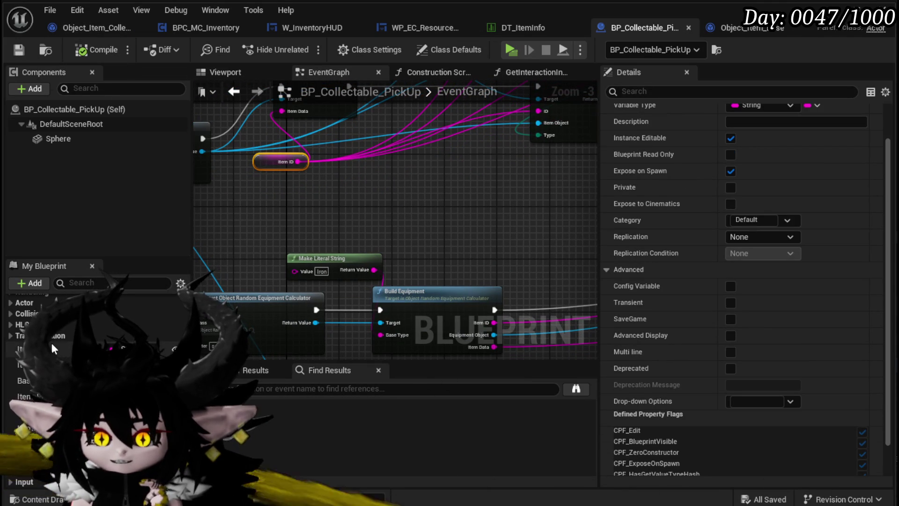
left_click(53, 348)
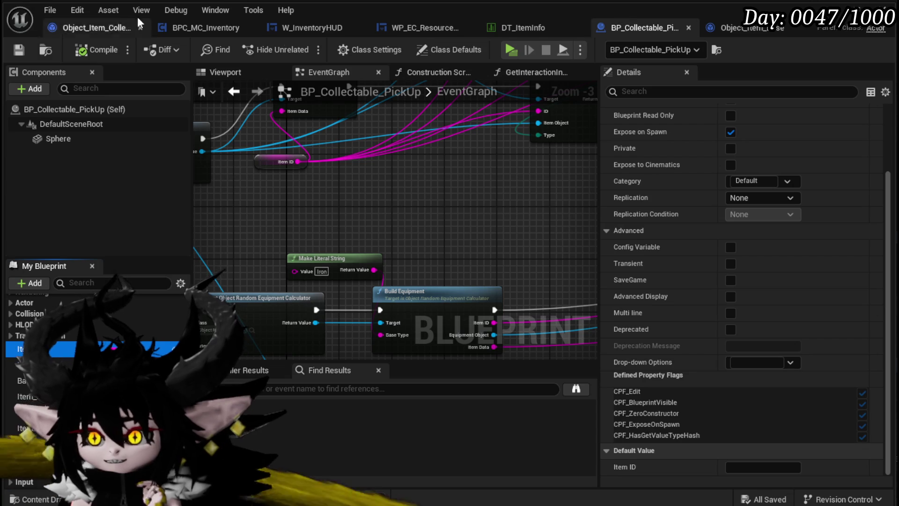
Step: Switch to L_DungeonCreationTest, review BP_Collectable_PickUp's Details, and save the level with Ctrl+S
key("alt+Tab")
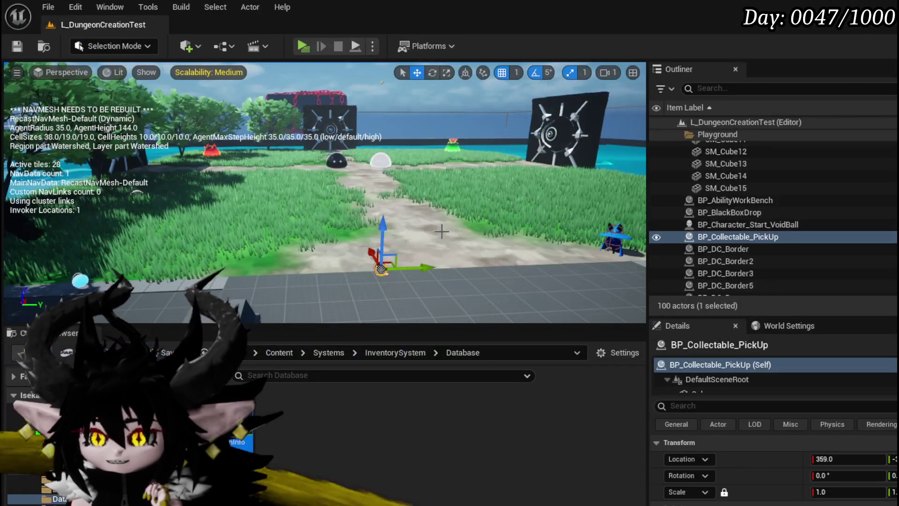
scroll(857, 388, "down", 1)
scroll(728, 492, "down", 10)
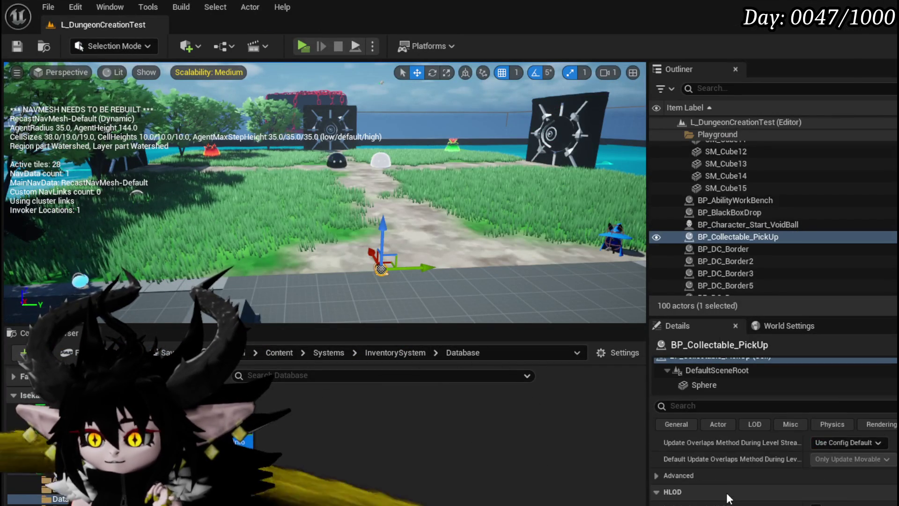
scroll(728, 497, "down", 2)
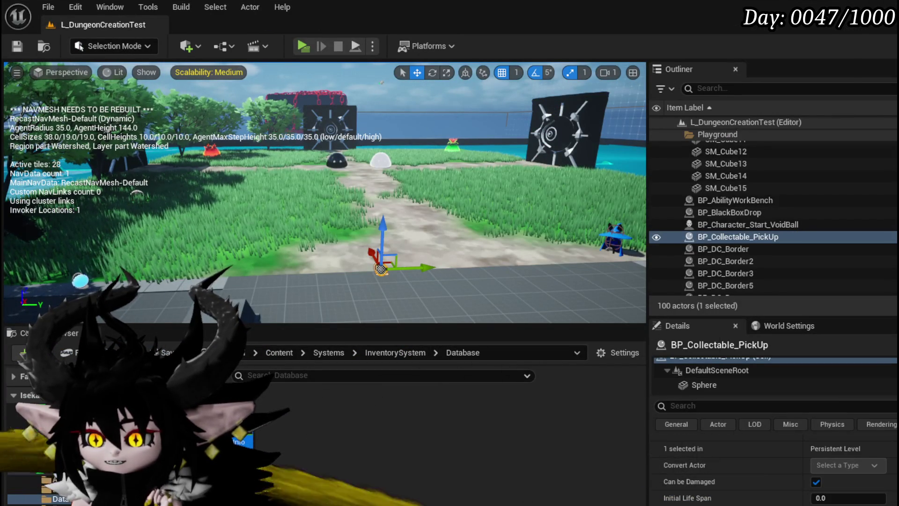
scroll(734, 463, "down", 10)
scroll(734, 462, "up", 15)
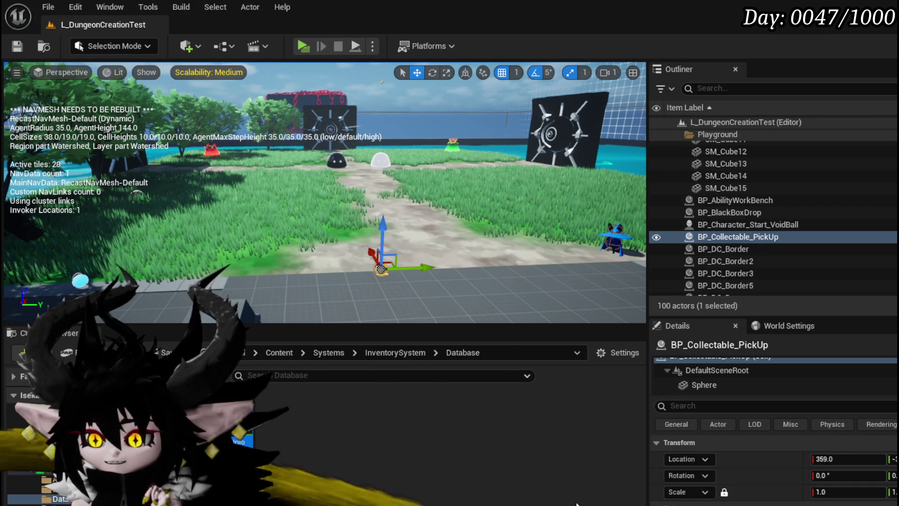
key("ctrl+s")
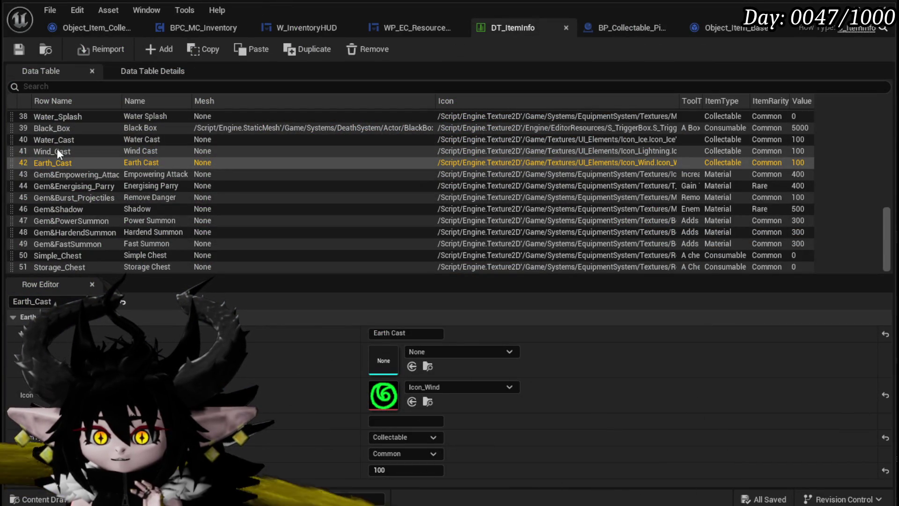
Step: Select the Wind_Cast row in DT_ItemInfo to edit it in the Row Editor
left_click(56, 149)
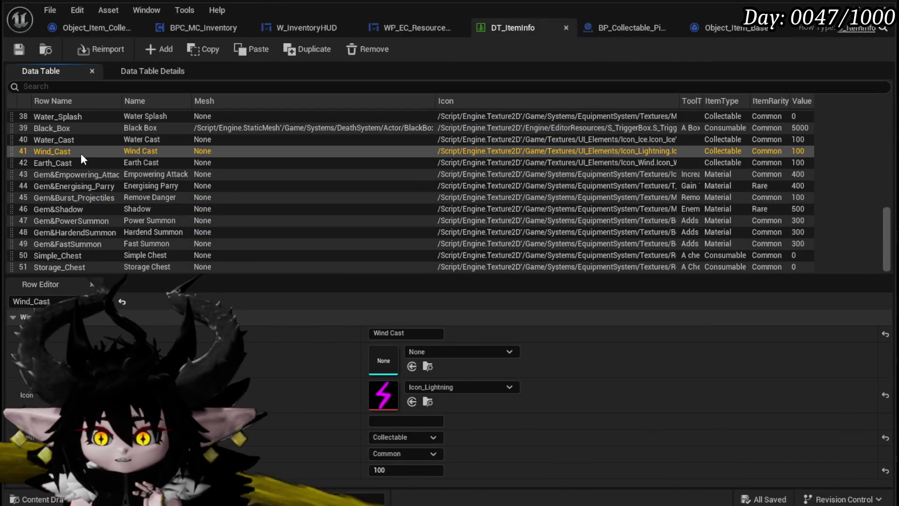
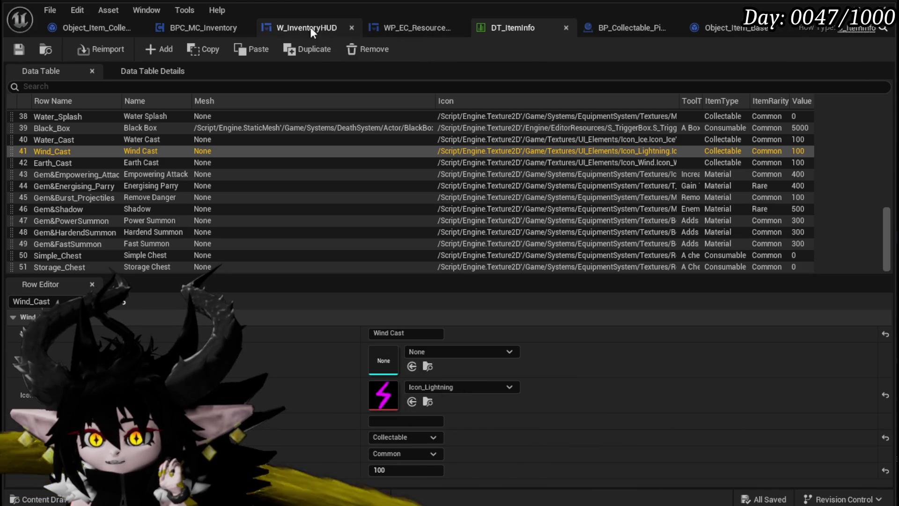
Step: In W_InventoryHUD's EventGraph, find the Fill Inventory call and drag in FillCollectable from My Blueprint
left_click(290, 23)
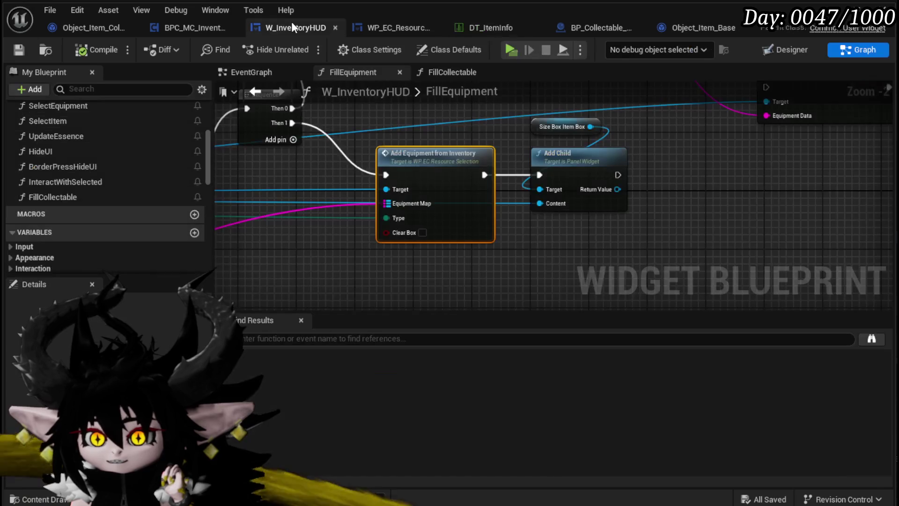
mouse_move(215, 207)
left_mouse_down()
mouse_move(722, 181)
mouse_move(768, 140)
left_mouse_up()
scroll(453, 198, "down", 1)
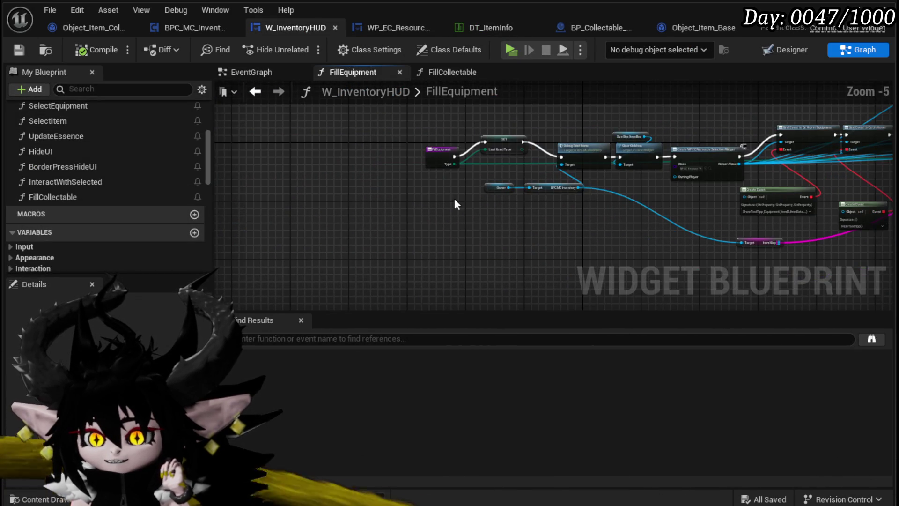
scroll(305, 200, "down", 2)
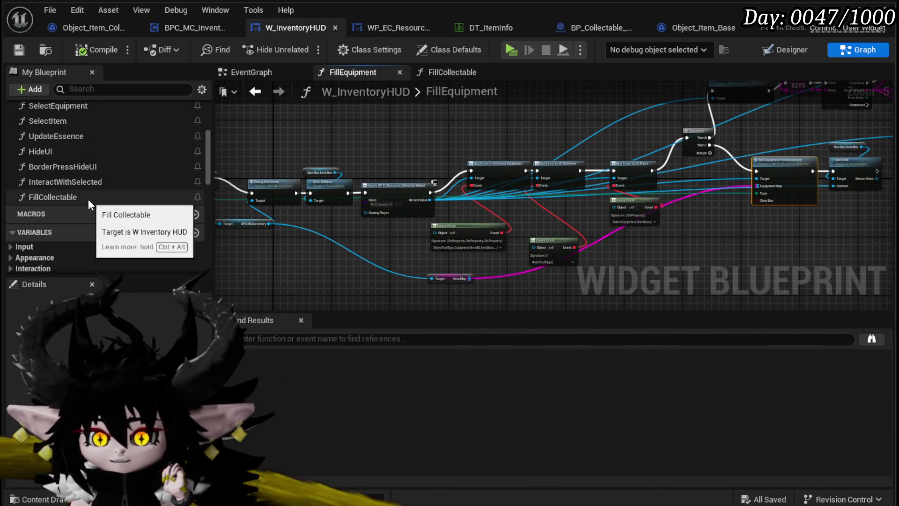
scroll(87, 196, "up", 5)
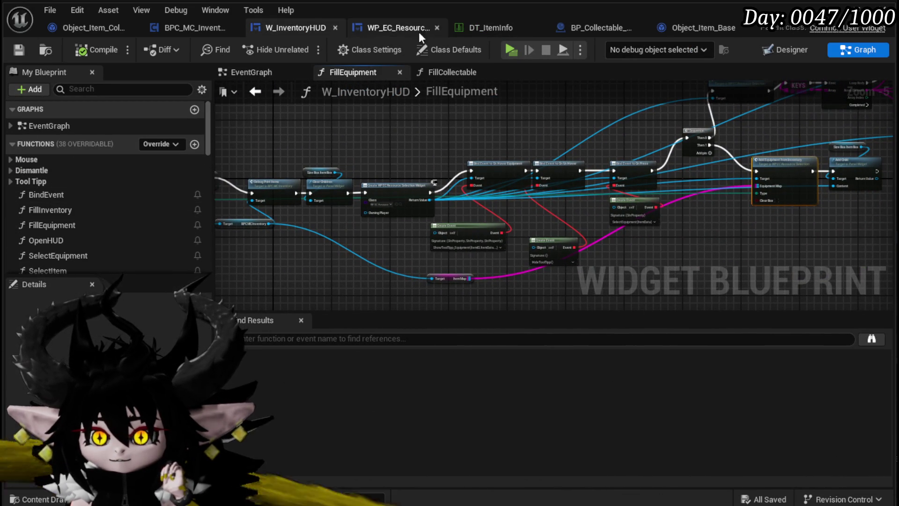
scroll(512, 146, "down", 3)
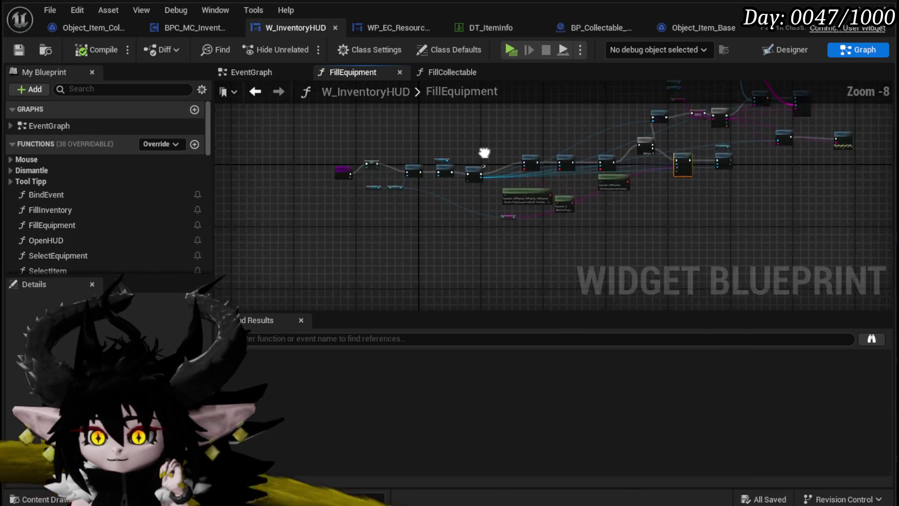
left_click(268, 71)
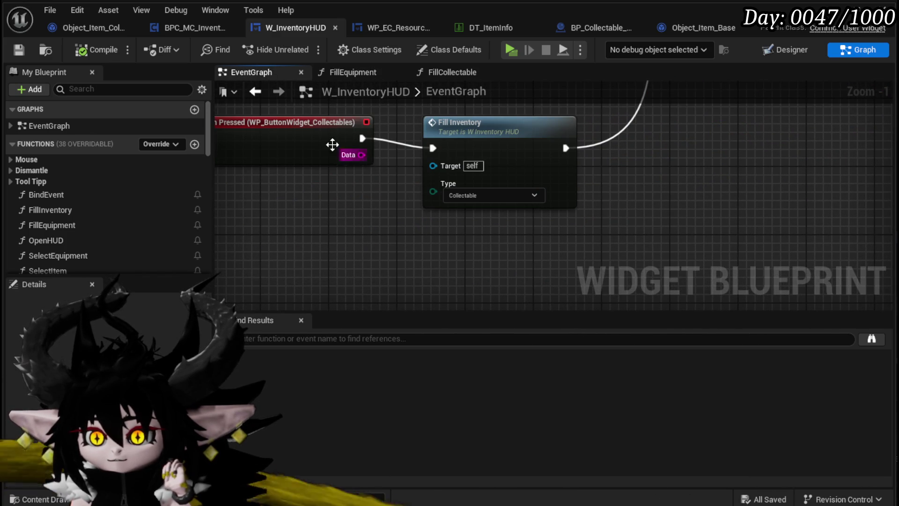
left_click_drag(346, 187, 371, 274)
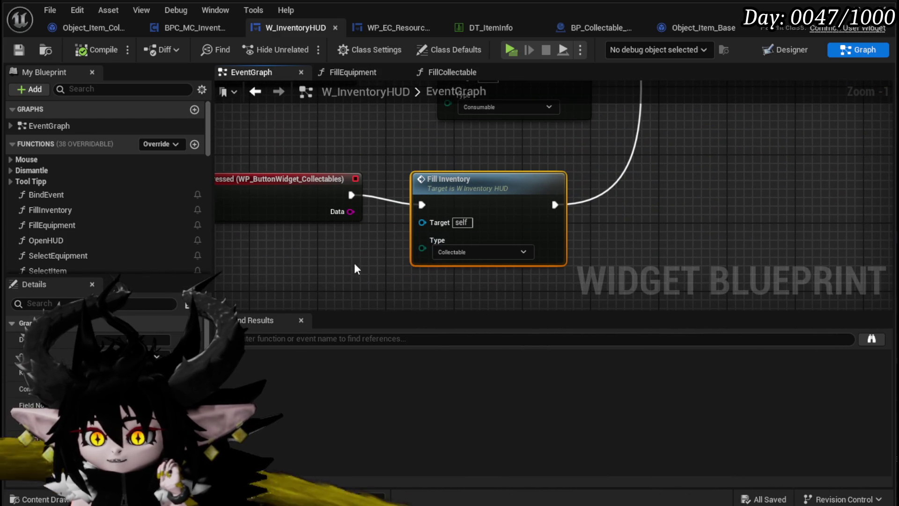
scroll(66, 232, "down", 5)
left_click_drag(58, 212, 461, 292)
Step: Wire OnPressed to FillCollectable in Fill Inventory's place, delete Fill Inventory, then open FillCollectable
mouse_move(352, 194)
left_mouse_down()
mouse_move(450, 299)
mouse_move(470, 280)
left_mouse_up()
mouse_move(506, 257)
left_mouse_down()
mouse_move(473, 250)
mouse_move(479, 240)
left_mouse_up()
mouse_move(554, 169)
left_mouse_down()
mouse_move(537, 270)
mouse_move(532, 263)
left_mouse_up()
key("Delete")
left_click_drag(471, 253, 482, 142)
double_click(464, 163)
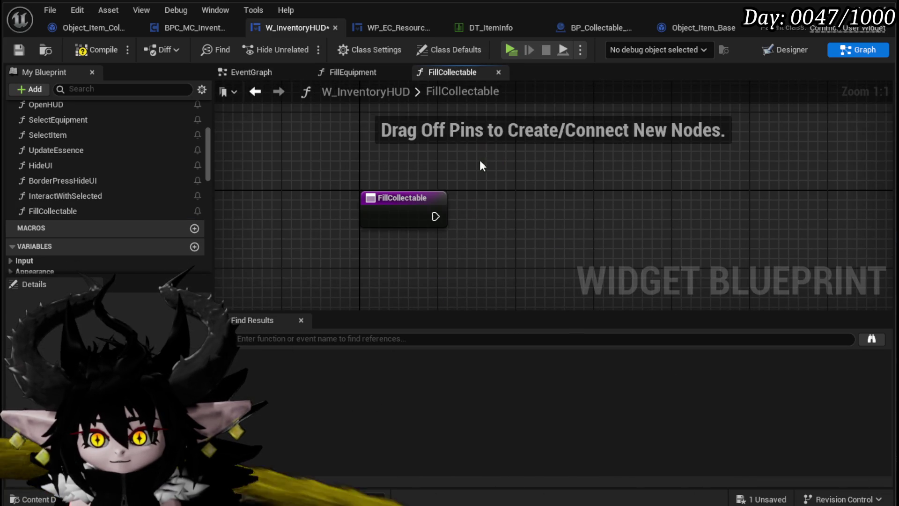
left_click_drag(312, 221, 282, 207)
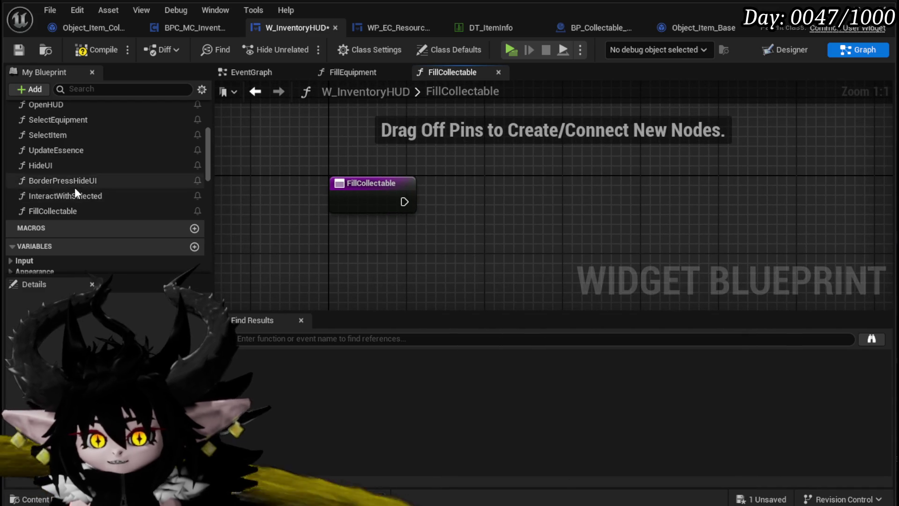
scroll(74, 187, "up", 2)
scroll(74, 188, "down", 10)
scroll(74, 187, "down", 8)
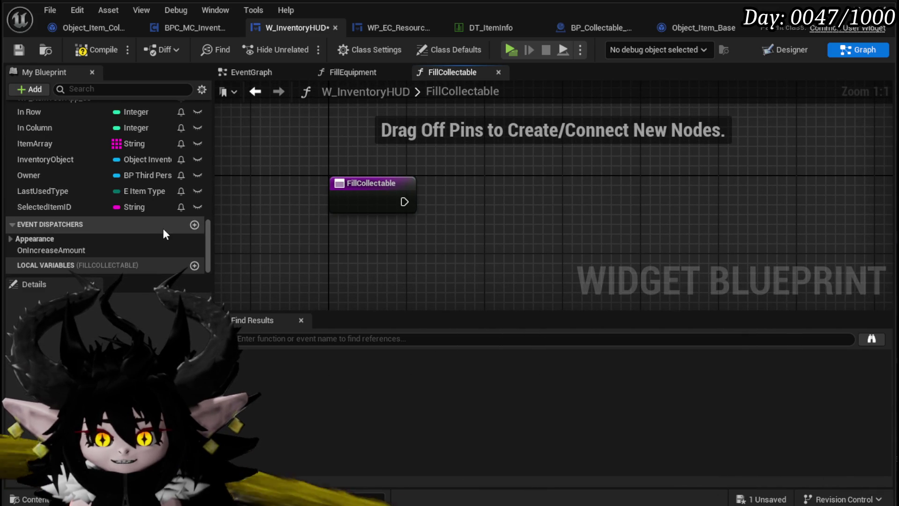
scroll(137, 218, "up", 5)
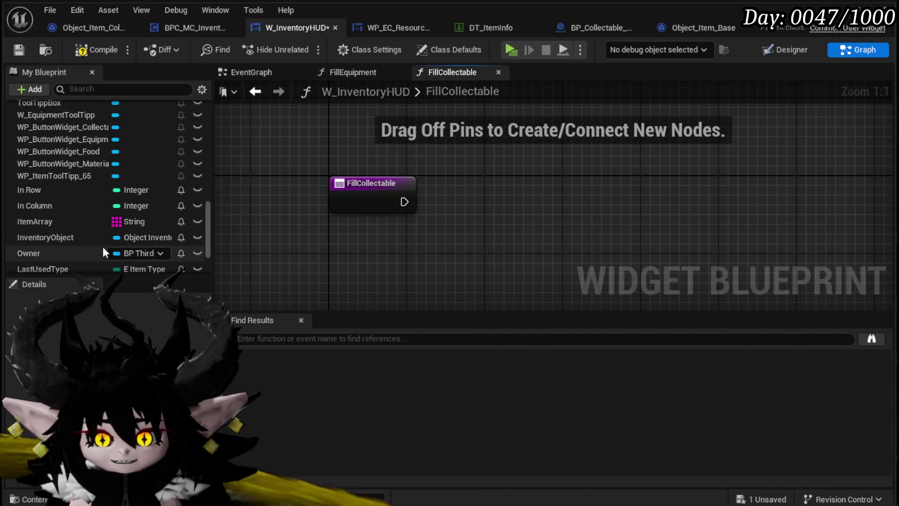
scroll(89, 240, "up", 5)
scroll(100, 234, "down", 5)
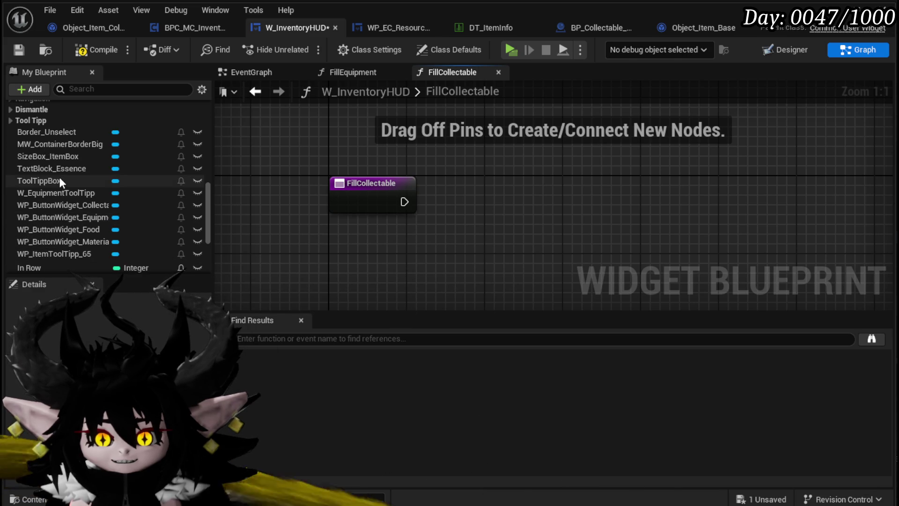
scroll(108, 207, "down", 2)
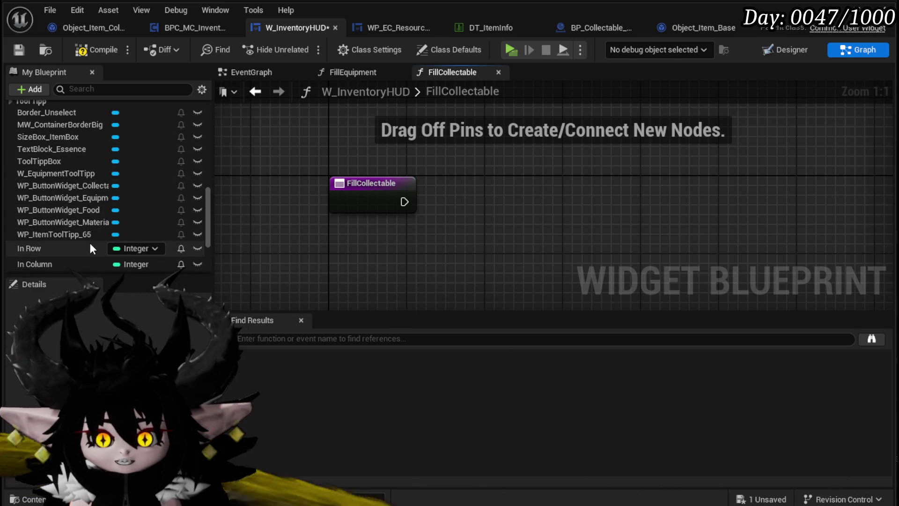
scroll(90, 248, "up", 3)
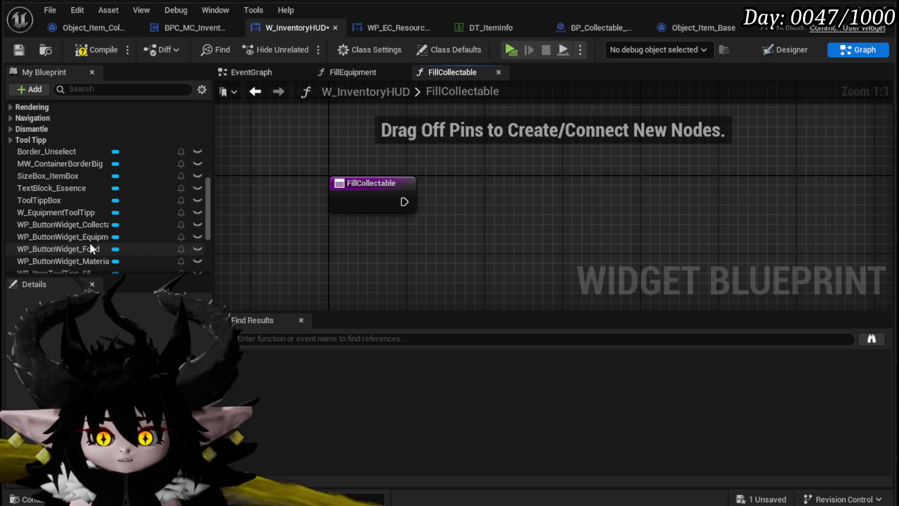
scroll(91, 248, "up", 10)
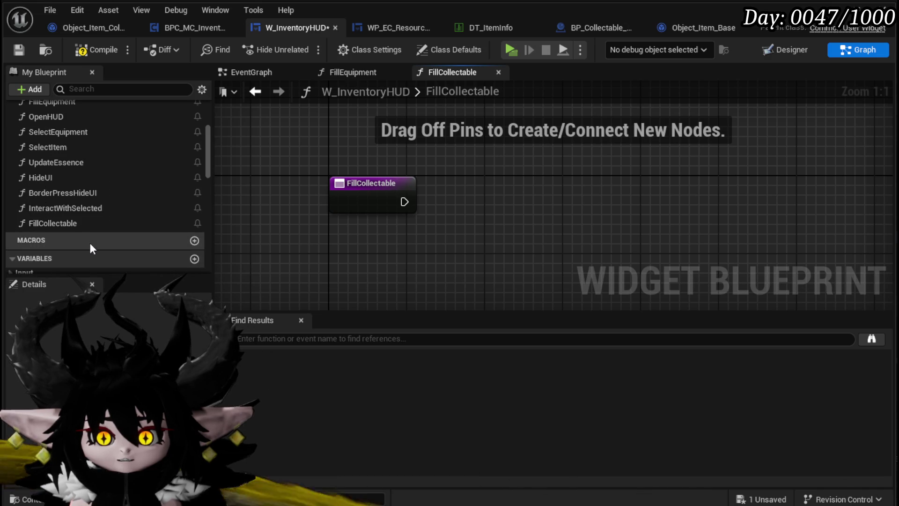
scroll(89, 242, "up", 5)
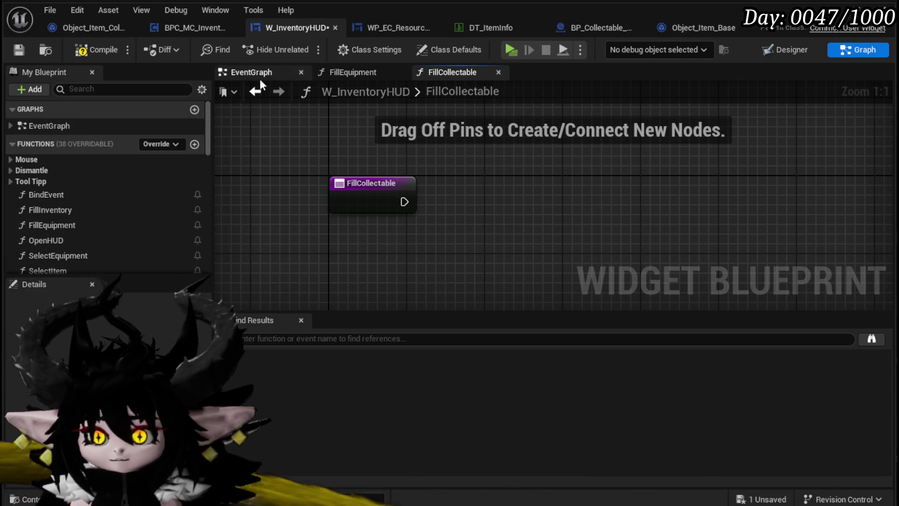
left_click(347, 74)
Step: In FillEquipment, select the Owner, BPC MC Inventory, Clear Children and widget-creation nodes
scroll(377, 170, "up", 4)
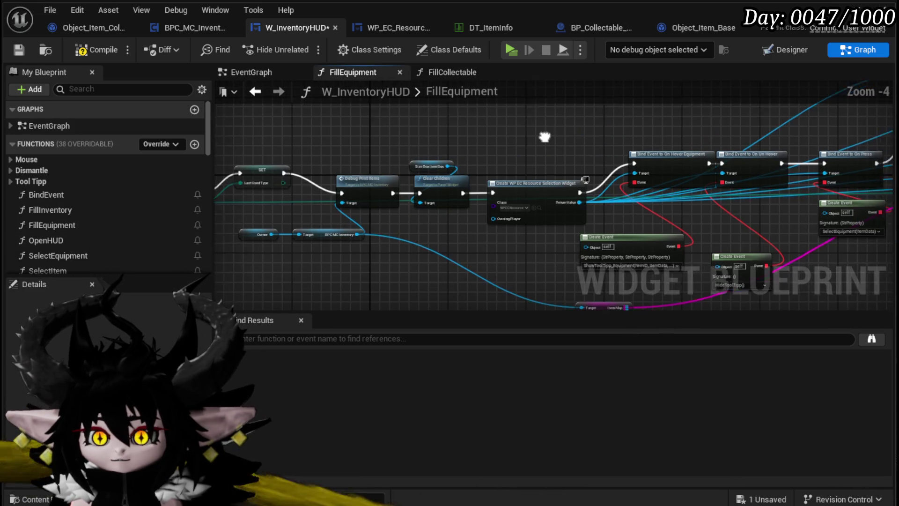
scroll(380, 218, "up", 4)
scroll(372, 226, "down", 4)
left_click_drag(458, 204, 498, 175)
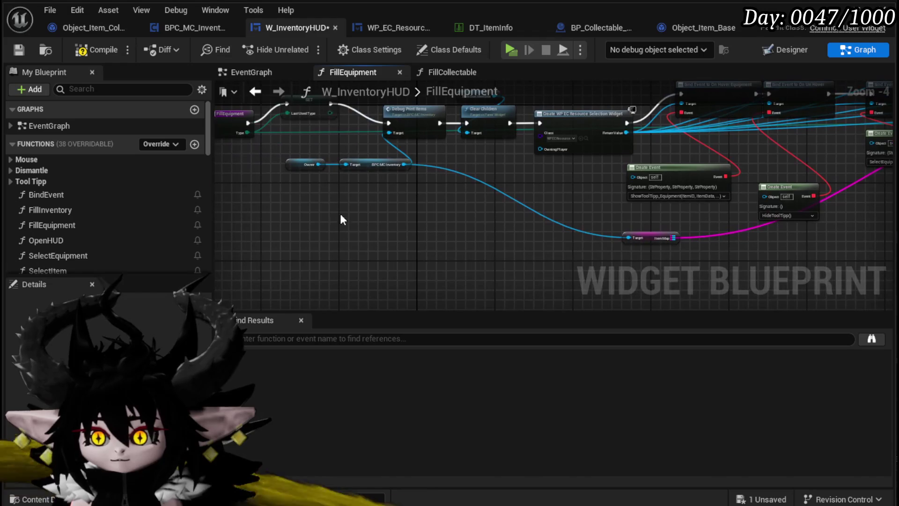
left_click_drag(291, 202, 408, 154)
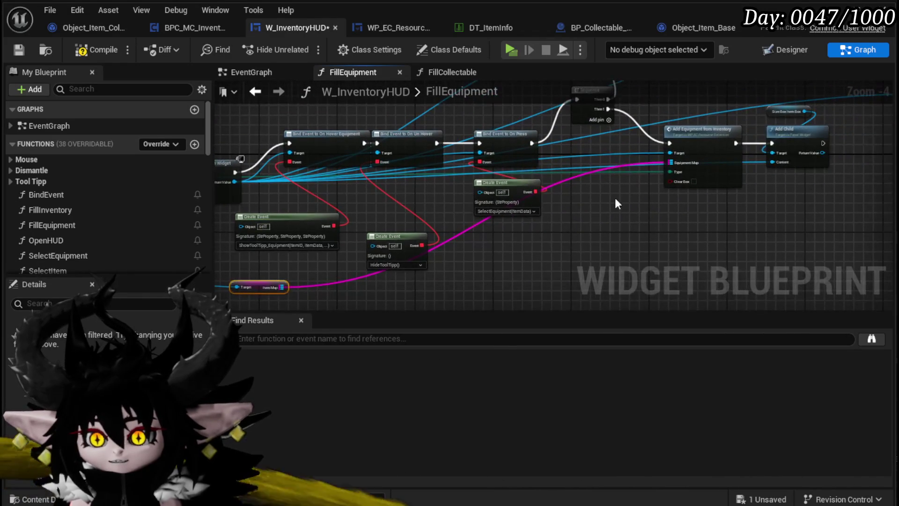
scroll(533, 262, "up", 2)
mouse_move(508, 274)
left_mouse_down()
mouse_move(628, 149)
mouse_move(633, 173)
left_mouse_up()
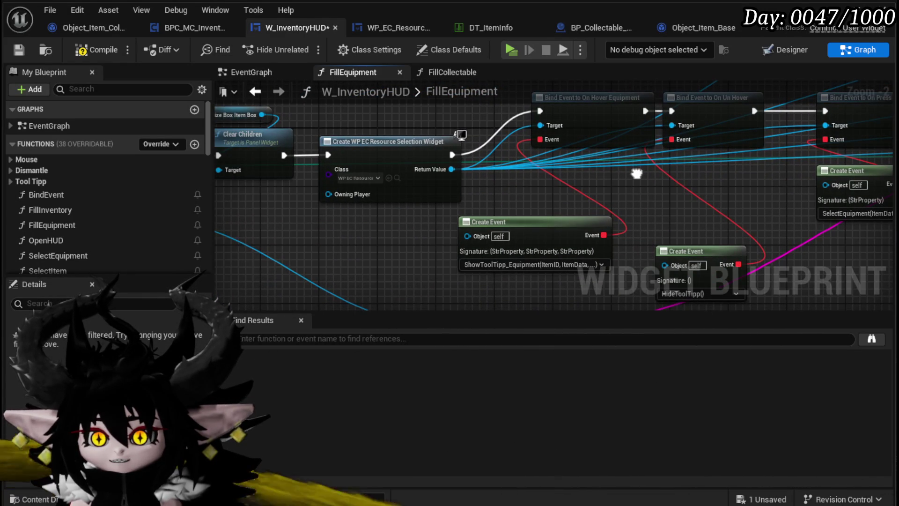
left_click_drag(471, 187, 598, 187)
left_click_drag(461, 236, 506, 243)
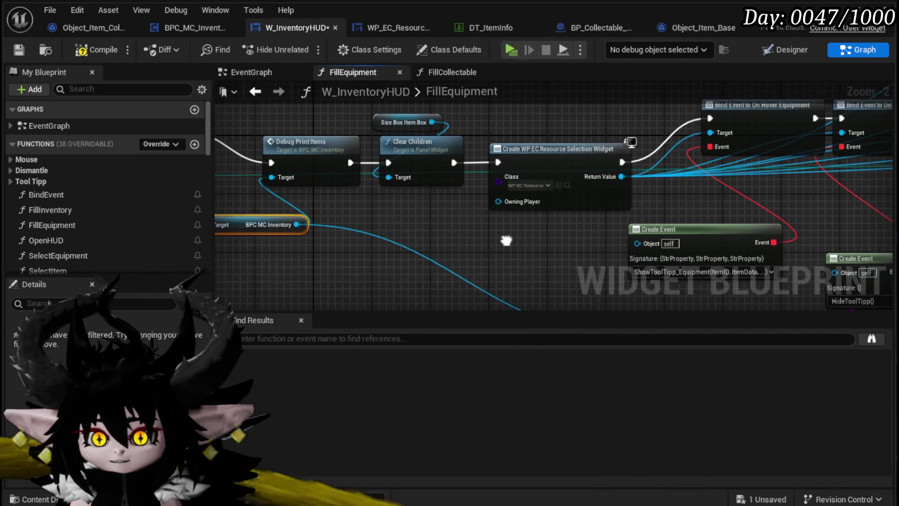
left_click_drag(411, 233, 499, 139)
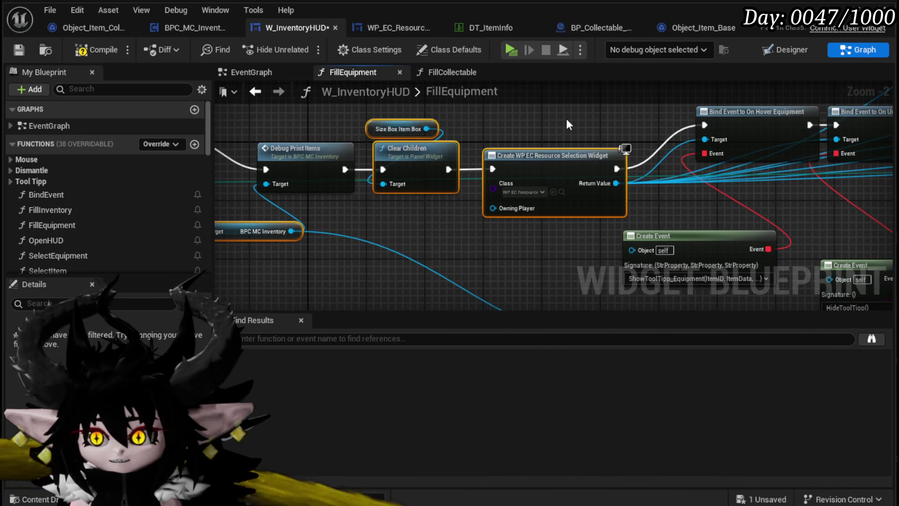
Step: Add the Add Child and Size Box Item Box nodes to the selection for copying
scroll(566, 119, "down", 2)
mouse_move(566, 119)
left_mouse_down()
mouse_move(679, 146)
mouse_move(392, 207)
mouse_move(353, 182)
mouse_move(271, 181)
left_mouse_up()
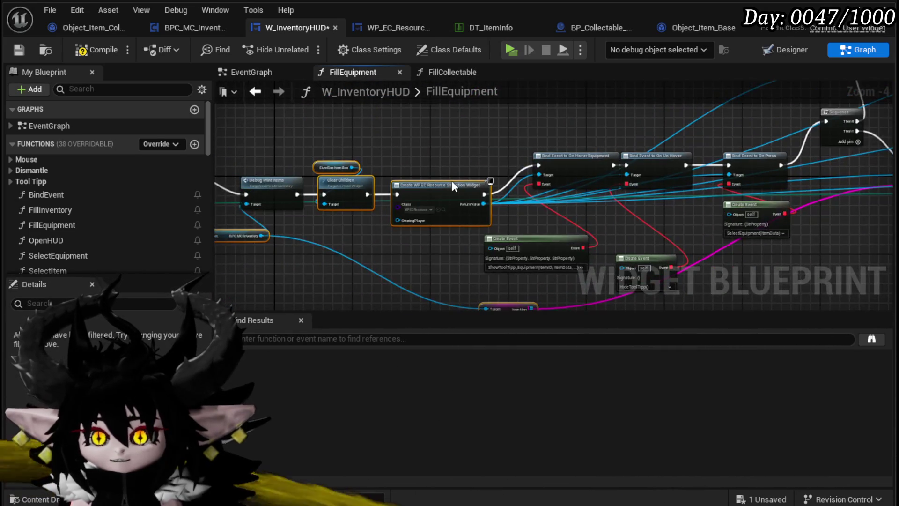
left_click_drag(885, 234, 673, 232)
scroll(673, 234, "up", 2)
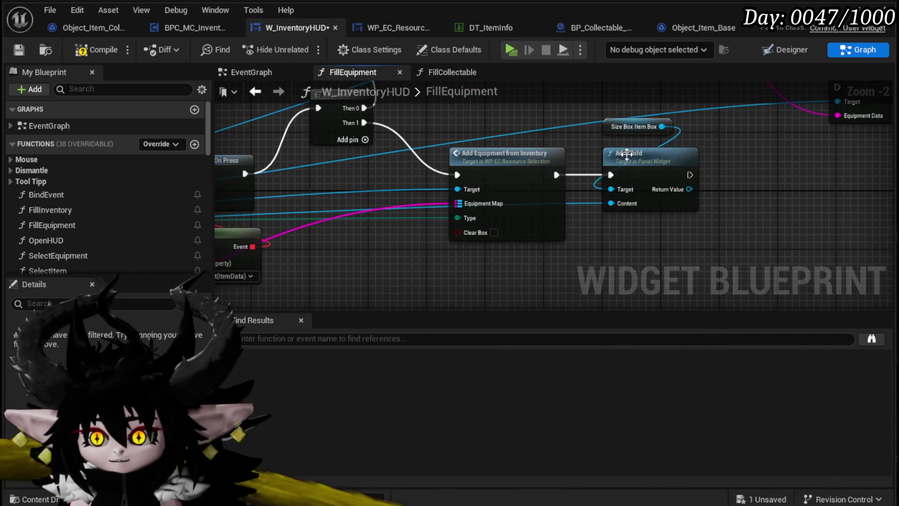
mouse_move(596, 117)
left_mouse_down()
mouse_move(678, 234)
mouse_move(722, 184)
left_mouse_up()
scroll(645, 243, "down", 2)
scroll(722, 185, "down", 2)
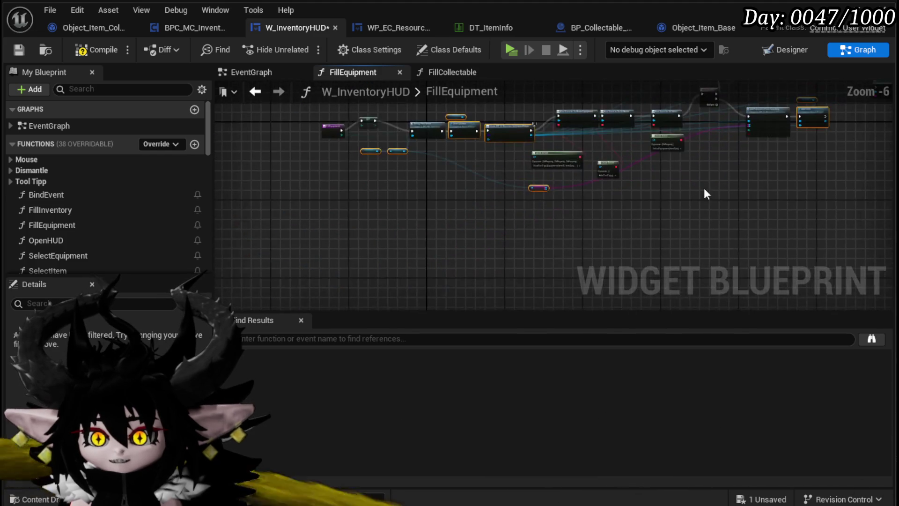
Step: Compile and save W_InventoryHUD, then return to the FillCollectable graph
left_click(21, 52)
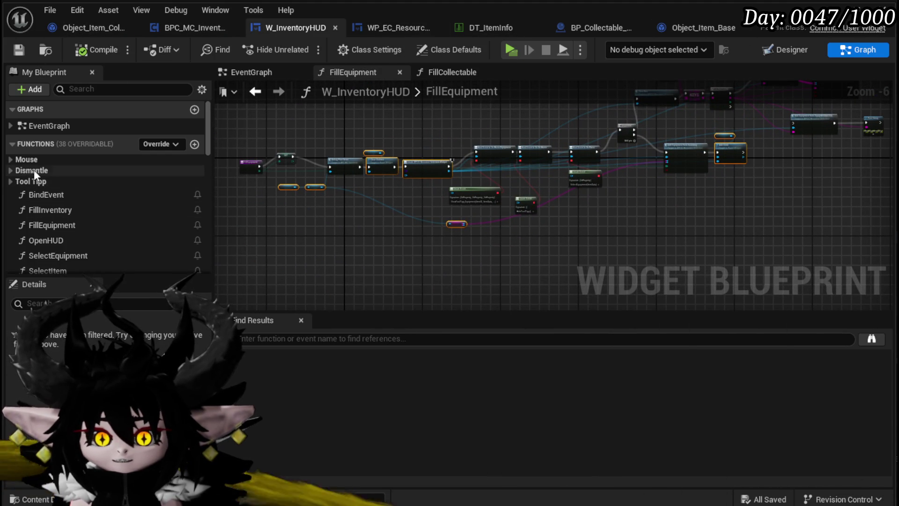
scroll(101, 198, "down", 5)
double_click(63, 172)
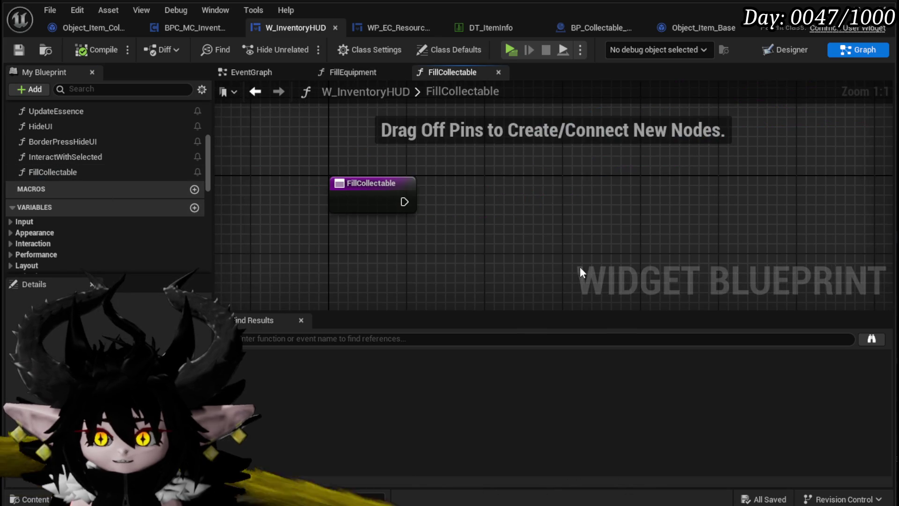
Step: Paste the copied nodes into FillCollectable and connect its entry to Clear Children
scroll(566, 201, "down", 2)
key("ctrl+v")
left_click_drag(458, 203, 700, 185)
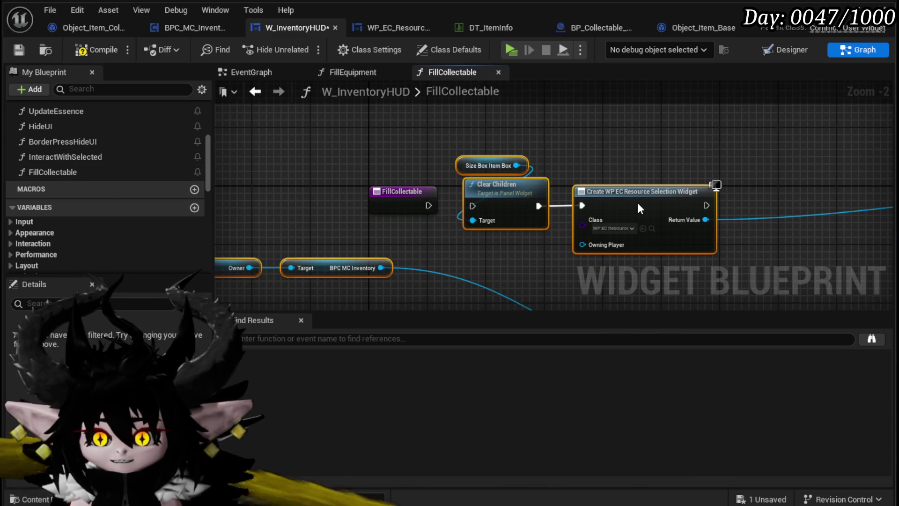
mouse_move(429, 205)
left_mouse_down()
mouse_move(472, 206)
mouse_move(367, 129)
mouse_move(341, 150)
left_mouse_up()
scroll(439, 232, "down", 3)
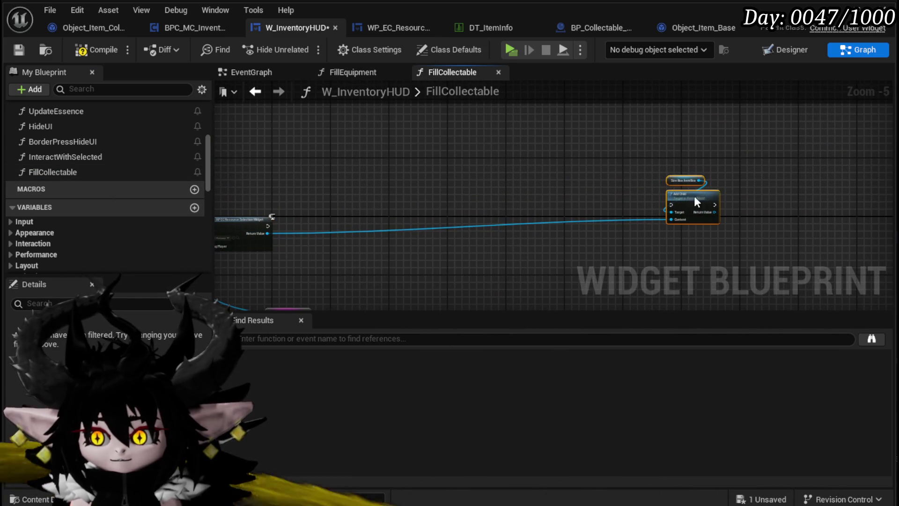
left_click_drag(701, 200, 383, 227)
mouse_move(309, 290)
left_mouse_down()
mouse_move(321, 243)
mouse_move(470, 200)
mouse_move(356, 187)
left_mouse_up()
scroll(320, 277, "up", 3)
Step: Add Add Collectables on the new widget, wire Item Map and exec to Add Child, then open AddCollectables
left_click_drag(381, 149, 459, 203)
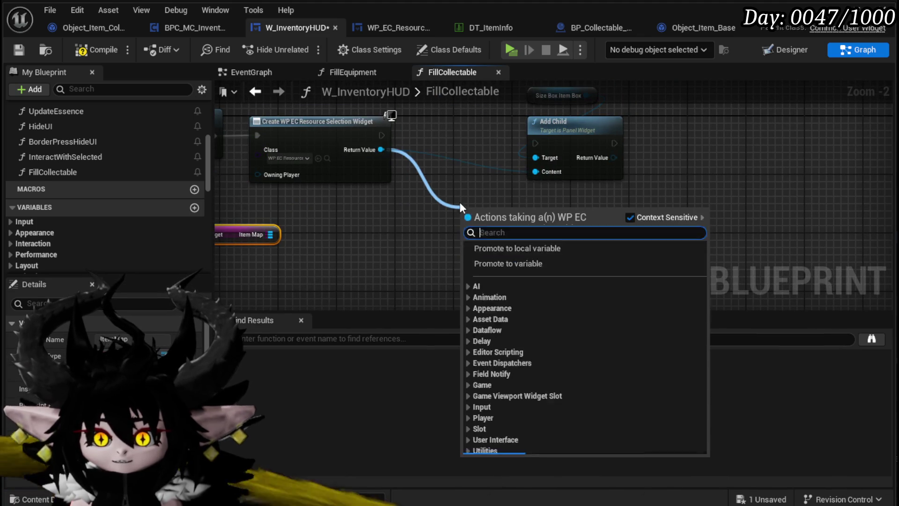
type("Colle")
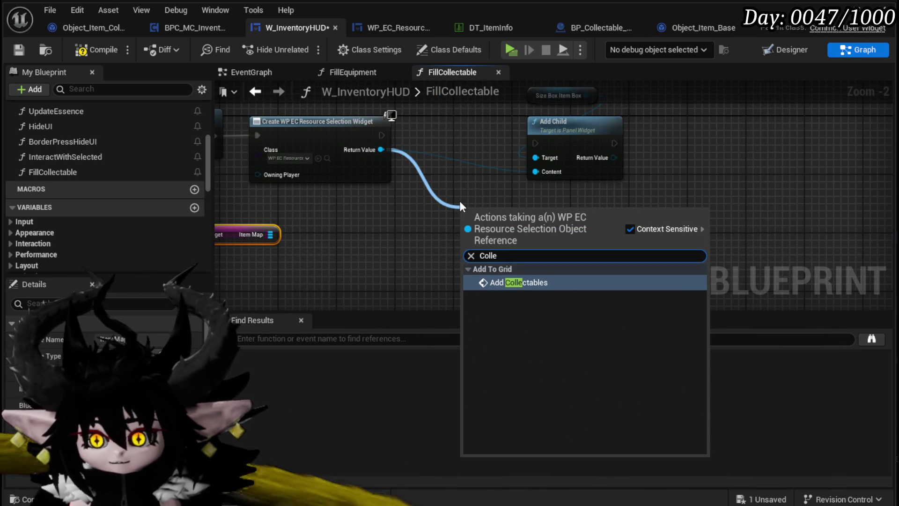
left_click(498, 283)
left_click_drag(489, 216, 446, 129)
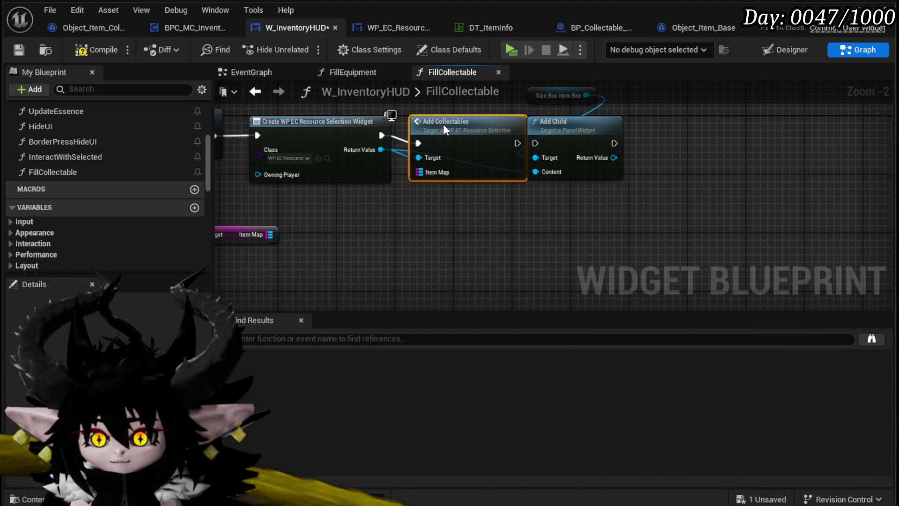
mouse_move(554, 137)
left_mouse_down()
mouse_move(588, 136)
mouse_move(572, 144)
left_mouse_up()
left_click_drag(356, 253, 529, 189)
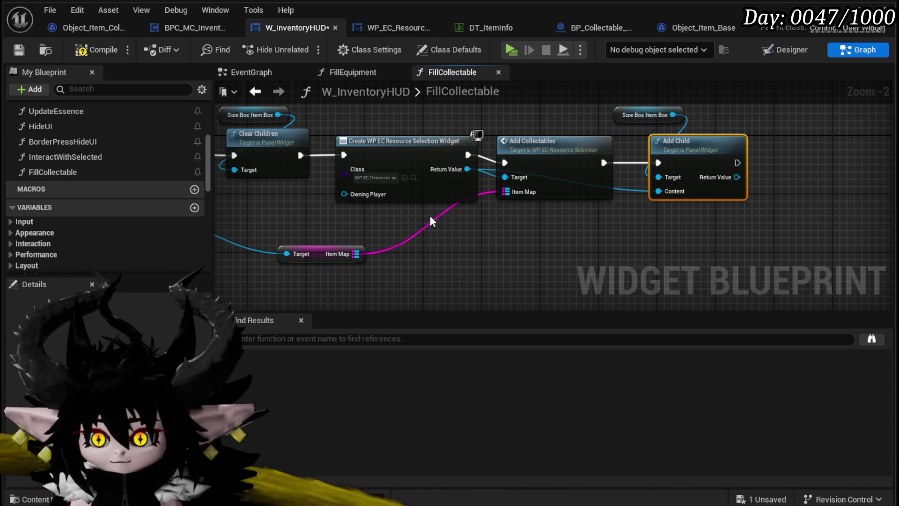
left_click_drag(282, 245, 424, 184)
left_click_drag(419, 219, 612, 232)
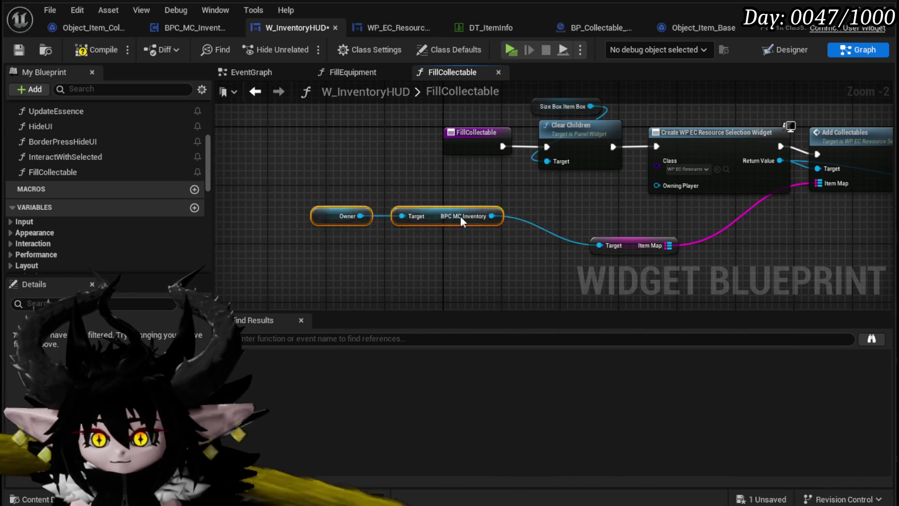
left_click_drag(831, 235, 557, 260)
double_click(574, 186)
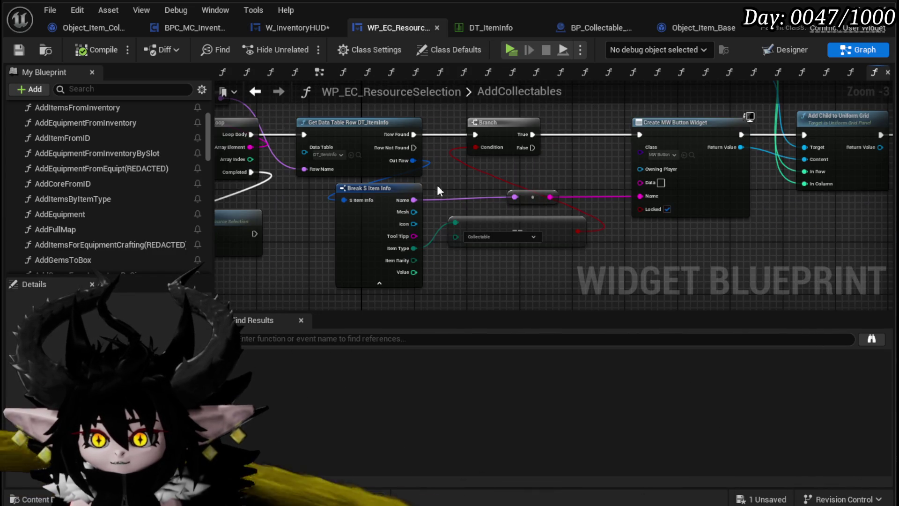
Step: Put a breakpoint on AddCollectables' Get Data Table Row DT_ItemInfo node, then switch back to the level editor
left_click(494, 142)
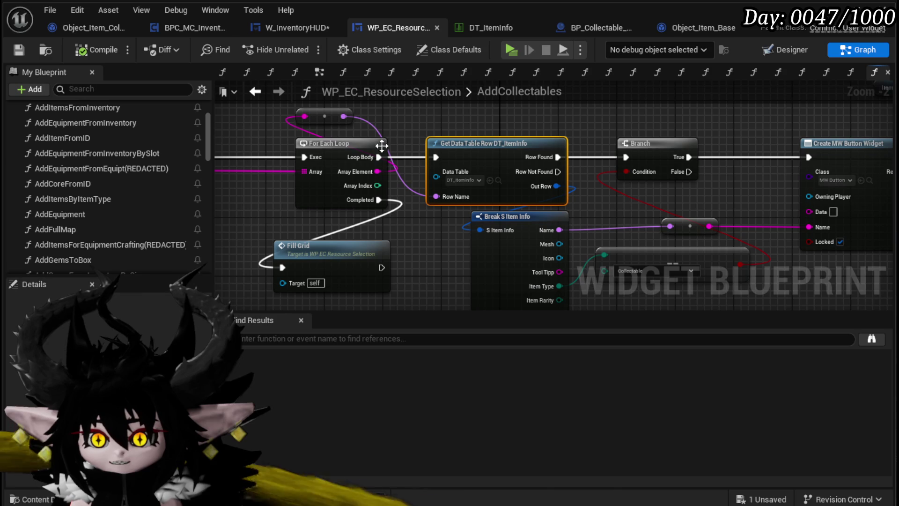
left_click_drag(336, 132, 510, 132)
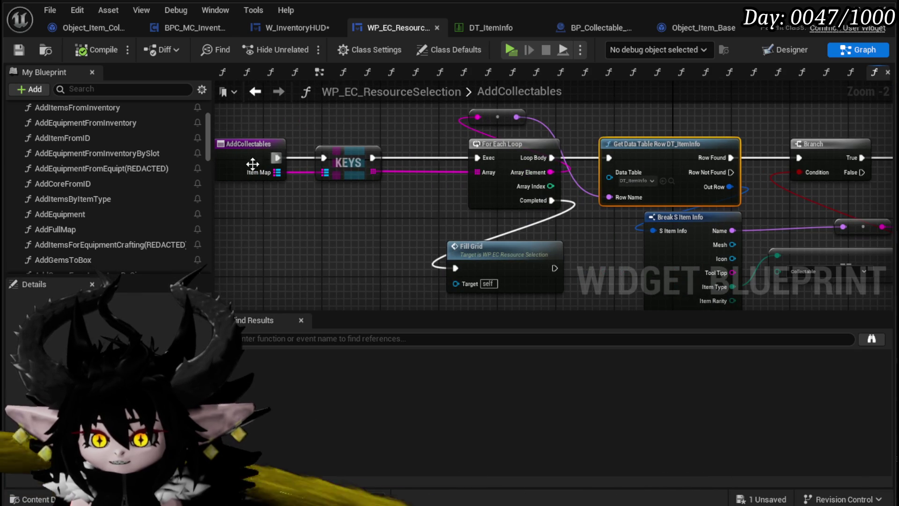
mouse_move(412, 189)
left_mouse_down()
mouse_move(281, 192)
mouse_move(359, 139)
mouse_move(281, 170)
left_mouse_up()
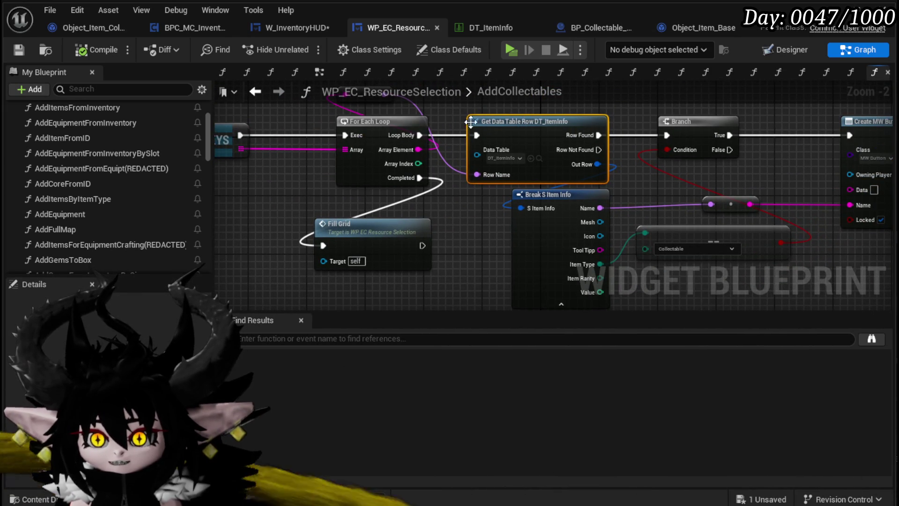
left_click_drag(504, 119, 479, 143)
right_click(509, 155)
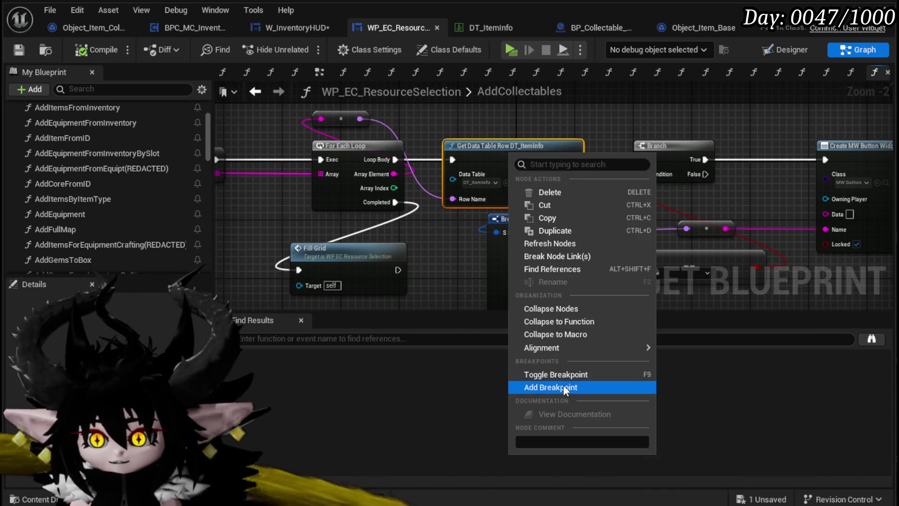
left_click(563, 388)
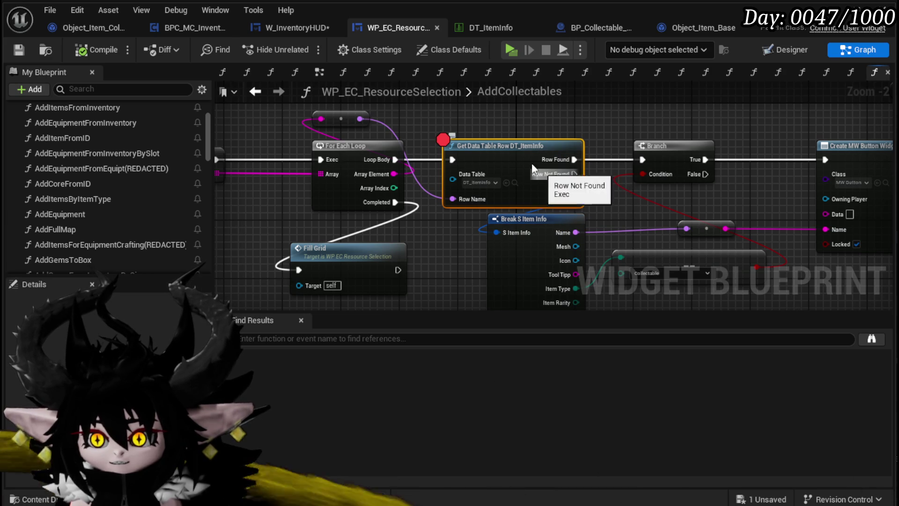
left_click_drag(547, 175, 376, 179)
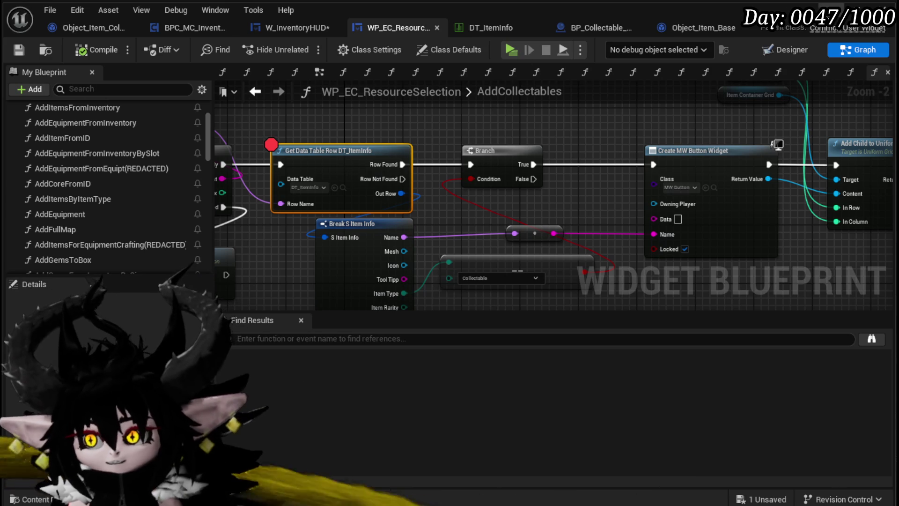
key("alt+Tab")
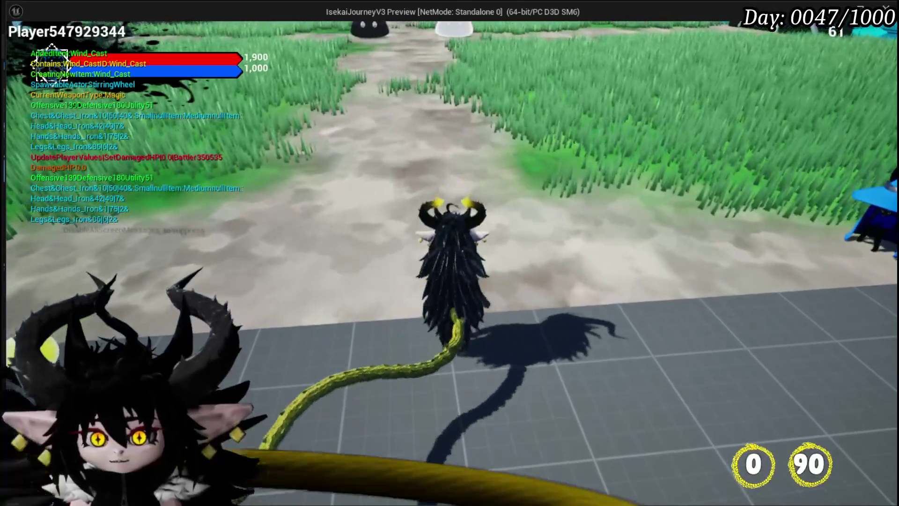
Step: In the running game, open the menu and Inventory panel to hit the AddCollectables breakpoint
key("Tab")
left_click(158, 32)
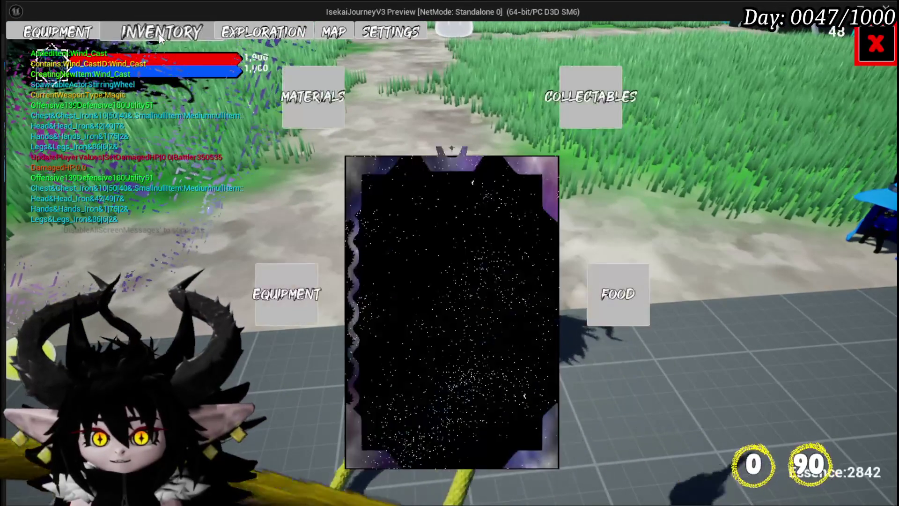
left_click(604, 98)
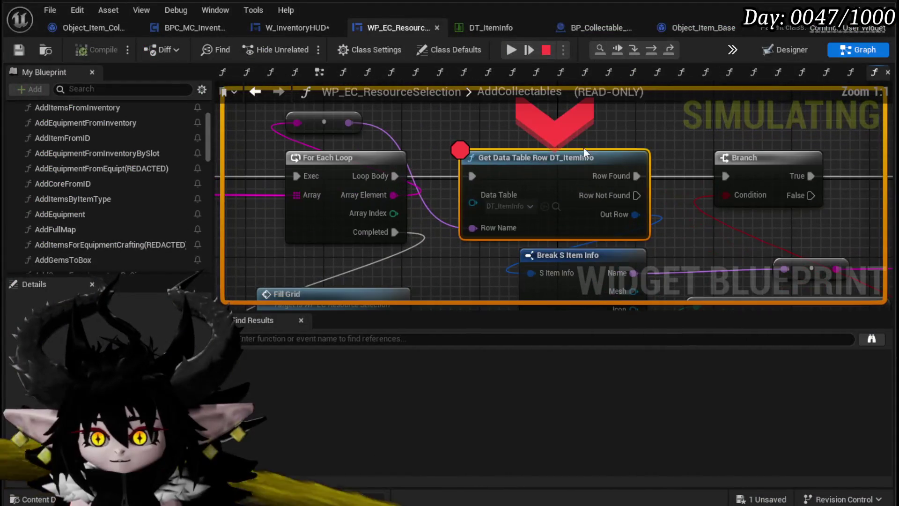
Step: Read the debug pin values, add a breakpoint on Create MW Button Widget, and resume execution
mouse_move(476, 228)
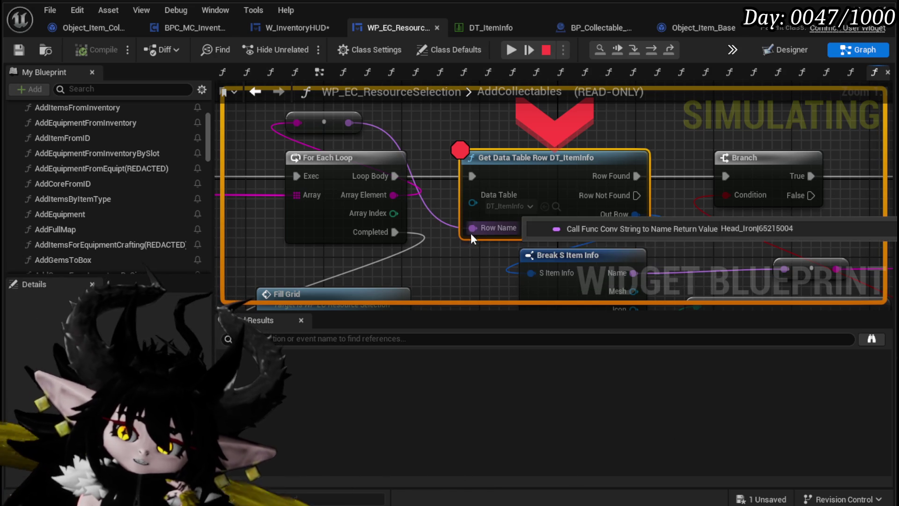
mouse_move(346, 123)
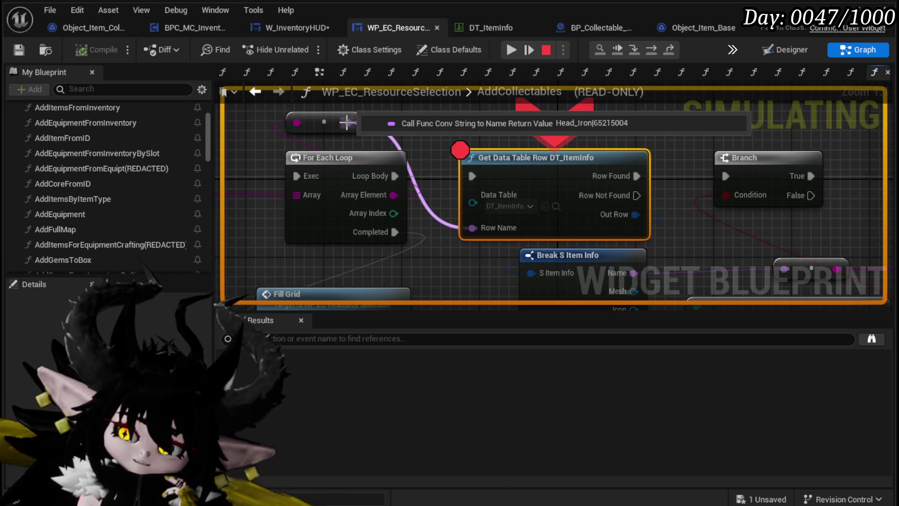
mouse_move(481, 200)
left_mouse_down()
mouse_move(191, 160)
mouse_move(351, 215)
left_mouse_up()
right_click(622, 134)
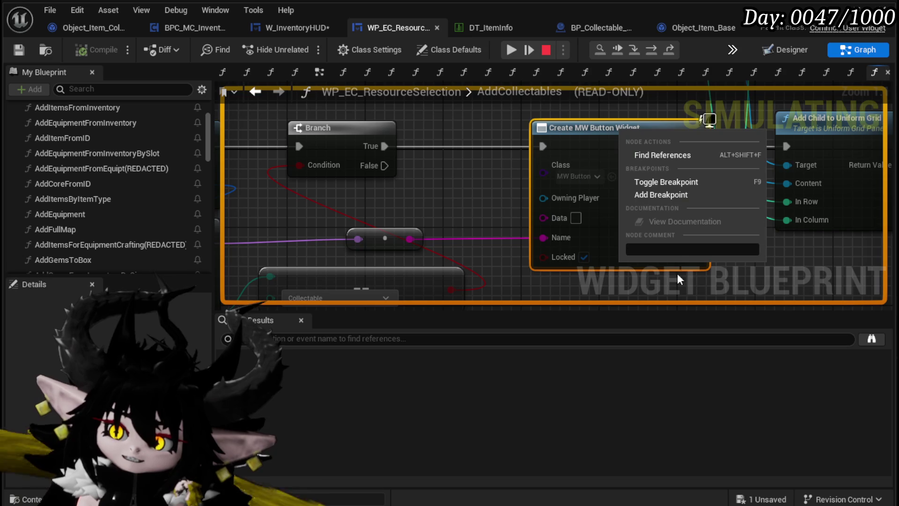
left_click(659, 197)
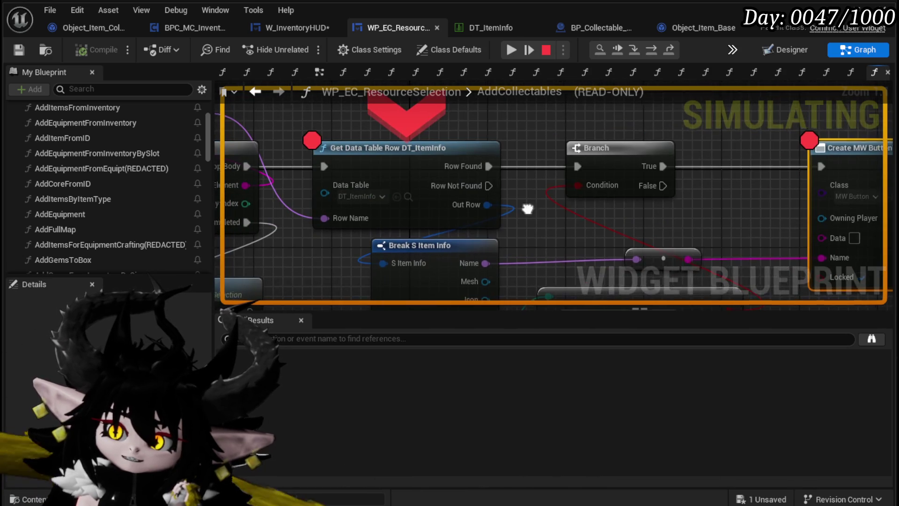
right_click(408, 153)
left_click(433, 221)
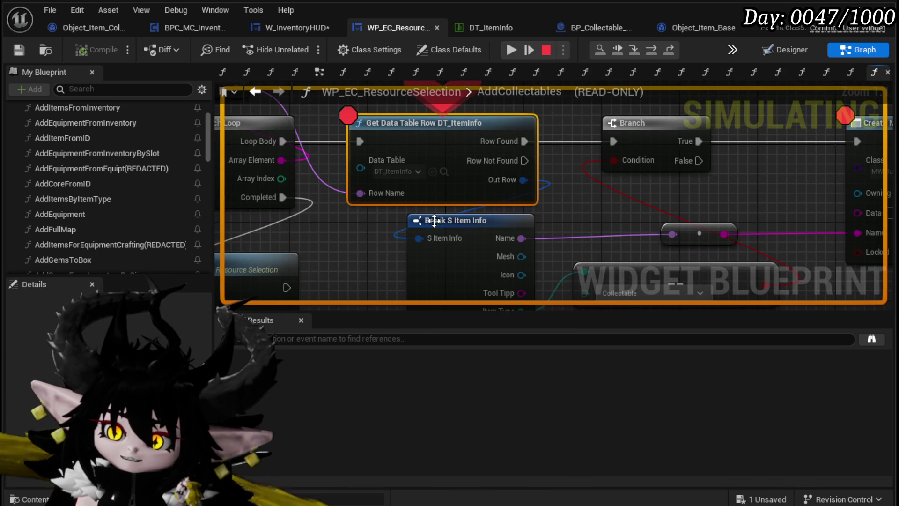
left_click(510, 50)
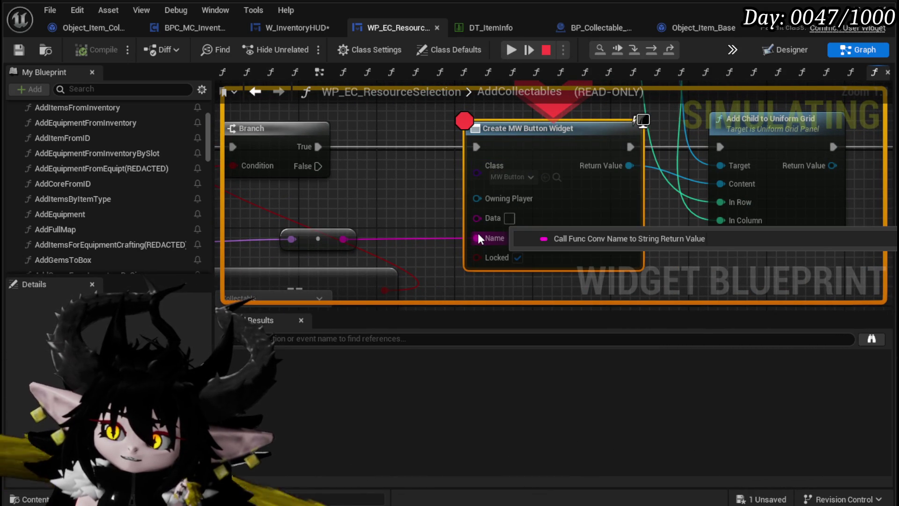
Step: Inspect the Out Row values such as Head_Iron|65215004, then resume the game
left_click_drag(361, 186, 492, 174)
mouse_move(424, 228)
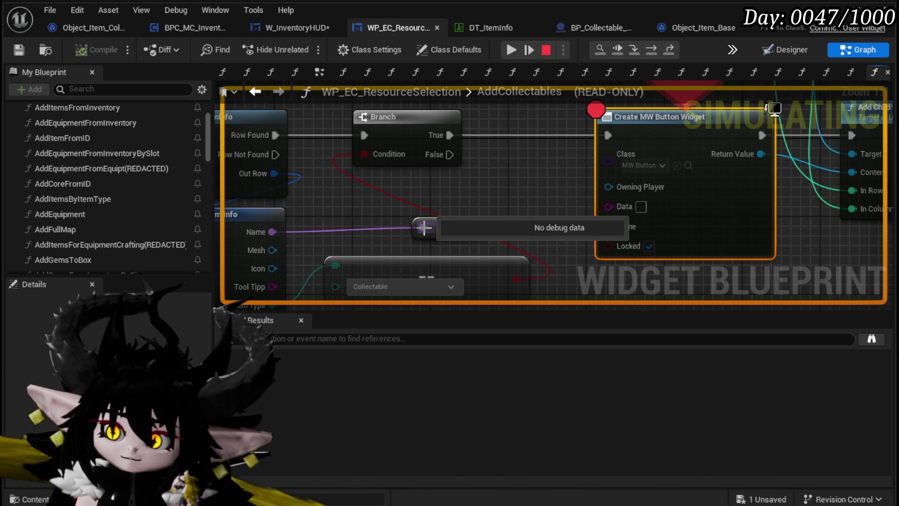
left_click_drag(538, 226, 744, 204)
mouse_move(474, 151)
scroll(176, 201, "up", 1)
left_click_drag(666, 156, 199, 177)
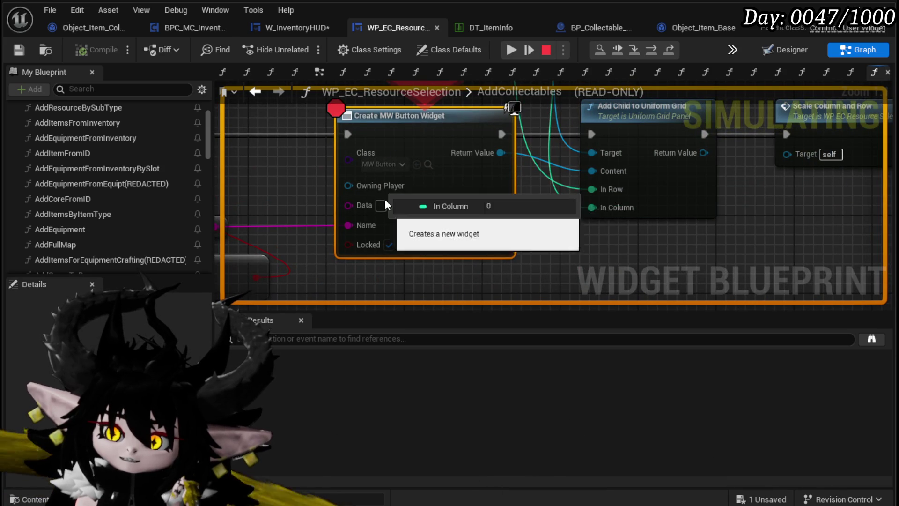
left_click_drag(356, 197, 476, 180)
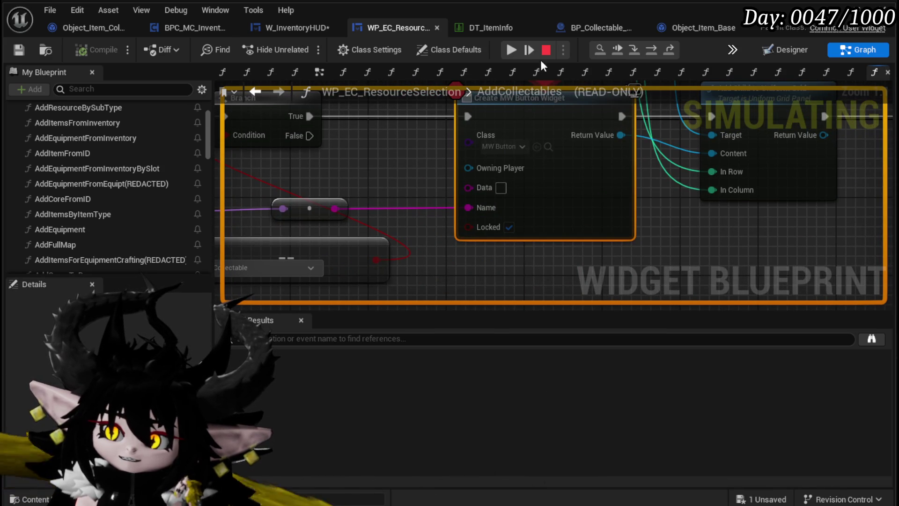
left_click(518, 50)
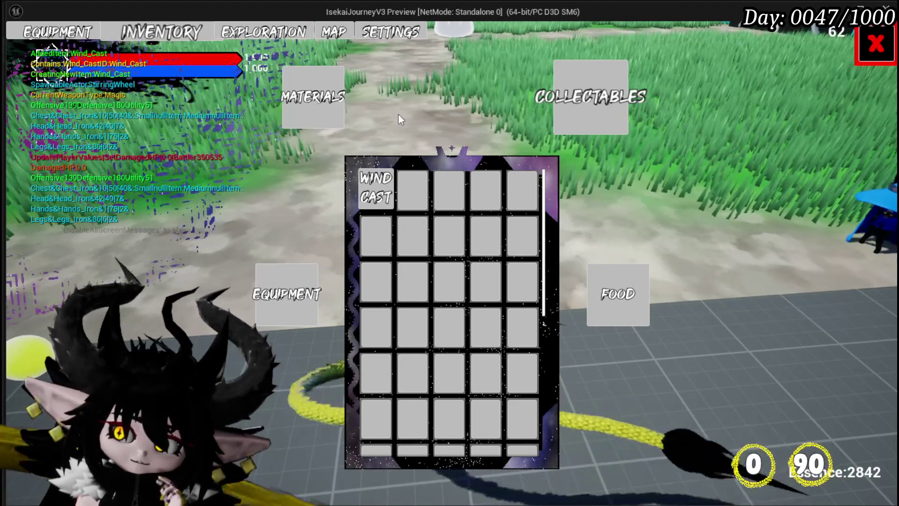
Step: Switch the in-game inventory to Materials, then Collectables. Remove the Create MW Button Widget breakpoint and resume
left_click(326, 105)
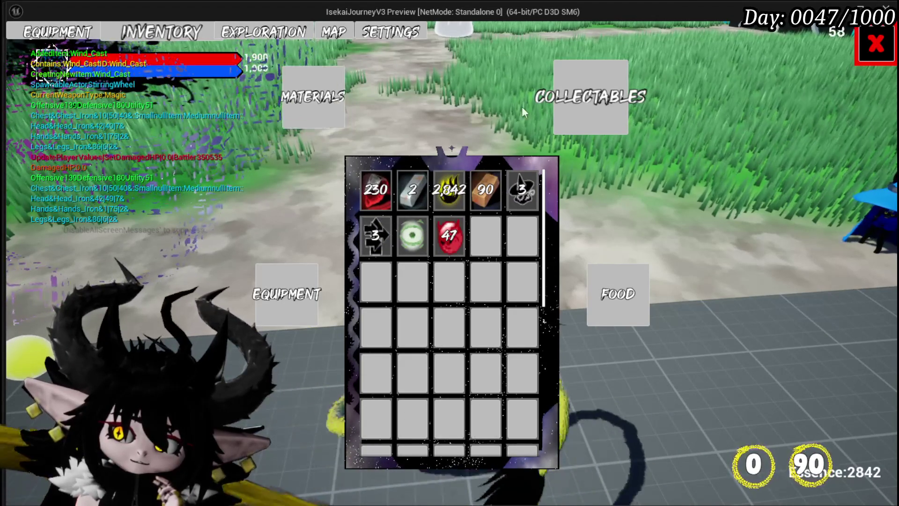
left_click(567, 106)
right_click(526, 140)
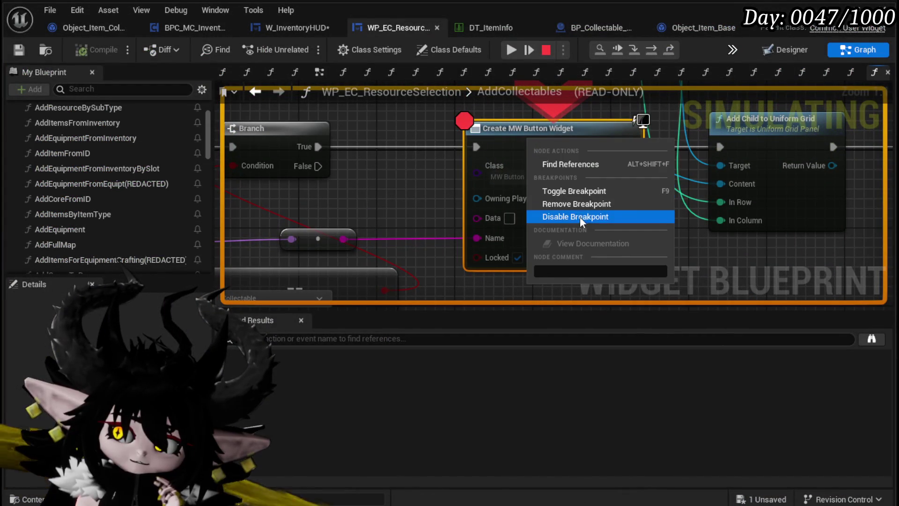
left_click(497, 177)
left_click(526, 62)
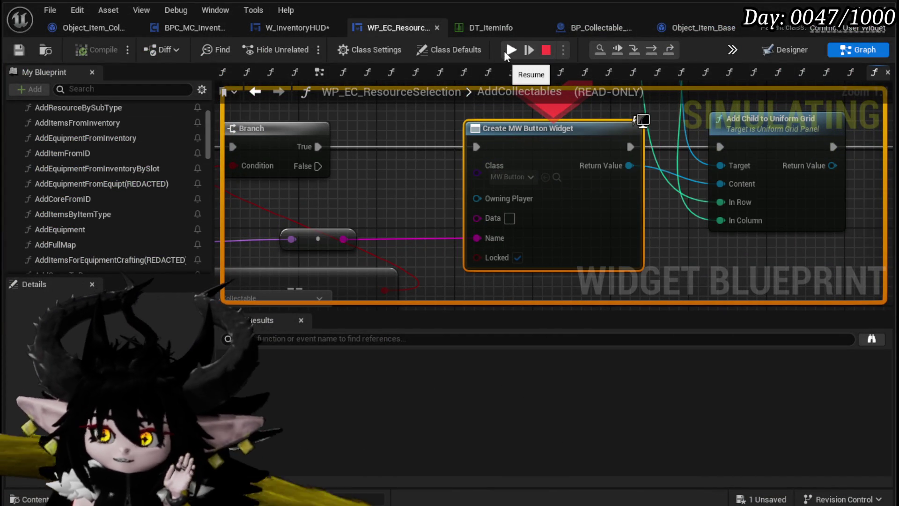
left_click(505, 50)
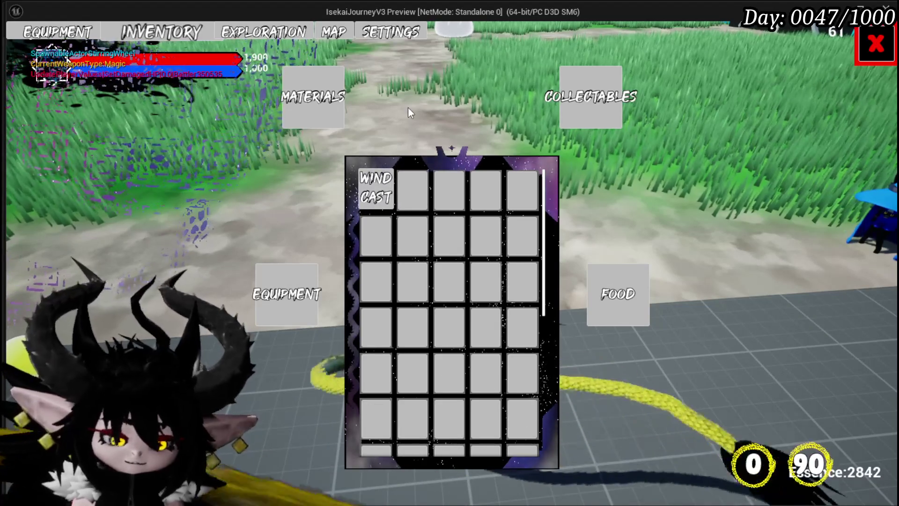
Step: Stop the Play-In-Editor session with Escape
key("Escape")
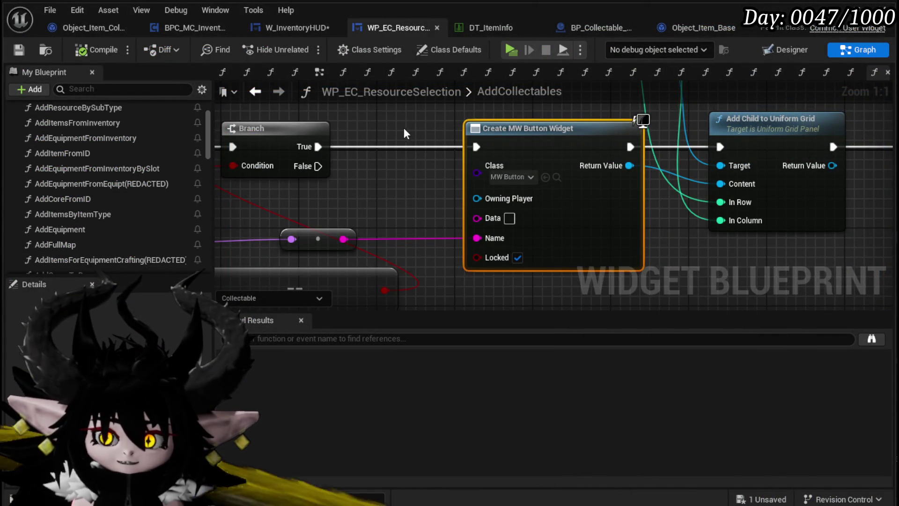
Step: Zoom and pan the AddCollectables graph to inspect the Get Data Table Row and slot-creation nodes
scroll(434, 141, "down", 3)
left_click_drag(394, 166, 528, 137)
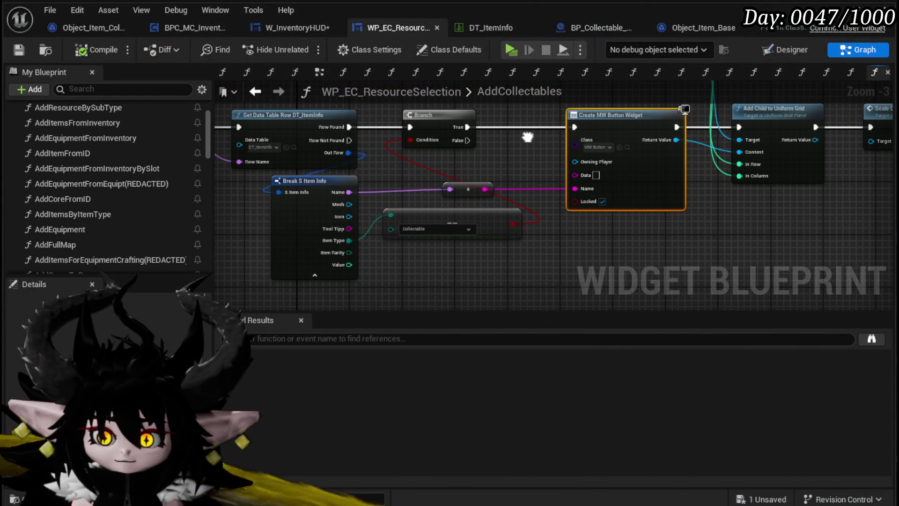
mouse_move(424, 187)
left_mouse_down()
mouse_move(323, 198)
mouse_move(365, 202)
mouse_move(415, 190)
left_mouse_up()
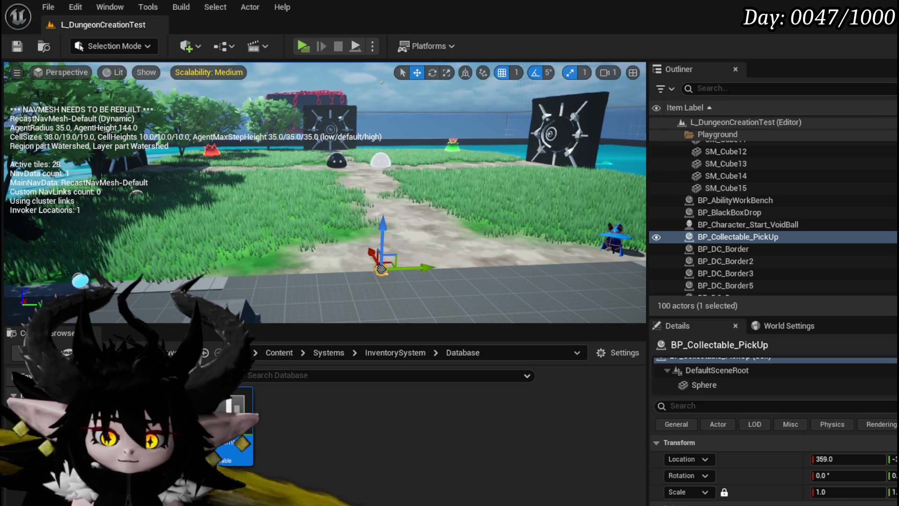
Step: Go to Content/Systems/InventorySystem/UI, save all modified assets, and open WP_ItemSlot
key("alt+Left")
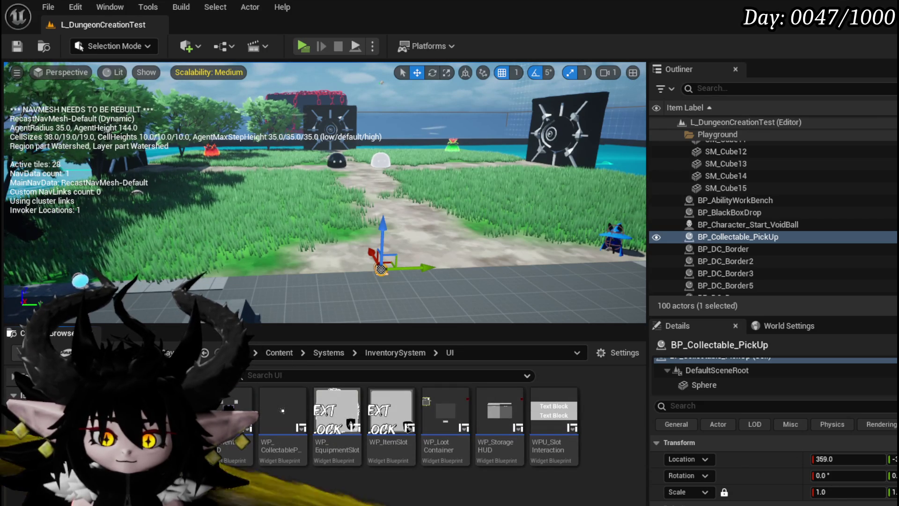
key("ctrl+s")
key("Return")
key("p")
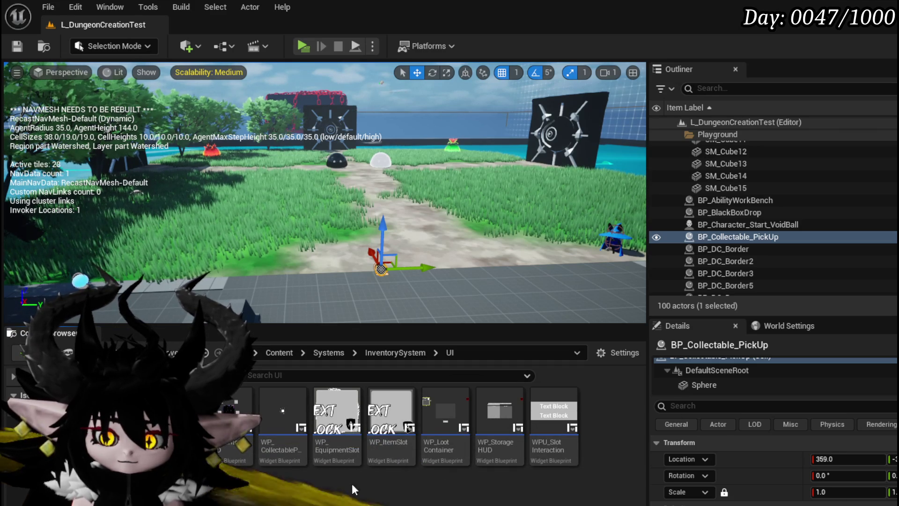
double_click(388, 414)
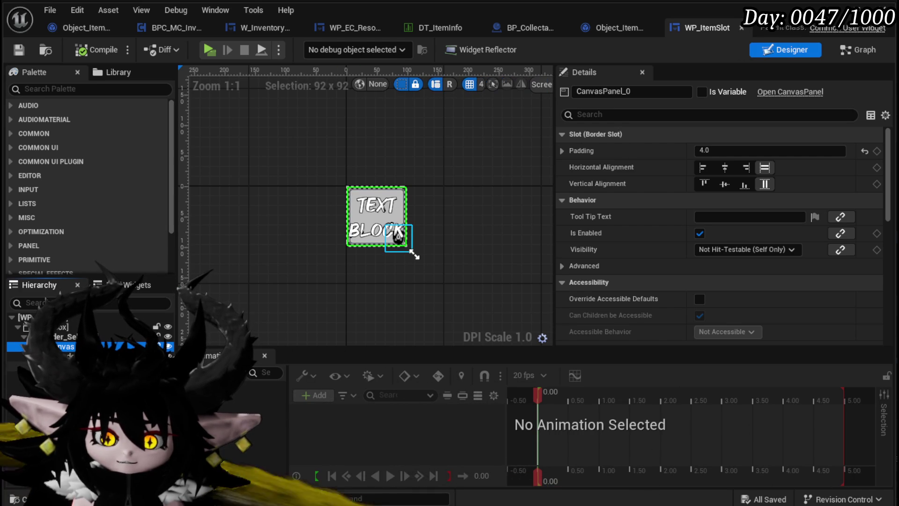
Step: Switch WP_ItemSlot to its Graph and inspect the SafeItem function's nodes
left_click(858, 52)
scroll(421, 201, "down", 3)
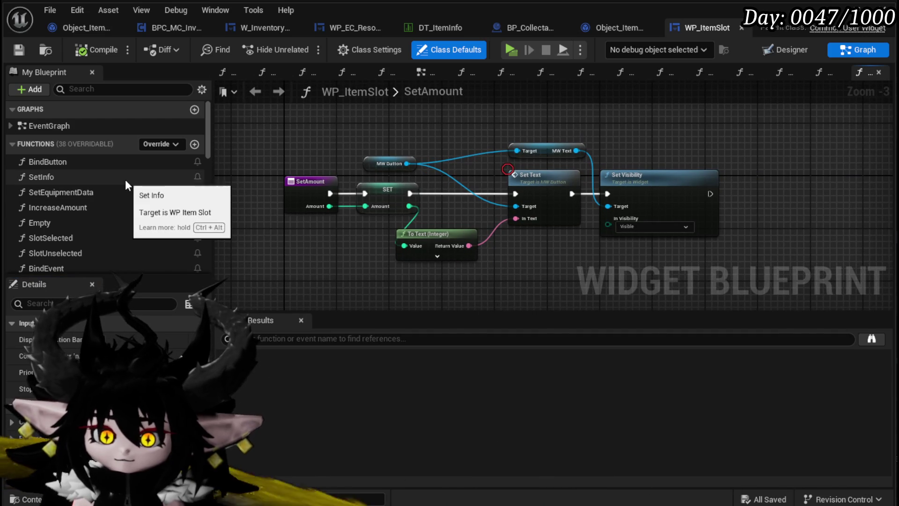
scroll(164, 186, "down", 1)
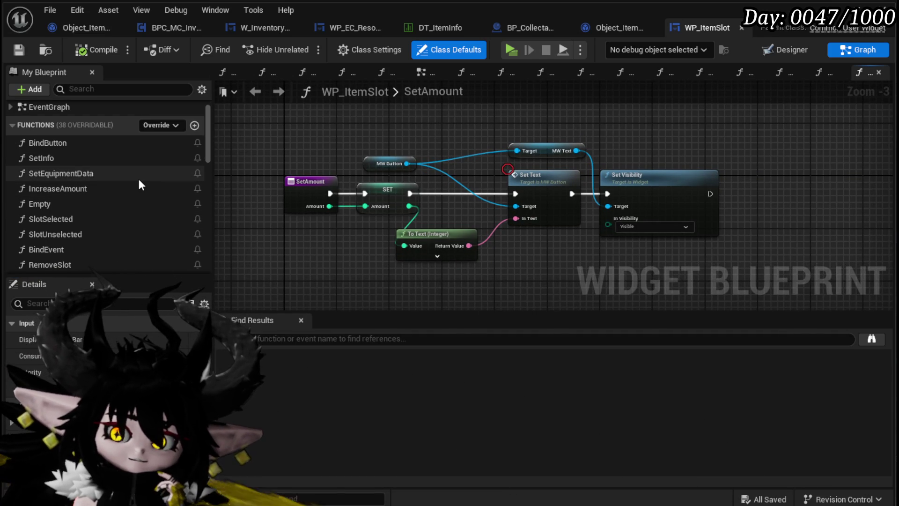
scroll(138, 179, "down", 4)
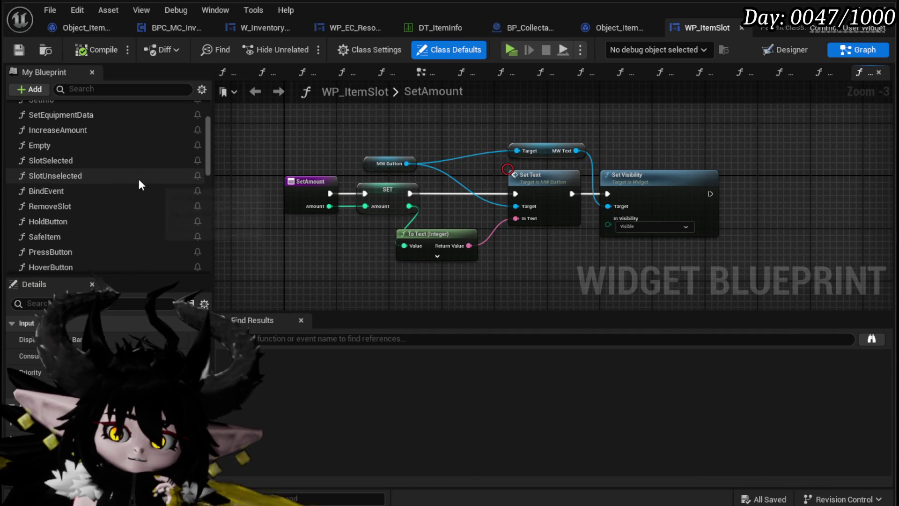
scroll(139, 180, "down", 2)
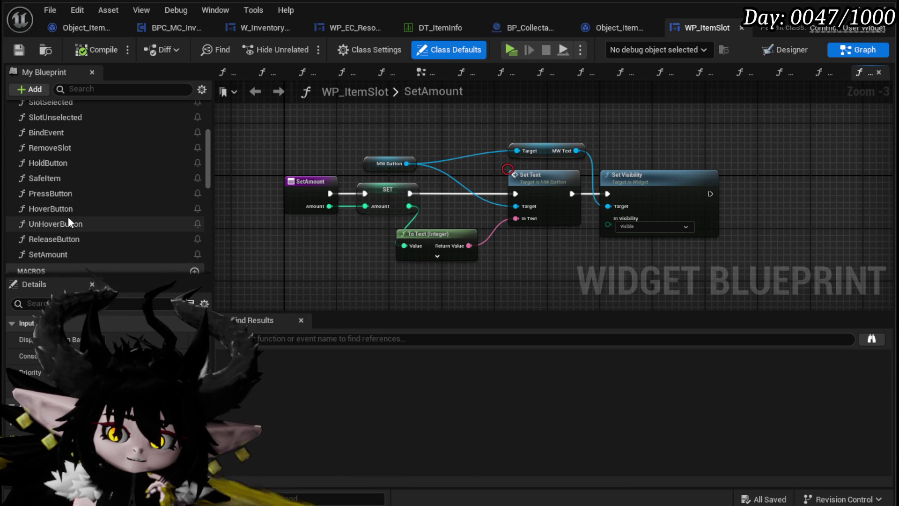
double_click(55, 180)
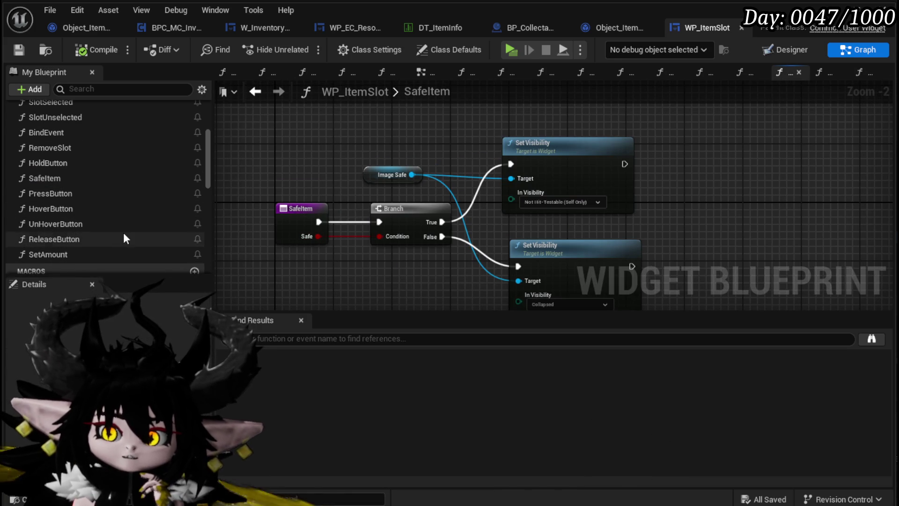
left_click_drag(335, 267, 335, 239)
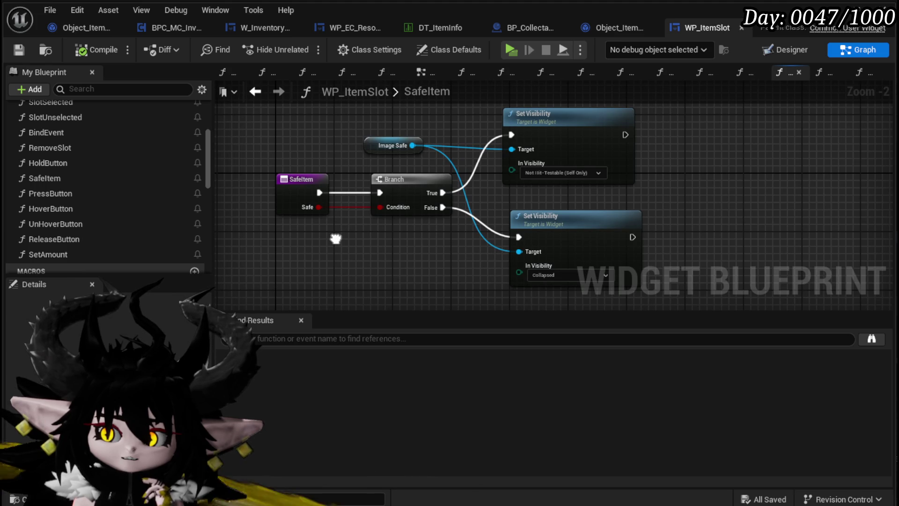
left_click_drag(288, 267, 540, 116)
scroll(66, 161, "up", 5)
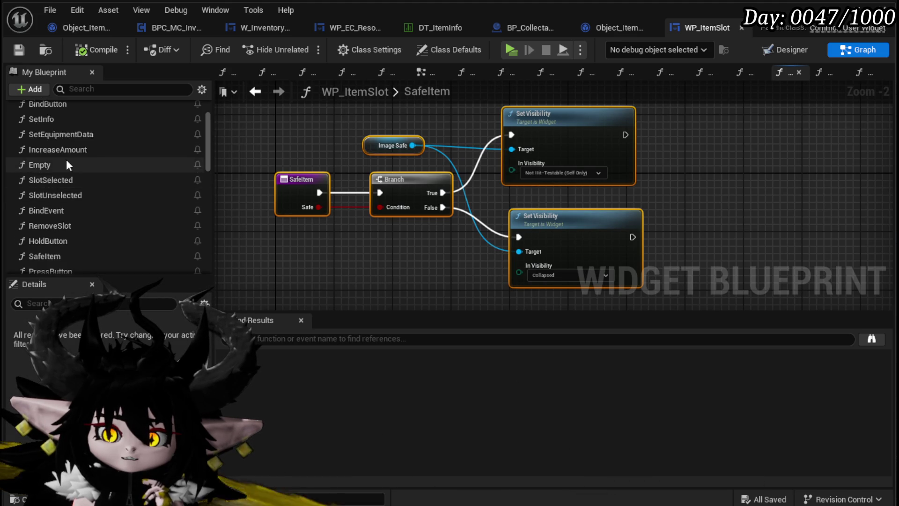
Step: Open SetInfo and look over its nodes, from the entry node to the MW Button and SET nodes
double_click(65, 178)
mouse_move(521, 223)
left_mouse_down()
mouse_move(237, 194)
mouse_move(241, 160)
mouse_move(295, 197)
mouse_move(591, 231)
mouse_move(650, 272)
mouse_move(719, 284)
left_mouse_up()
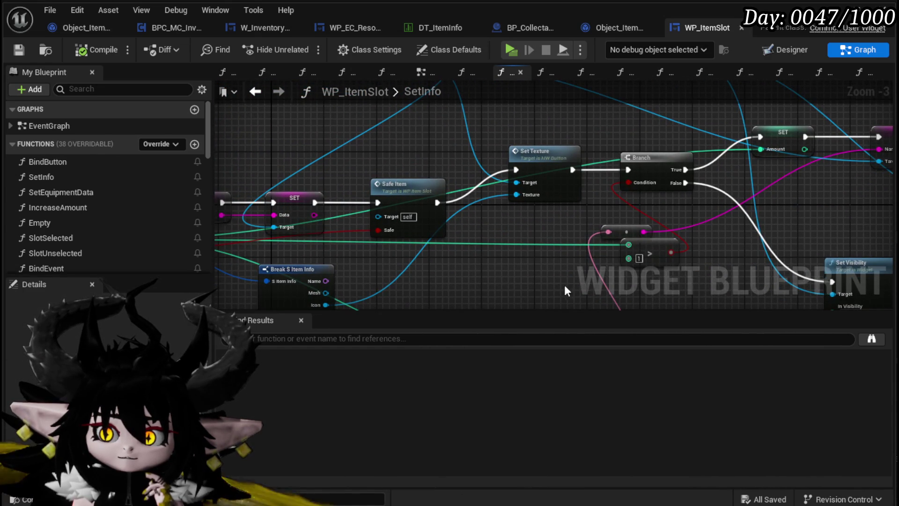
left_click_drag(452, 255, 730, 231)
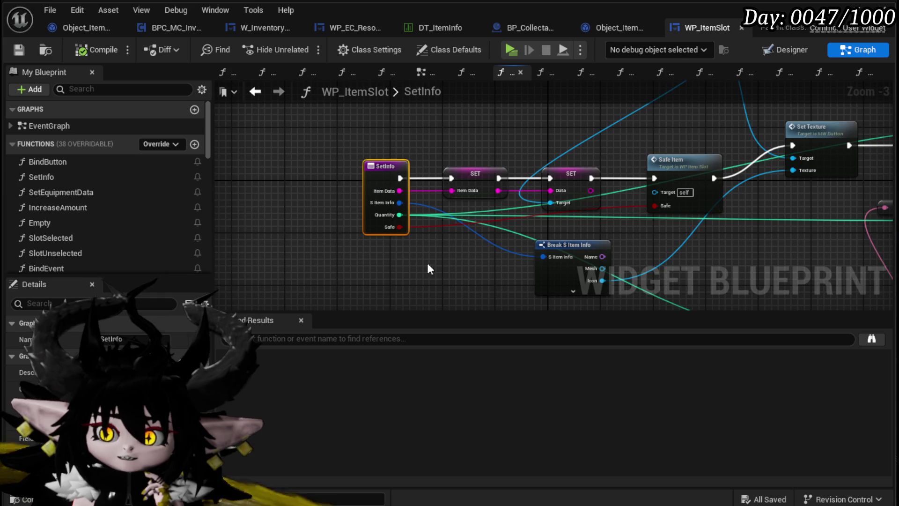
left_click_drag(412, 262, 367, 255)
left_click(370, 256)
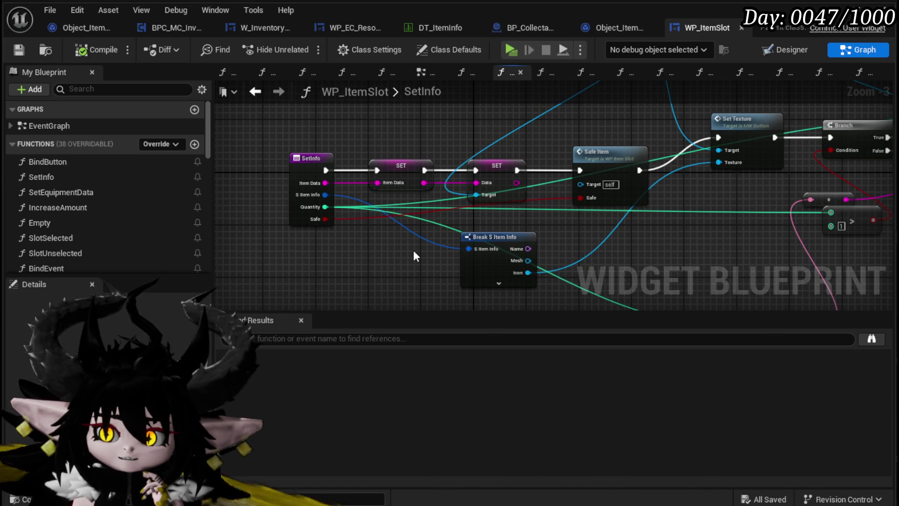
mouse_move(419, 216)
left_mouse_down()
mouse_move(357, 209)
mouse_move(470, 209)
mouse_move(295, 190)
mouse_move(429, 154)
mouse_move(490, 160)
left_mouse_up()
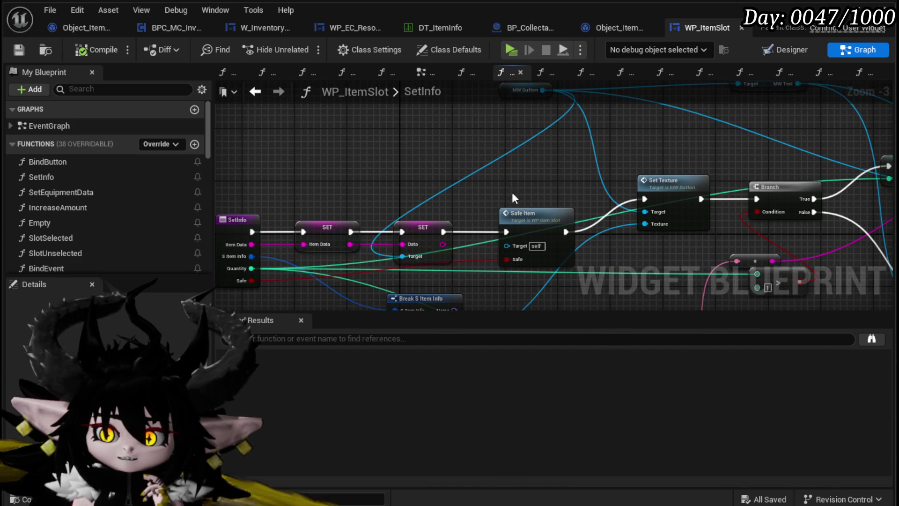
scroll(513, 207, "down", 3)
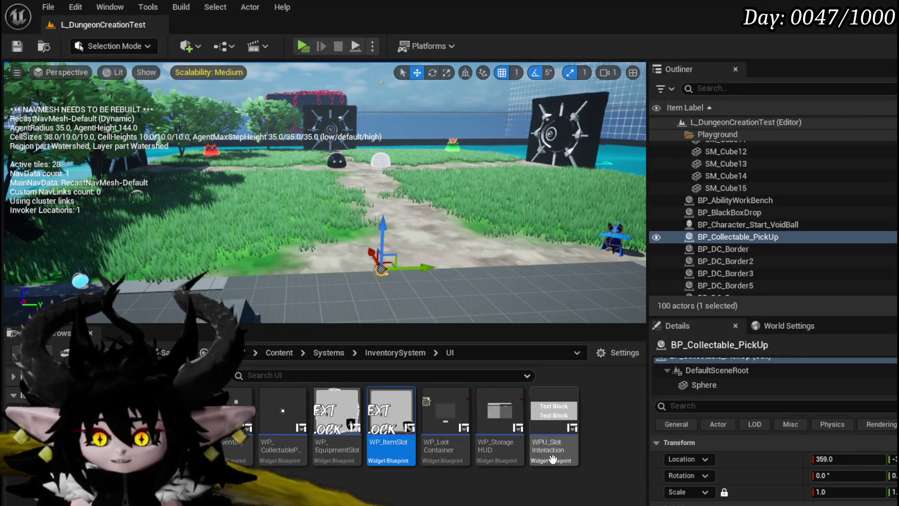
Step: Create a CommonUserWidget-based widget blueprint named WP_CollectableSlot in the UI folder
right_click(592, 449)
mouse_move(440, 374)
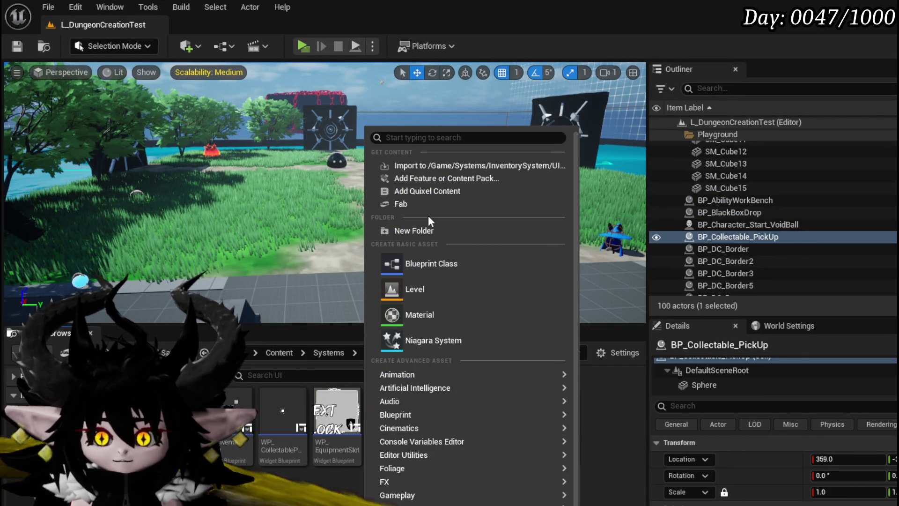
scroll(464, 328, "down", 3)
mouse_move(468, 504)
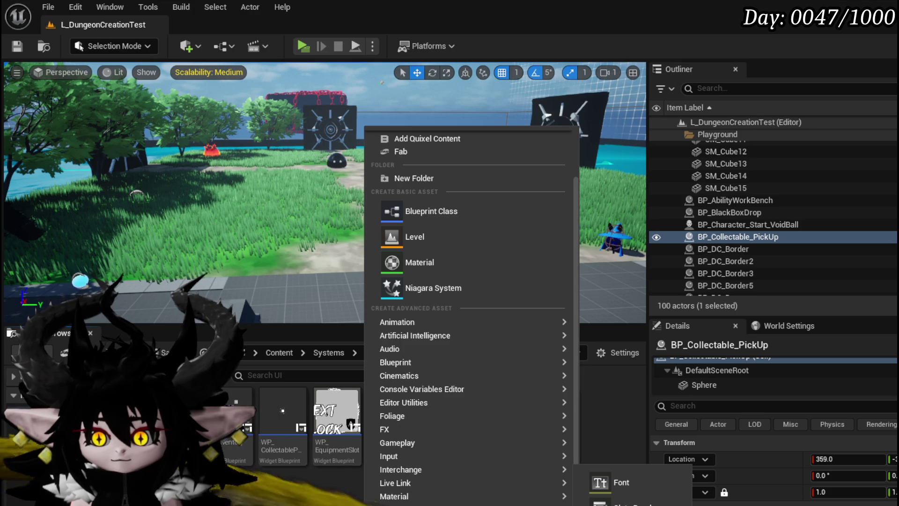
left_click(618, 505)
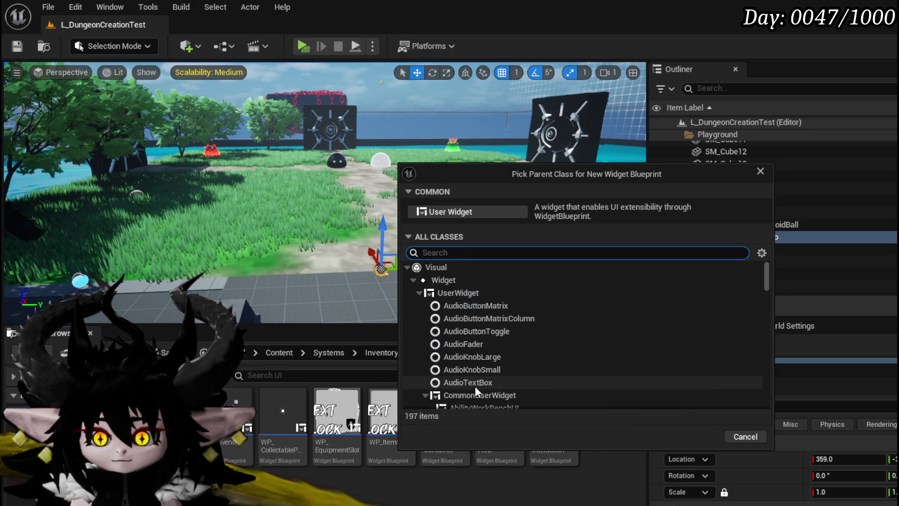
left_click(477, 395)
left_click(692, 435)
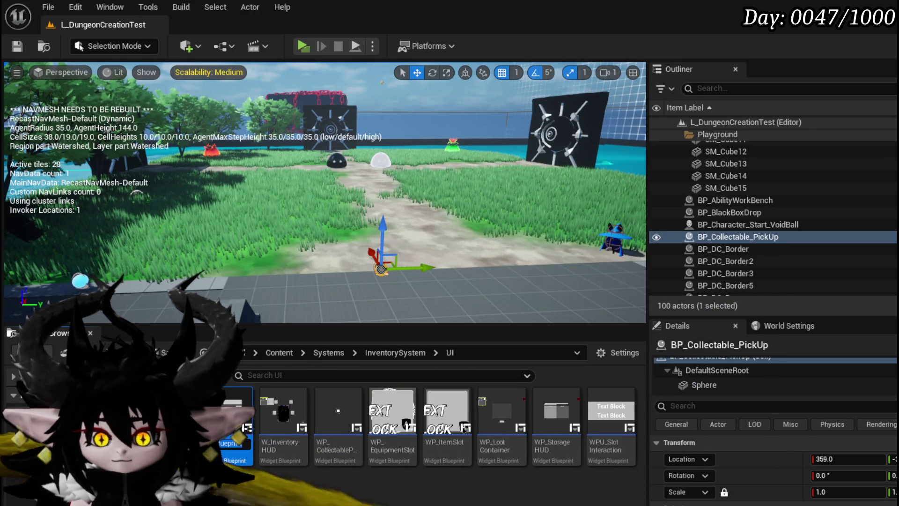
type("WP_Collec")
type("tableS")
type("lot")
key("Return")
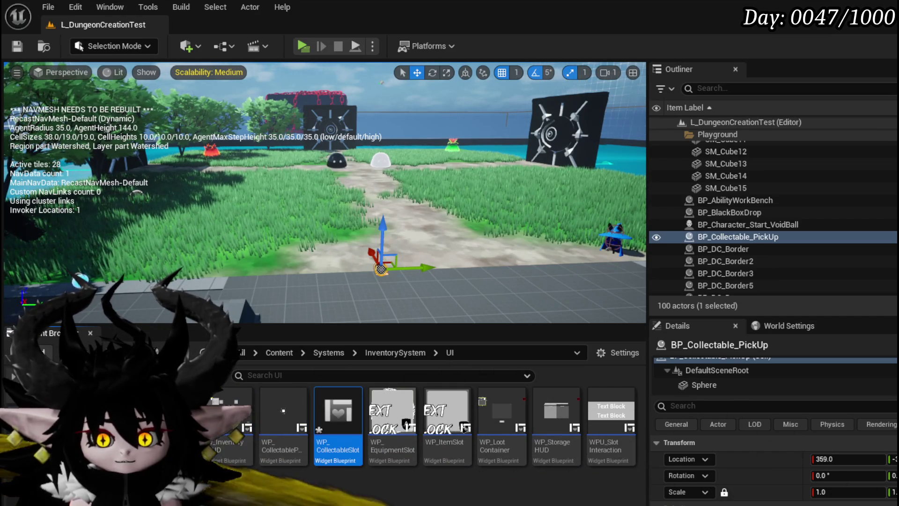
Step: Save WP_CollectableSlot and open it in the widget editor
key("ctrl+shift+s")
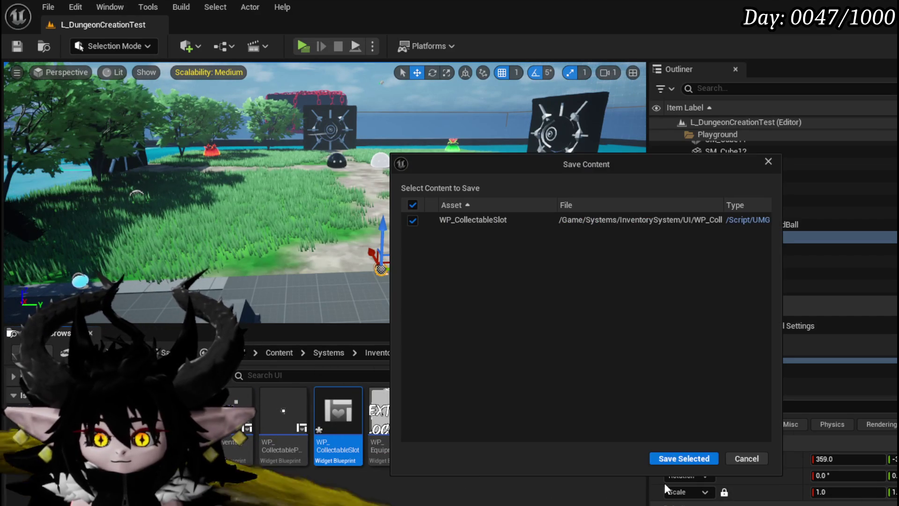
left_click(683, 458)
double_click(338, 423)
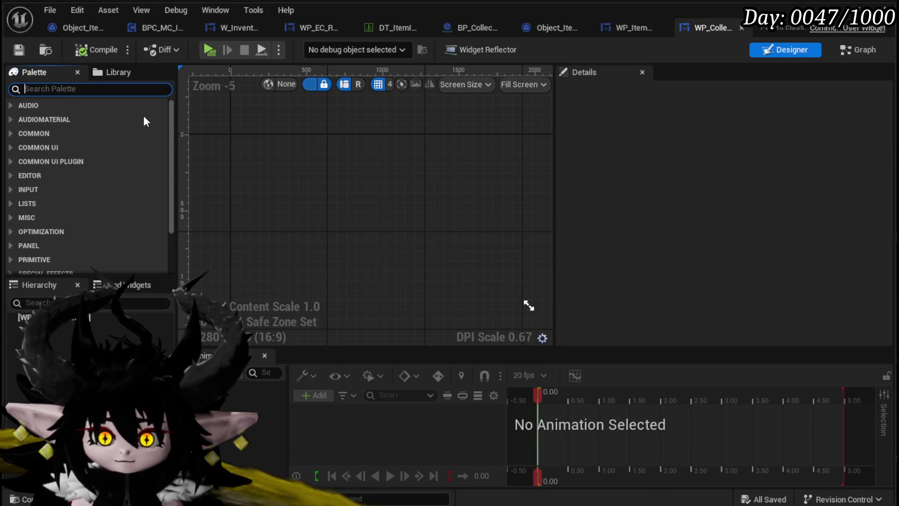
Step: Drop a Size Box into WP_CollectableSlot's hierarchy as its root and compile
type("Size")
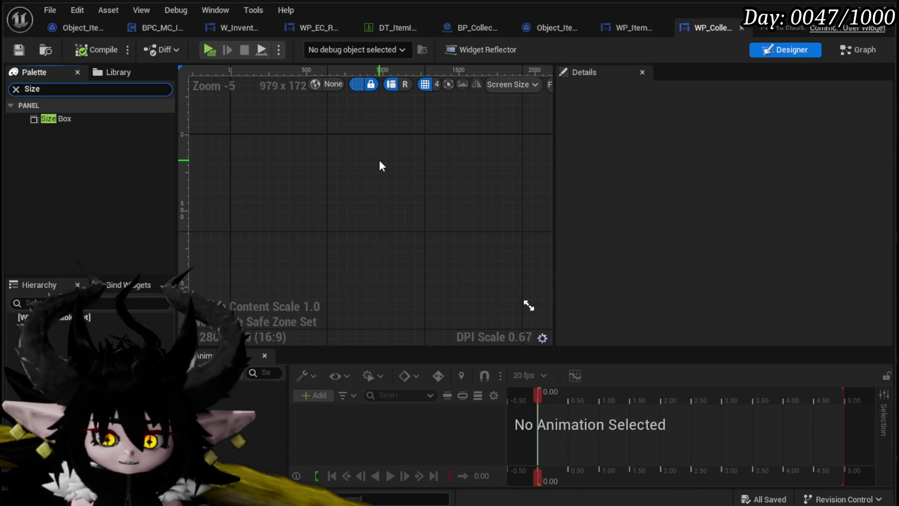
left_click_drag(41, 118, 59, 330)
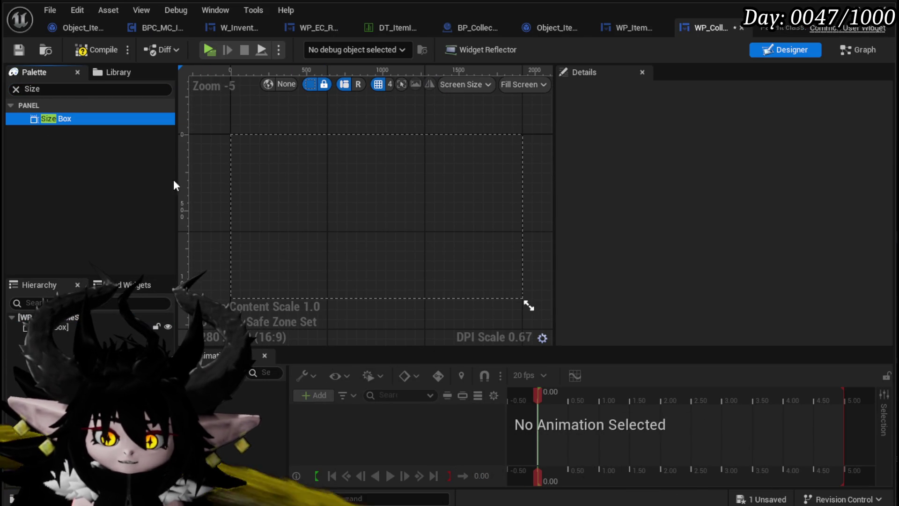
left_click(80, 50)
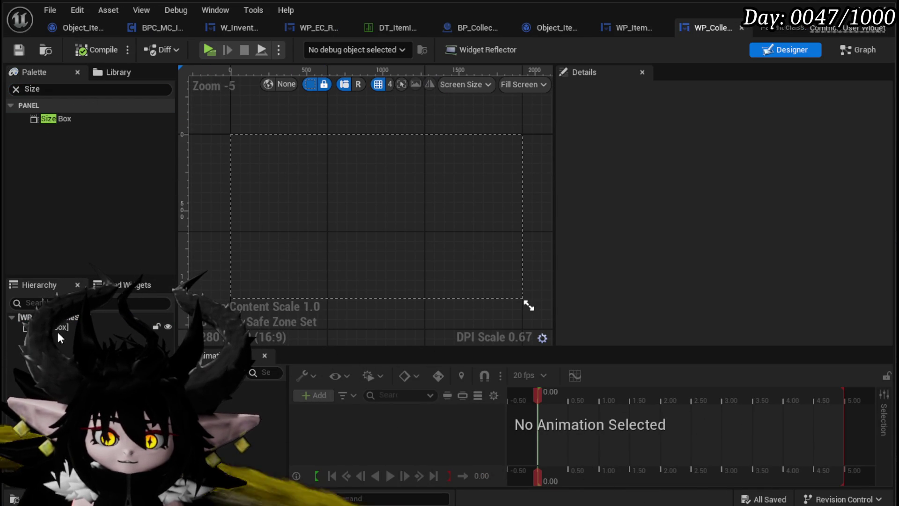
left_click(32, 89)
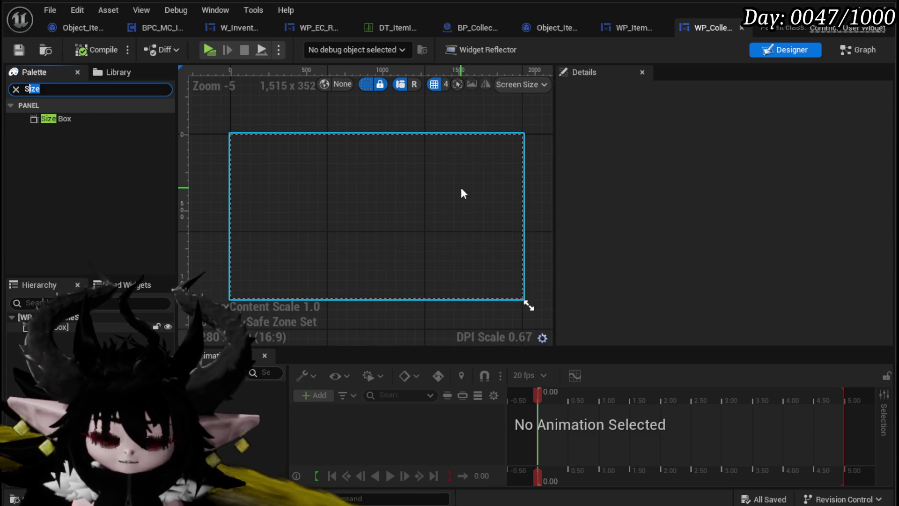
type("M")
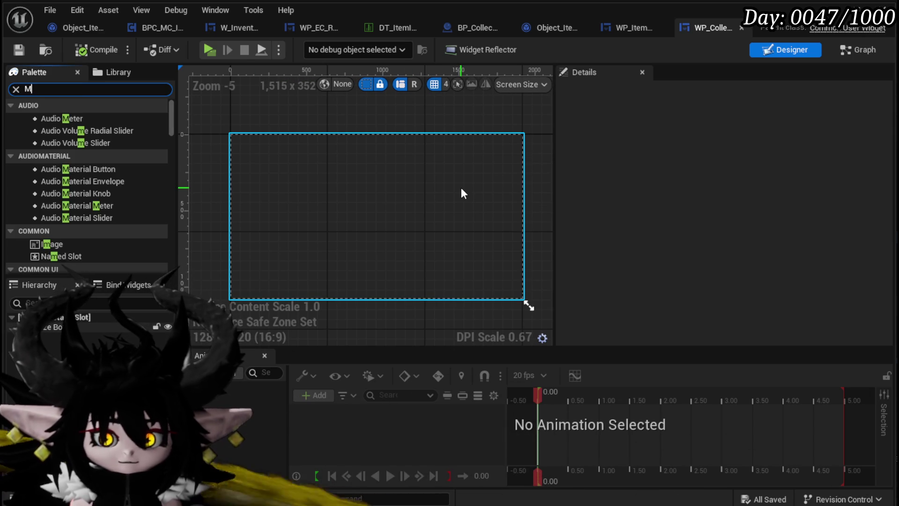
type("W")
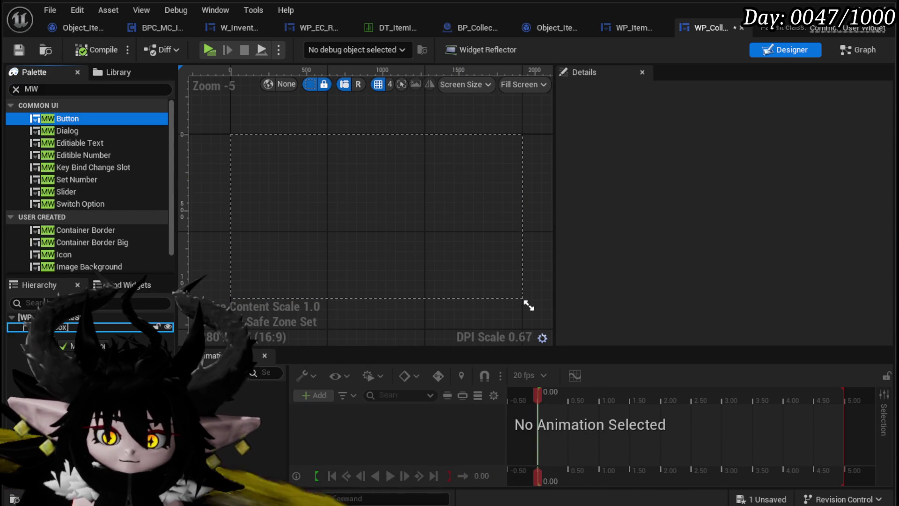
Step: Put an MW Button inside the Size Box, checking WP_ItemSlot's 100×100 SizeBox_0 for reference
left_click_drag(65, 119, 191, 331)
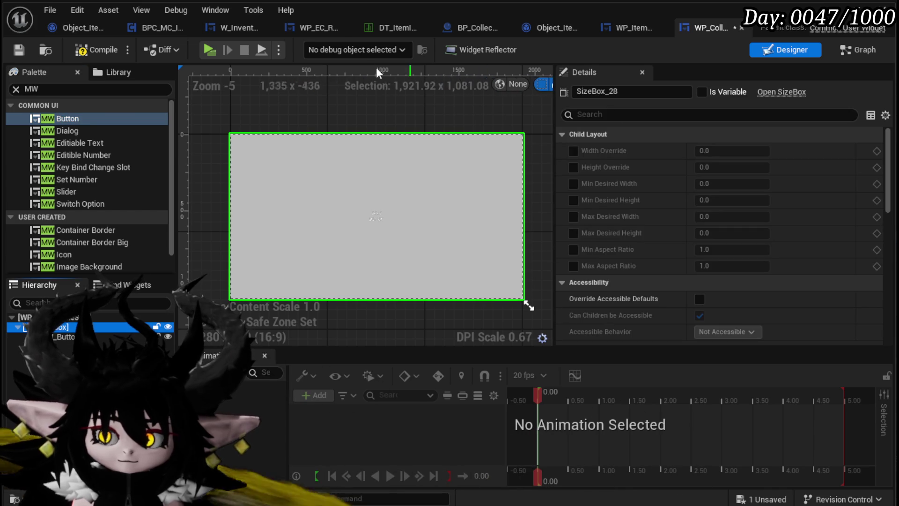
left_click(627, 28)
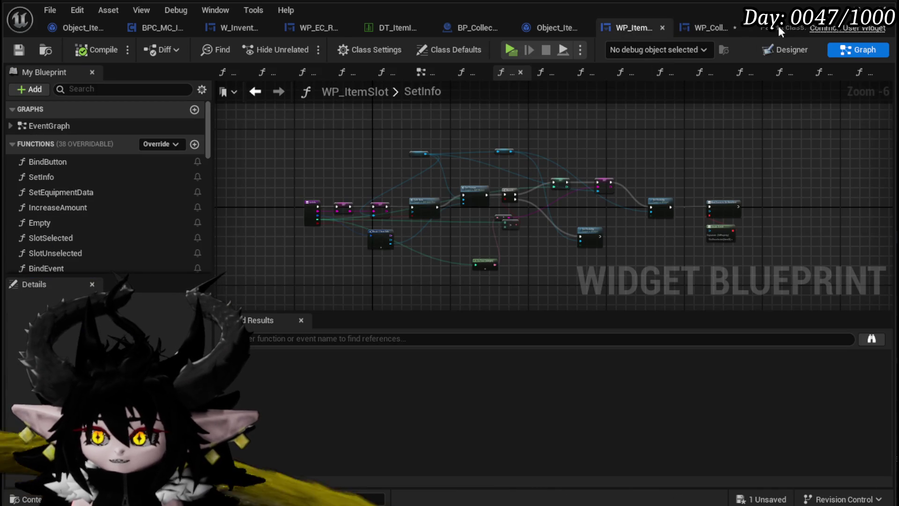
left_click(791, 51)
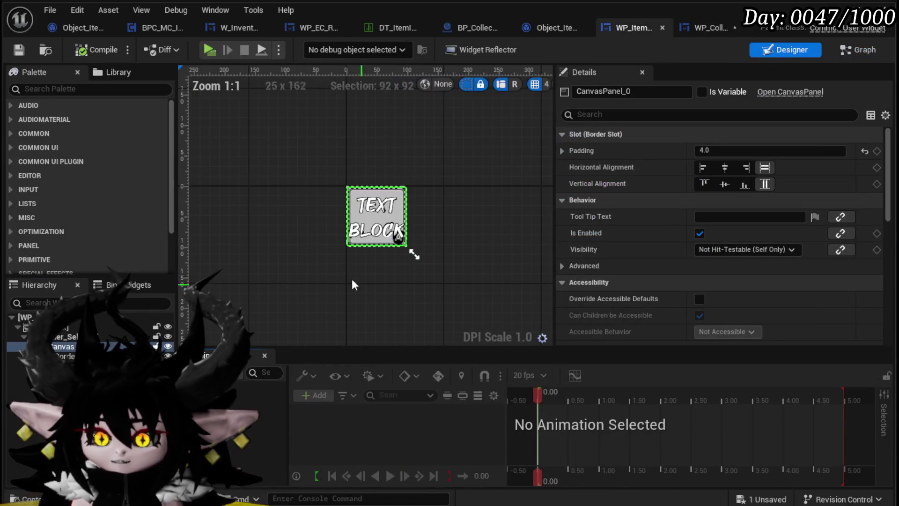
left_click(414, 254)
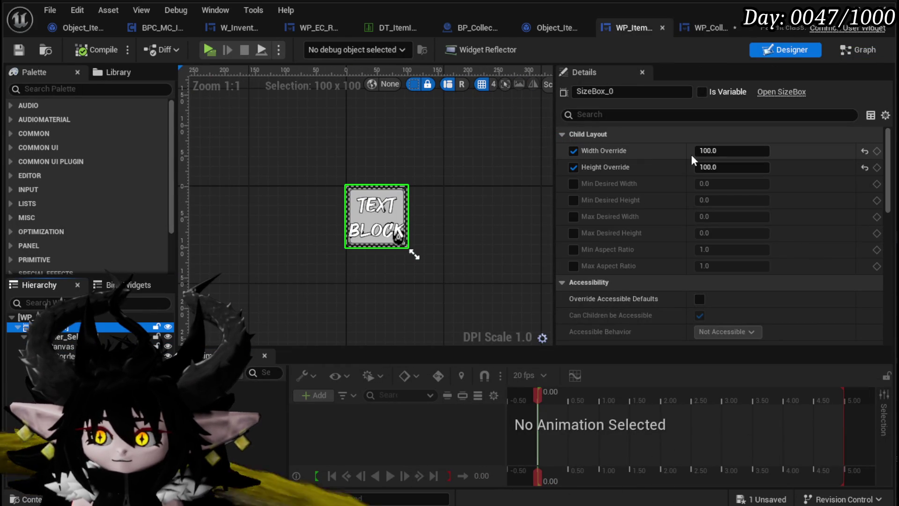
left_click(692, 40)
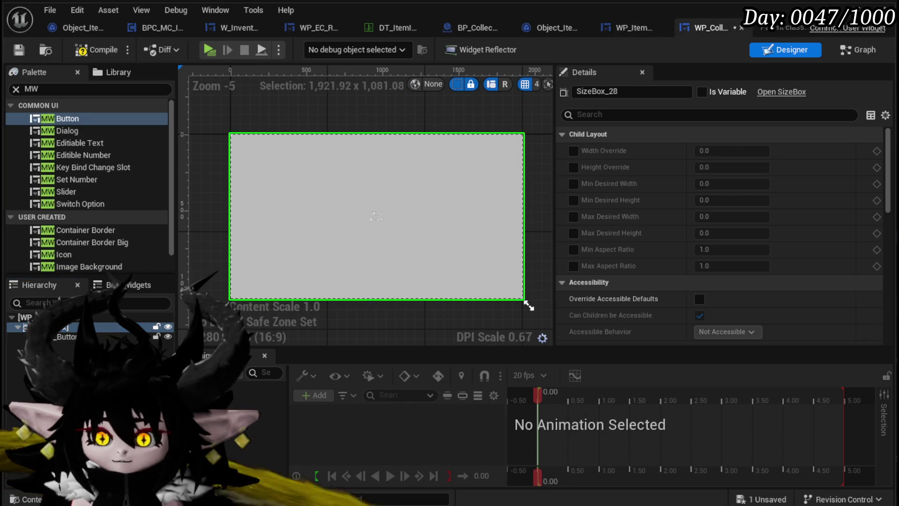
Step: Override the Size Box width and height to 100, preview at Desired size, and compile
left_click(574, 150)
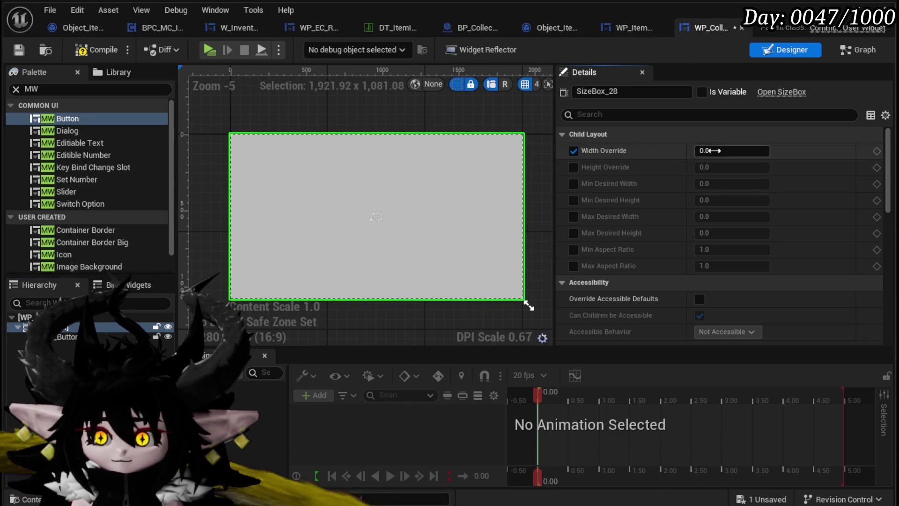
left_click(573, 167)
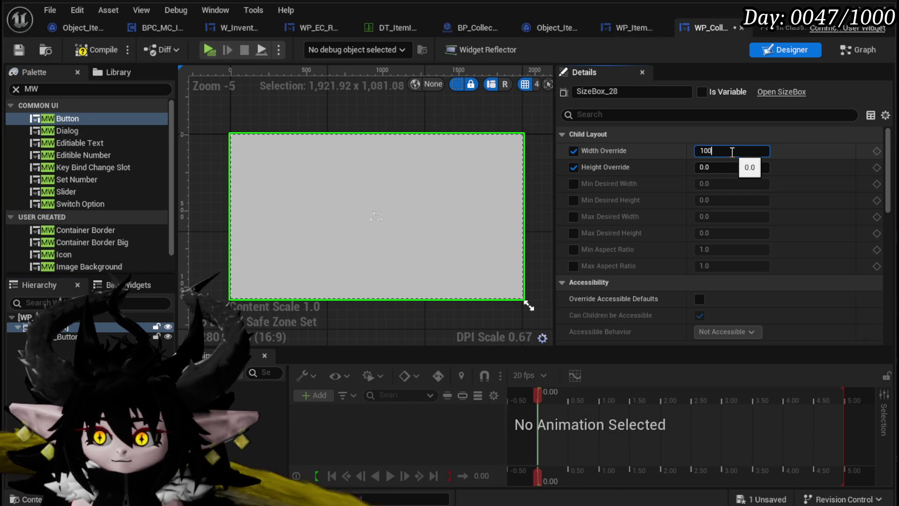
left_click(730, 169)
type("100")
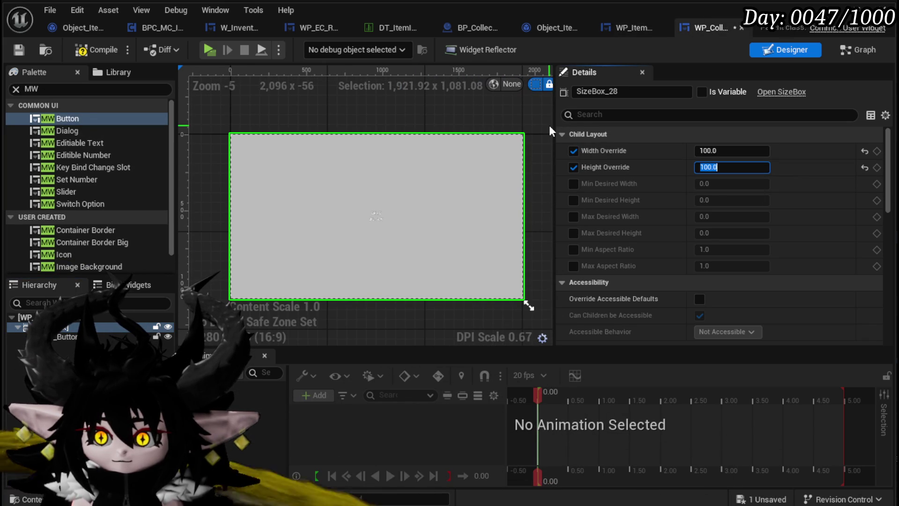
left_click_drag(553, 125, 758, 139)
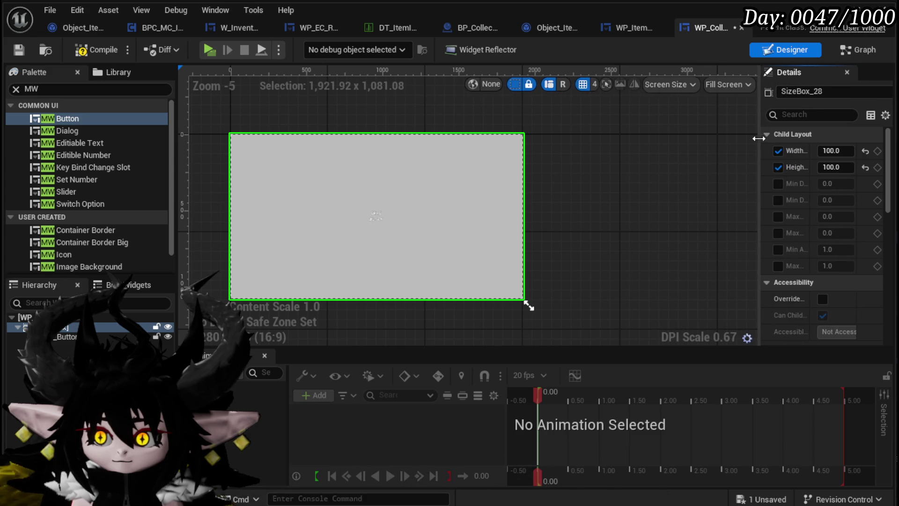
left_click(738, 85)
left_click(744, 146)
left_click_drag(759, 147, 603, 147)
scroll(536, 228, "up", 7)
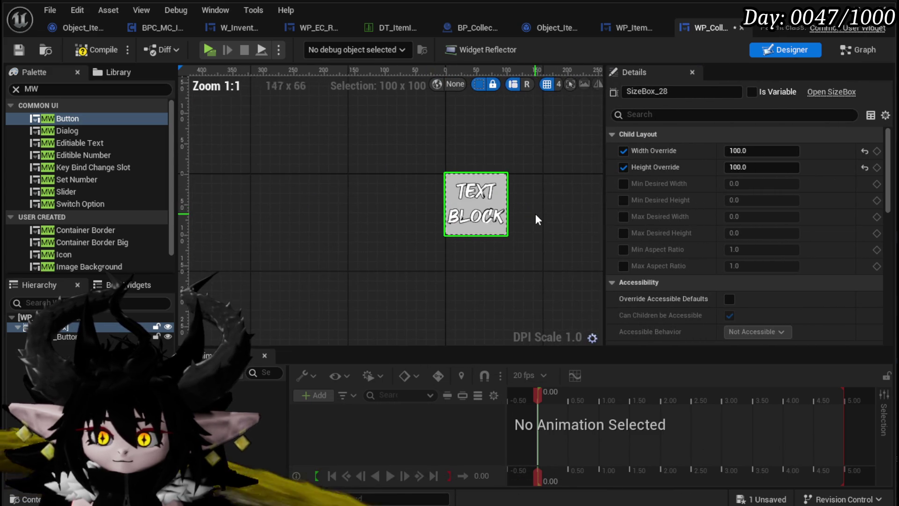
left_click(105, 52)
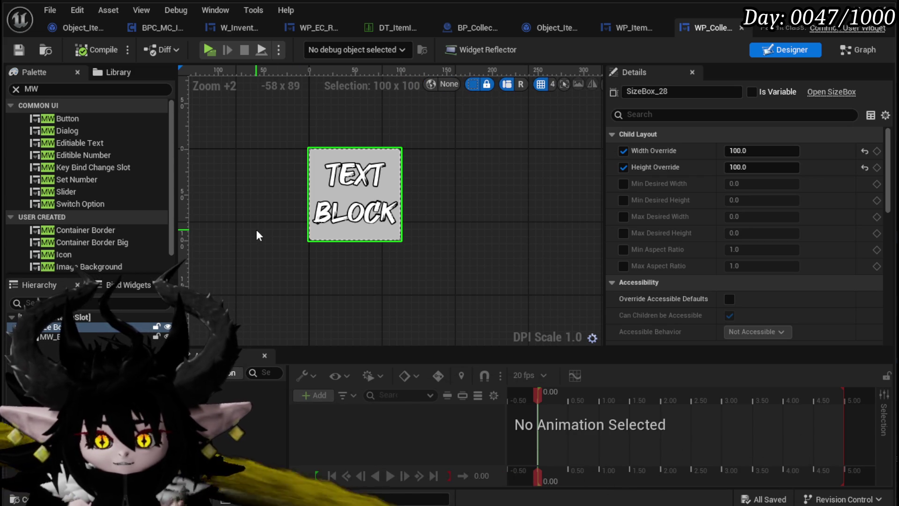
Step: Wrap MW_Button in a Border with 5.0 padding and save all
left_click(61, 336)
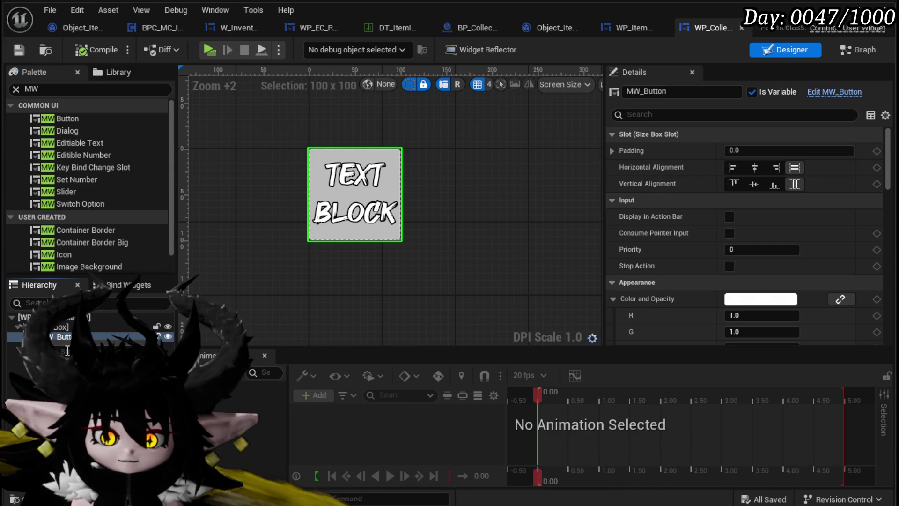
right_click(60, 336)
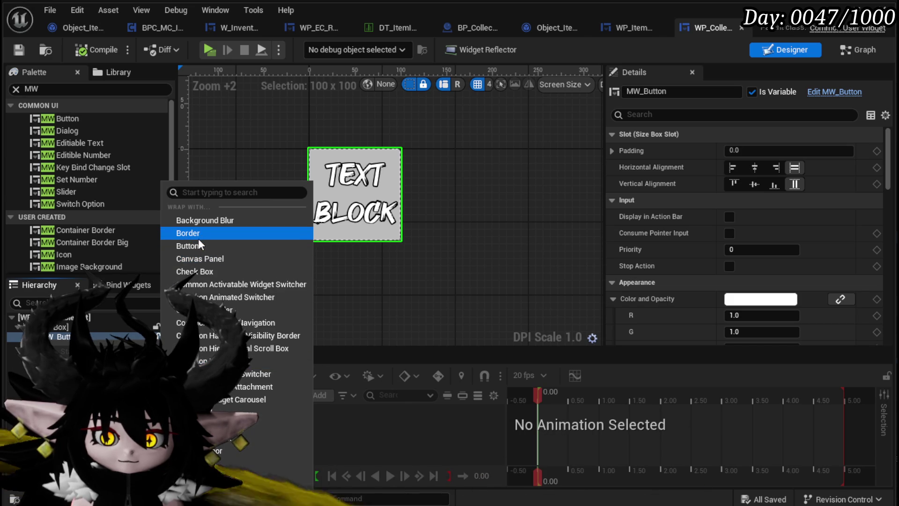
left_click(198, 237)
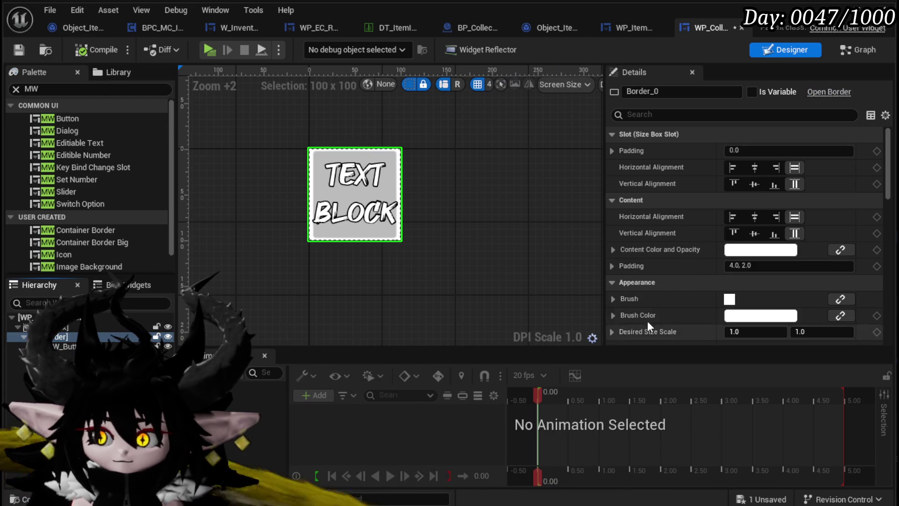
left_click(763, 265)
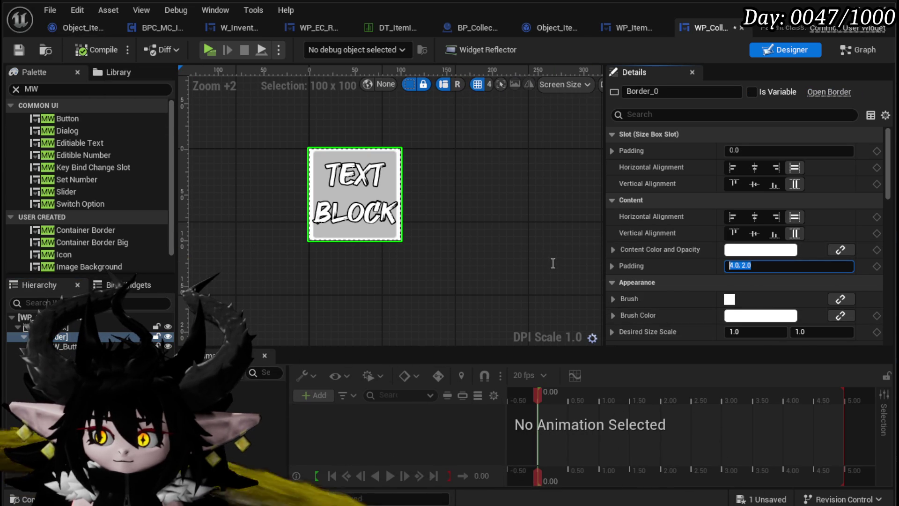
type("0")
type("5")
key("Return")
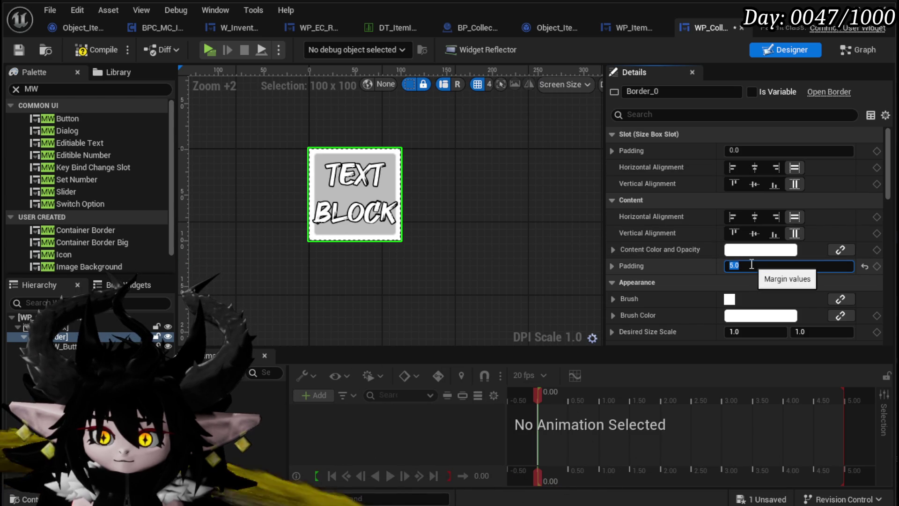
left_click(11, 52)
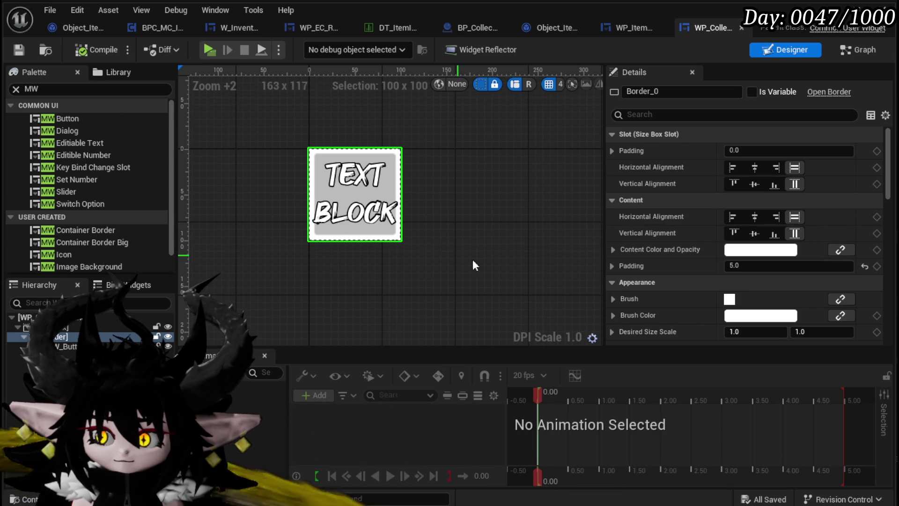
left_click(611, 29)
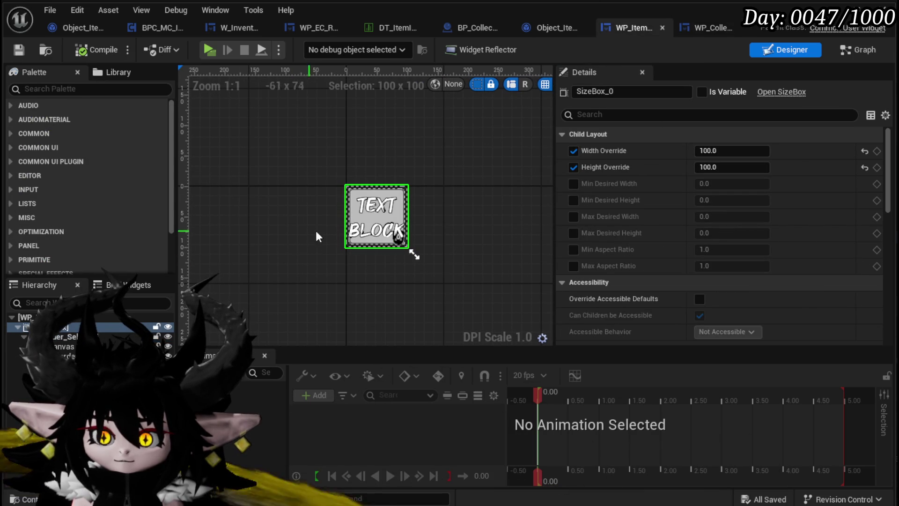
Step: In WP_ItemSlot, inspect Border_Selected's red brush colour and copy its name
scroll(681, 238, "down", 5)
scroll(681, 237, "down", 3)
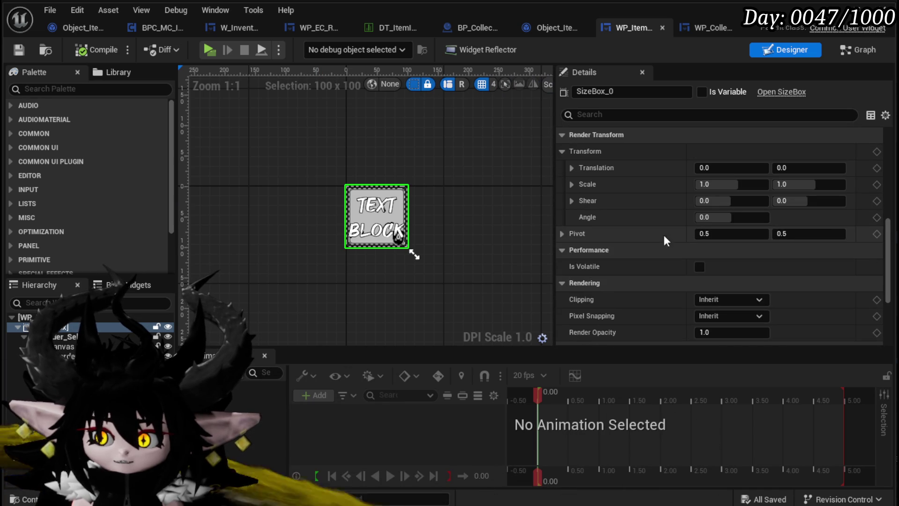
scroll(603, 253, "down", 2)
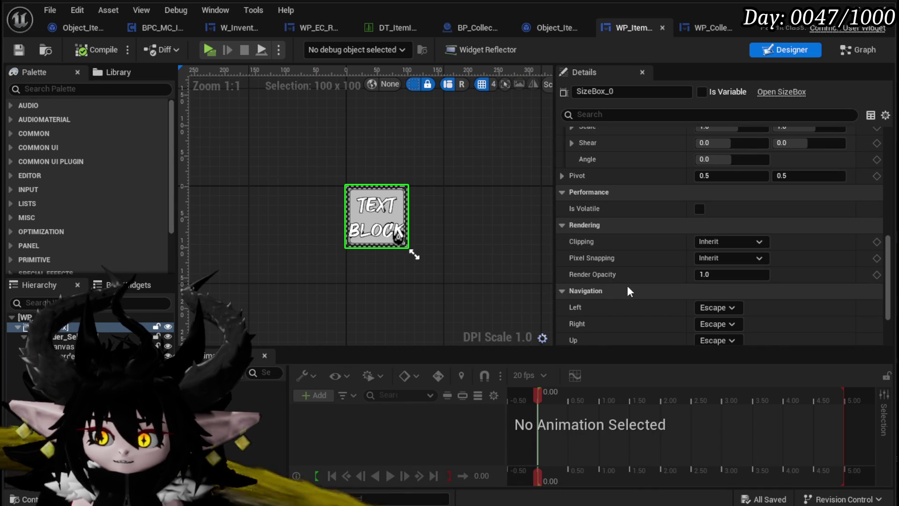
left_click(61, 337)
scroll(652, 281, "down", 5)
scroll(652, 281, "up", 10)
scroll(652, 280, "down", 3)
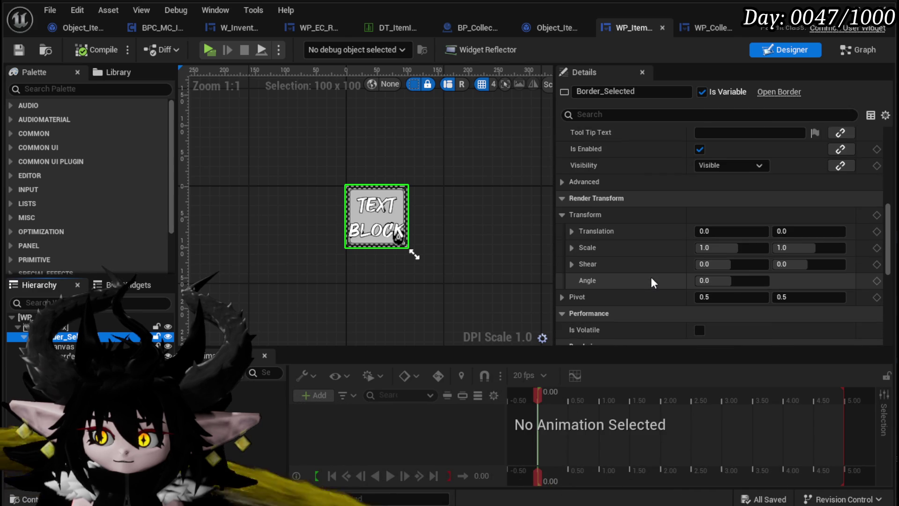
scroll(653, 281, "down", 5)
scroll(653, 280, "up", 10)
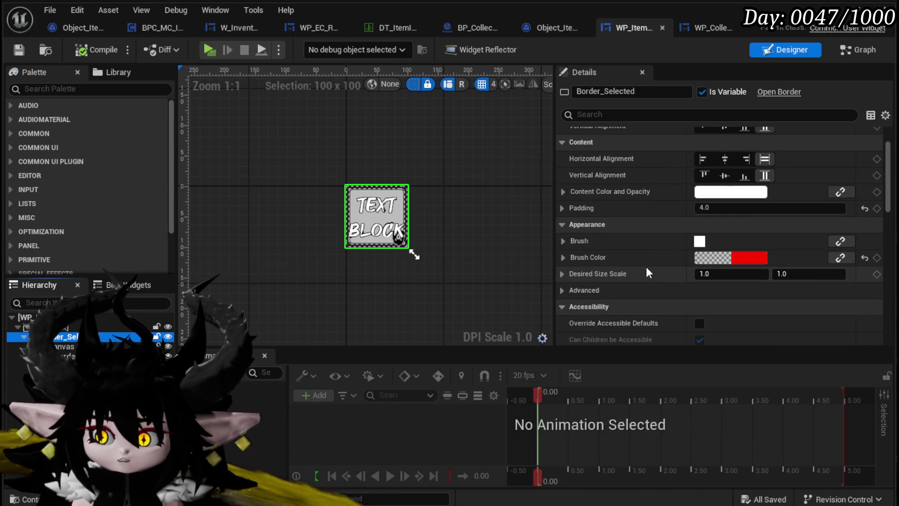
left_click(563, 258)
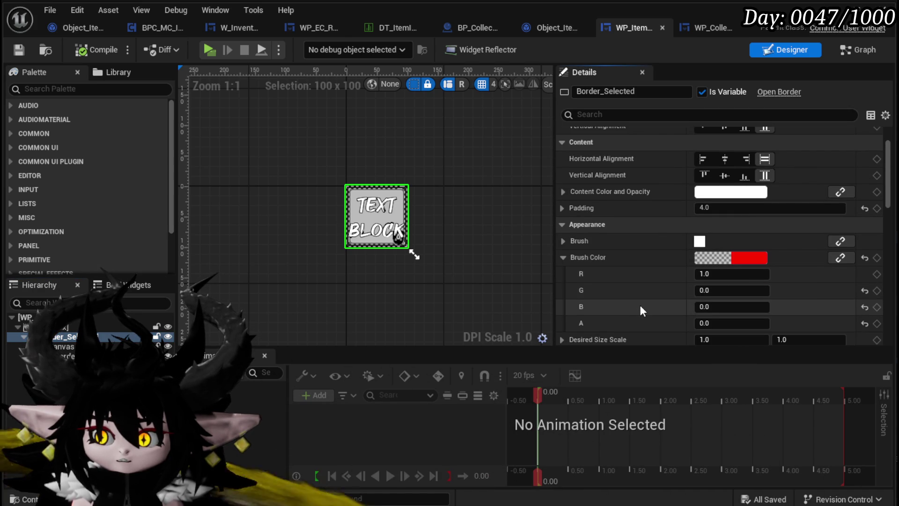
scroll(640, 305, "down", 1)
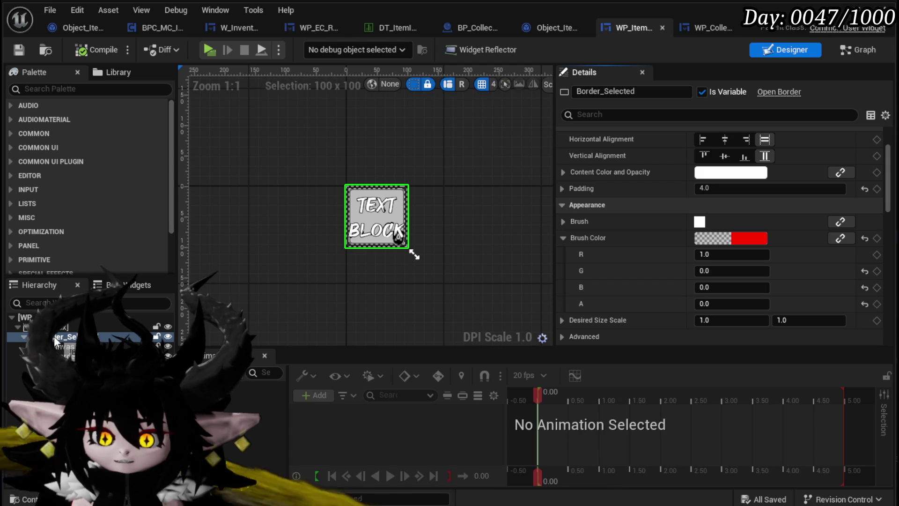
key("F2")
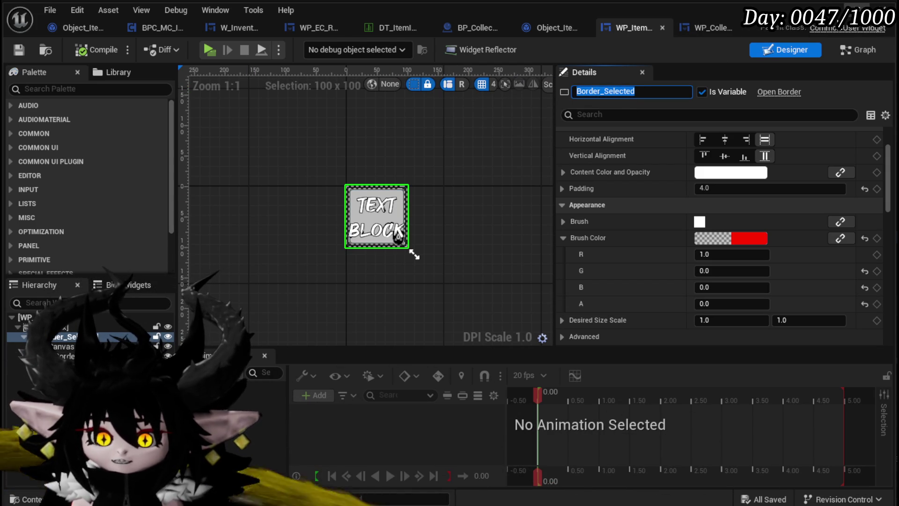
left_click(701, 29)
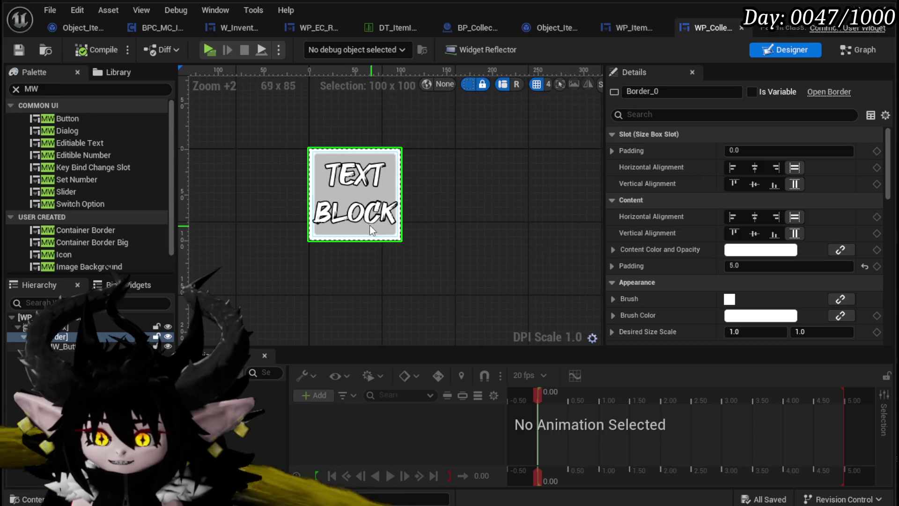
Step: Rename the border to Border_Selected as a variable, set its brush alpha to 0, and save
left_click(678, 91)
type("Border_Selected")
left_click(750, 92)
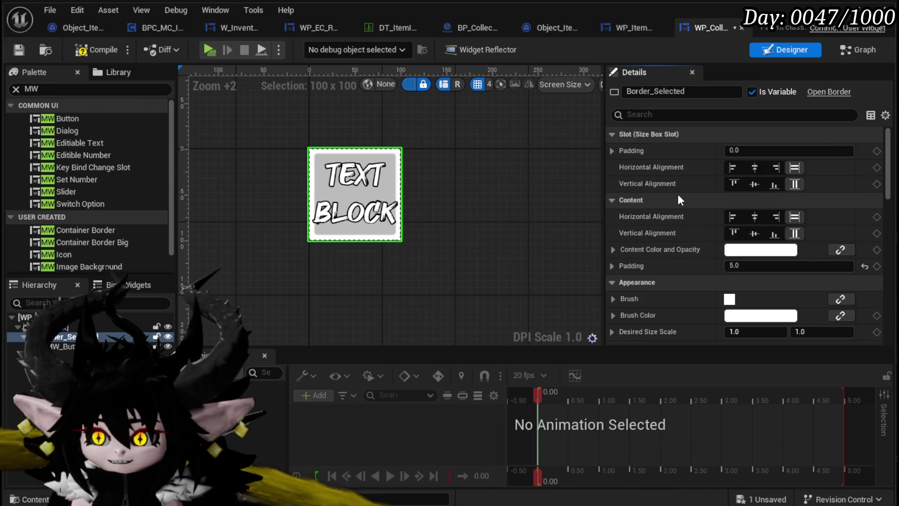
scroll(679, 200, "down", 5)
scroll(661, 229, "up", 2)
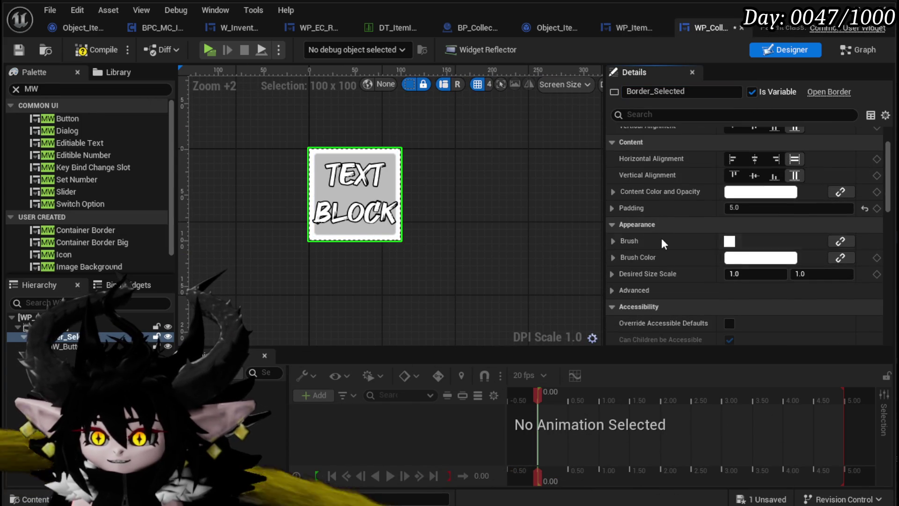
left_click(612, 257)
scroll(759, 235, "down", 2)
left_click(756, 245)
type("0")
key("Return")
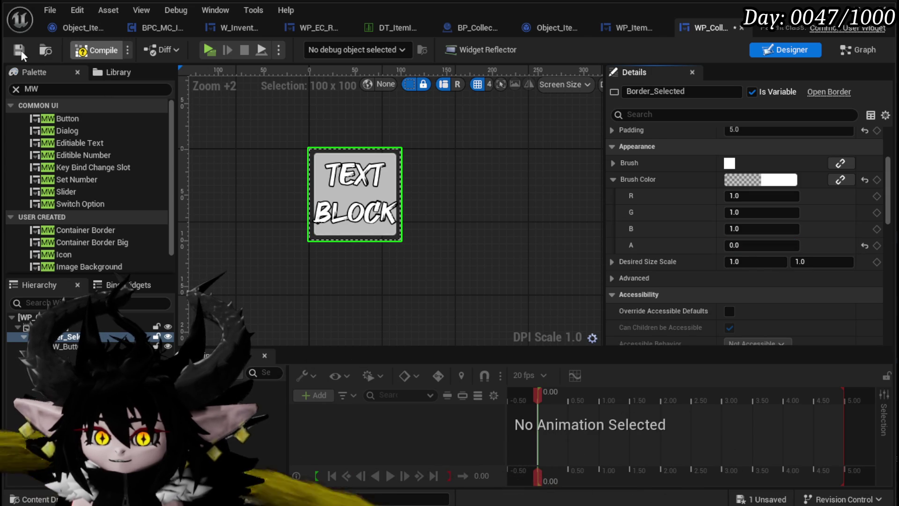
left_click(22, 49)
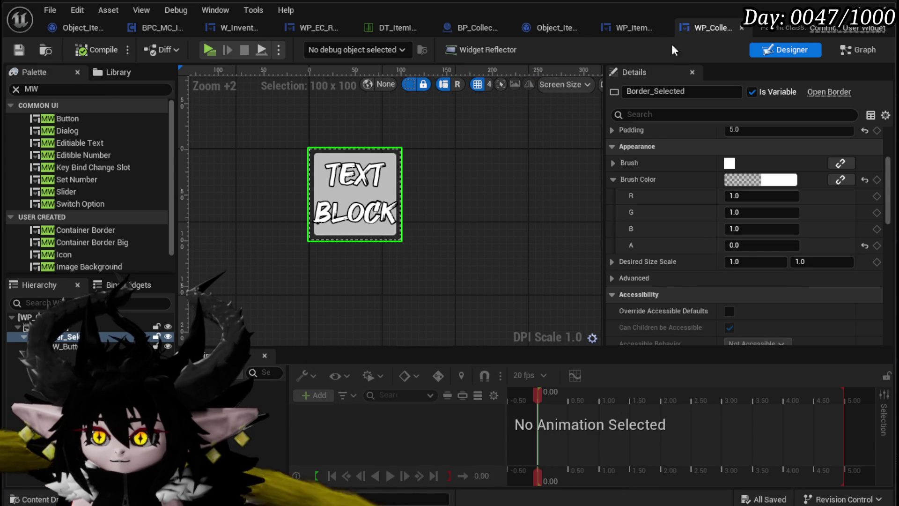
Step: Check WP_ItemSlot's Image_Safe icon for reference, then clear the collectable slot's selection
left_click(633, 29)
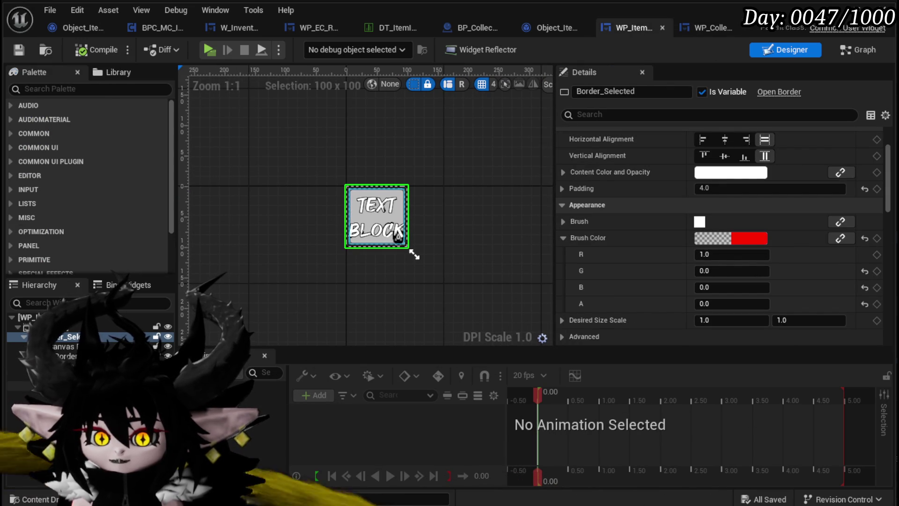
left_click(411, 250)
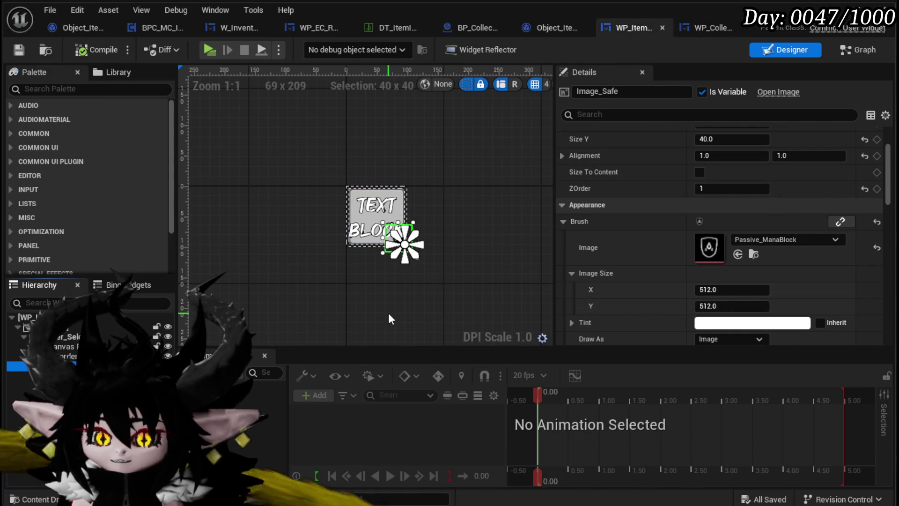
left_click(713, 26)
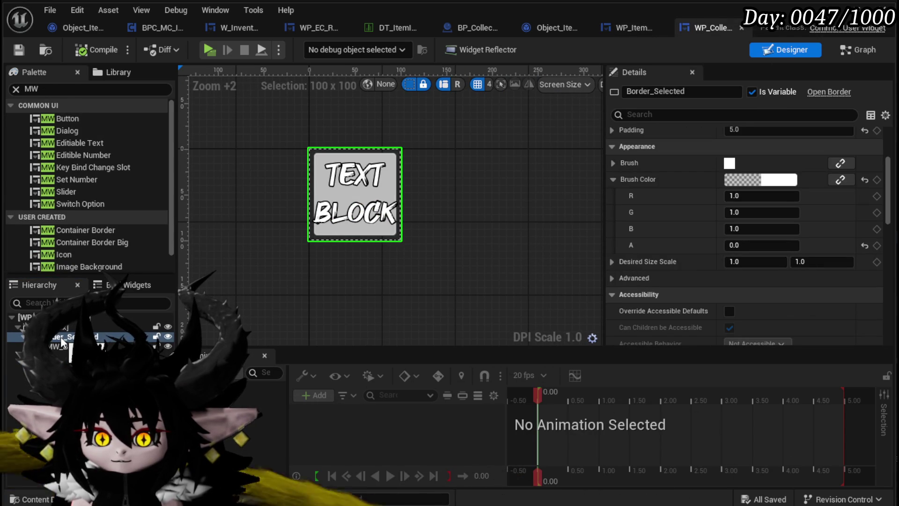
left_click(324, 313)
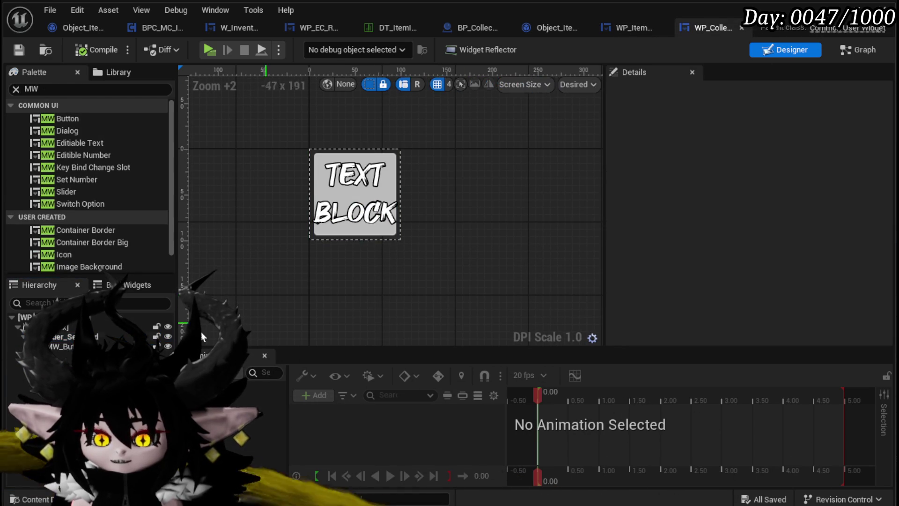
Step: Wrap Border_Selected in an Overlay and paste the Image_Safe shield icon into it
left_click(60, 336)
key("ctrl+v")
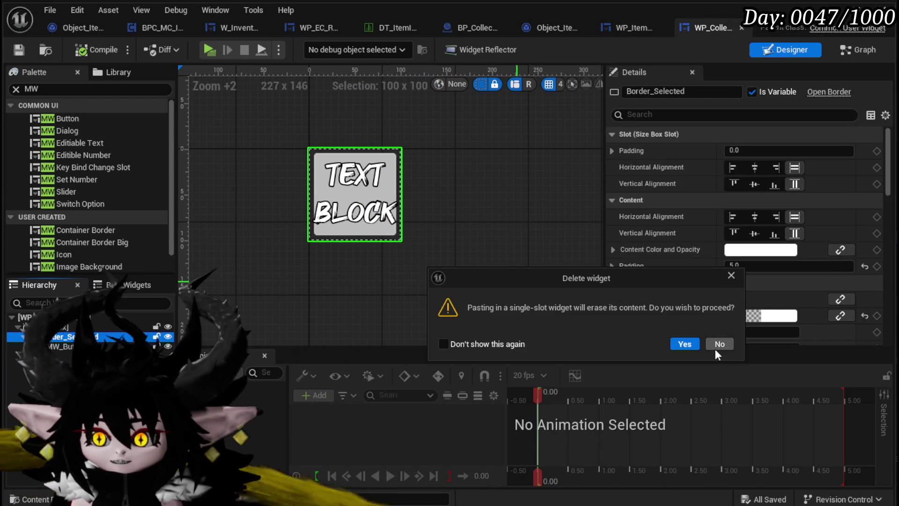
left_click(715, 347)
left_click(56, 336)
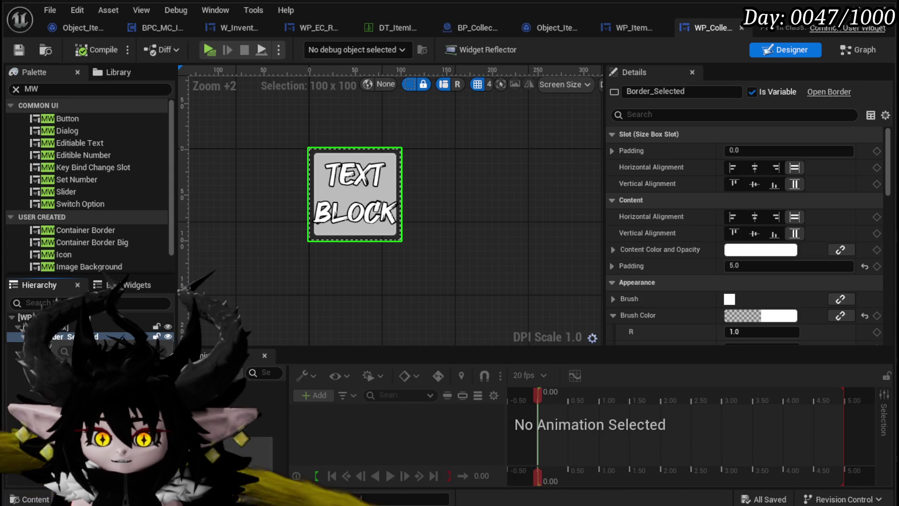
right_click(56, 336)
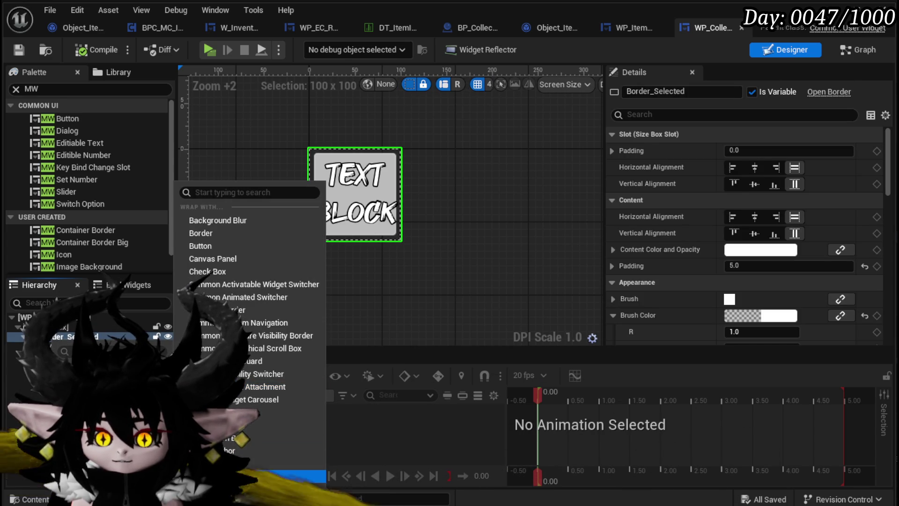
left_click(225, 475)
key("ctrl+v")
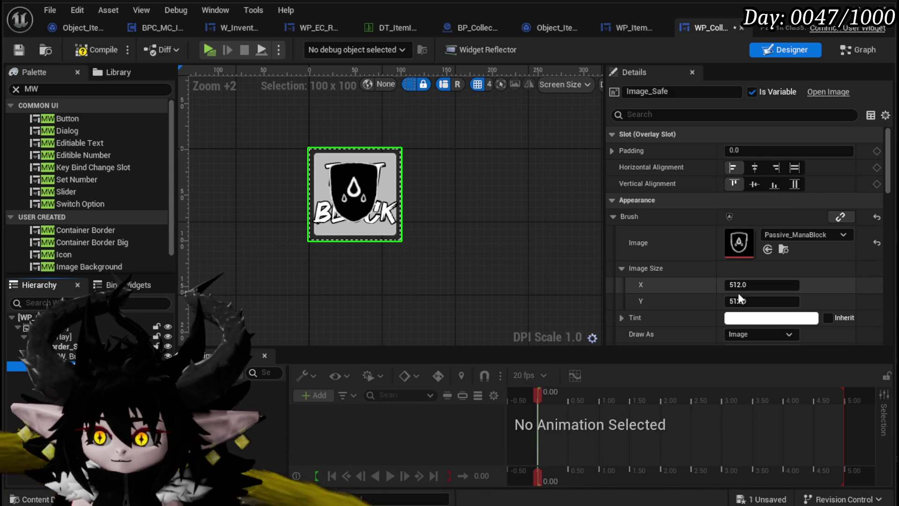
Step: Size the Image_Safe shield image to 50 by 50
type("50")
key("Return")
key("Tab")
type("50")
key("Return")
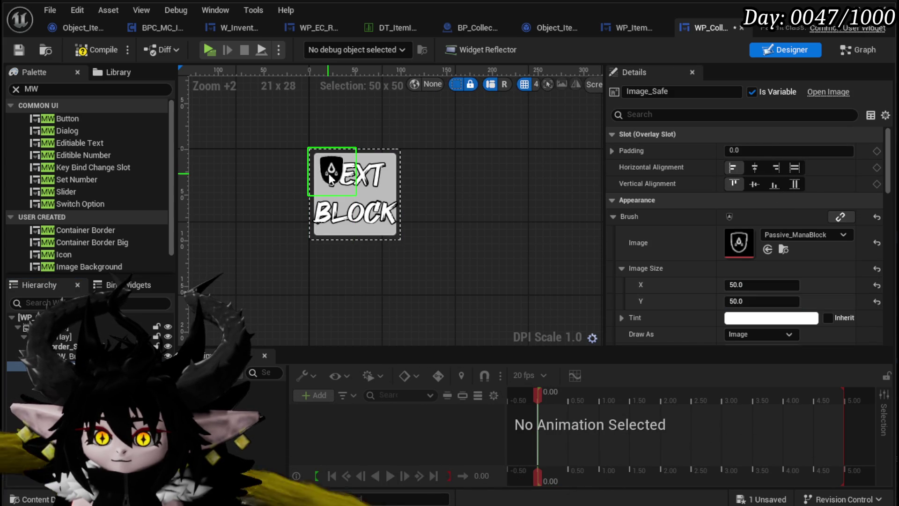
left_click(317, 187)
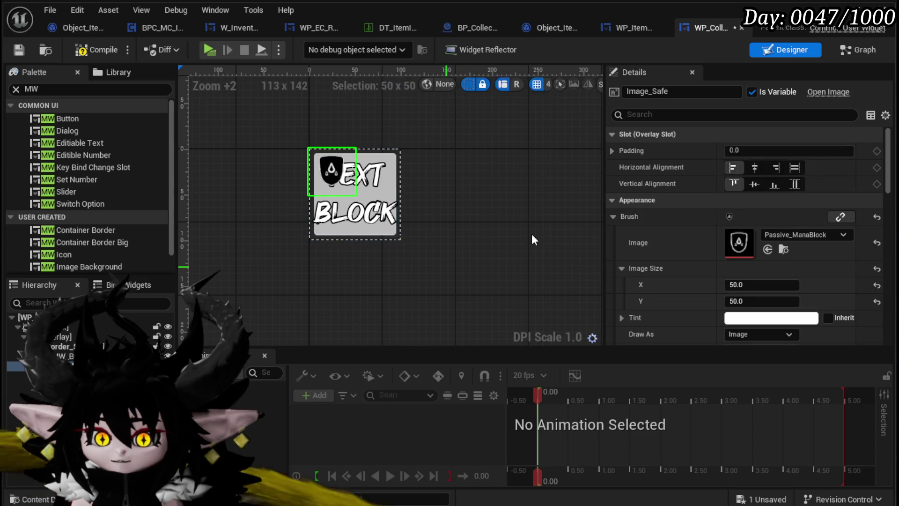
Step: Adjust the shield image's padding and align it to the right and bottom
left_click(610, 151)
type("50")
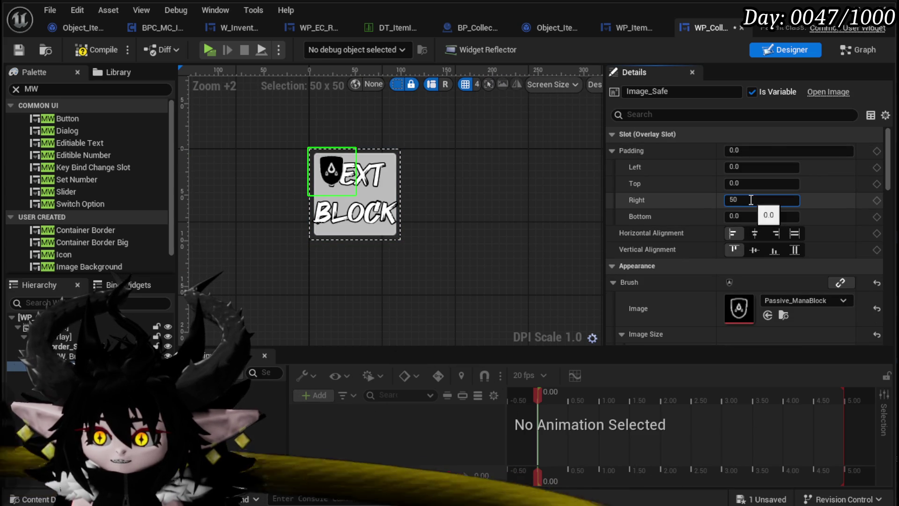
key("Return")
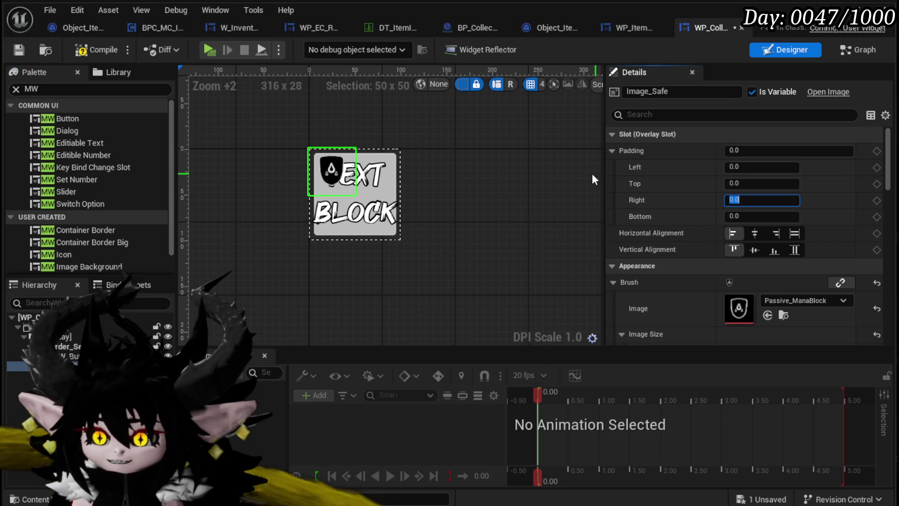
scroll(644, 230, "down", 3)
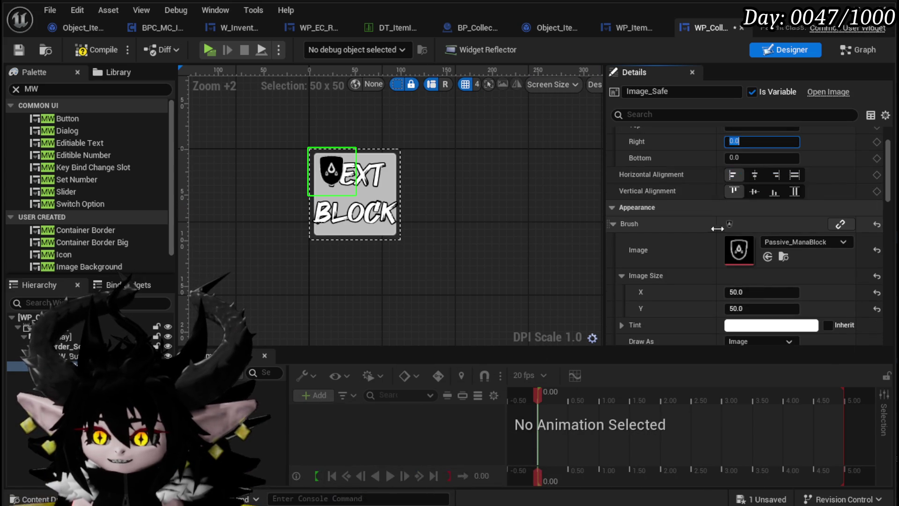
left_click(775, 175)
left_click(774, 191)
scroll(393, 211, "up", 1)
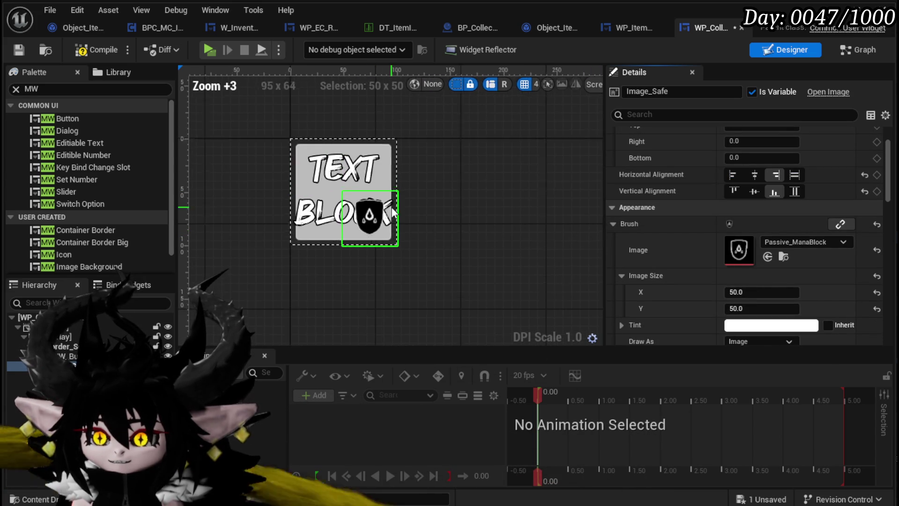
scroll(392, 212, "up", 3)
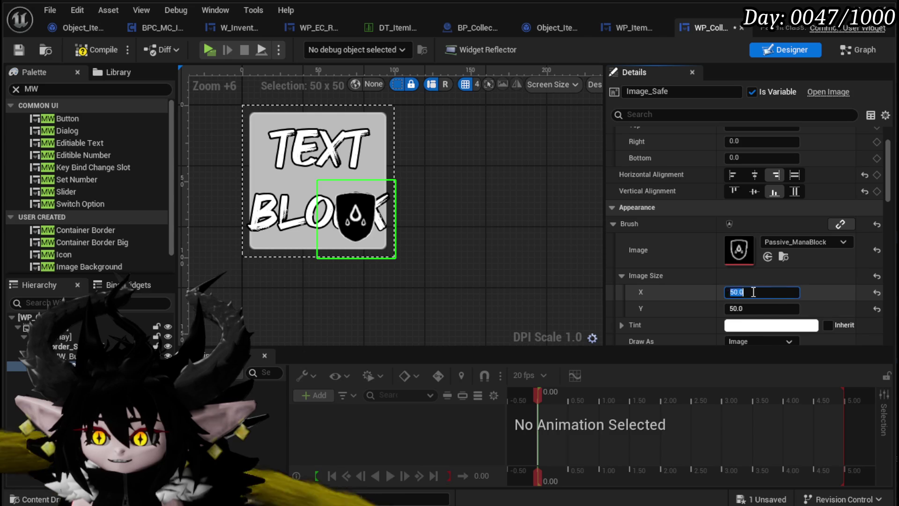
type("25")
Step: Resize the shield image to 40 by 40 and save the widget
key("Return")
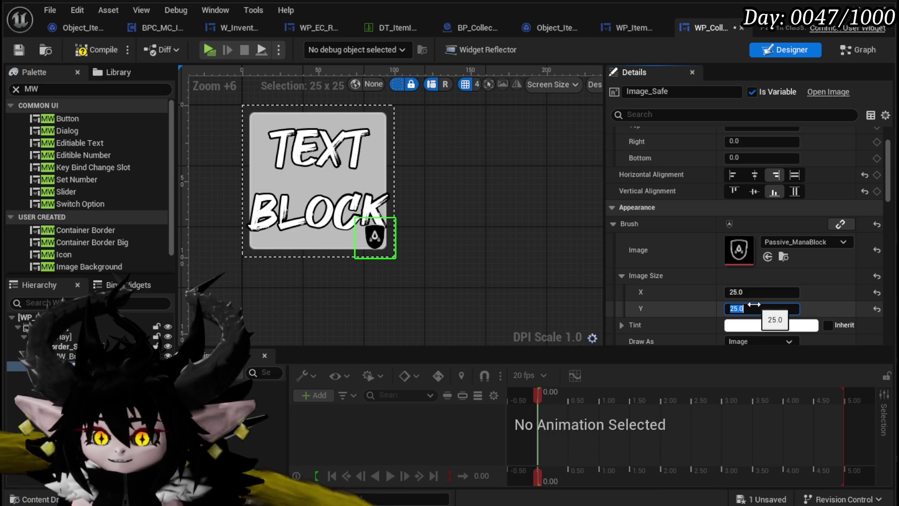
key("Return")
type("40")
key("Return")
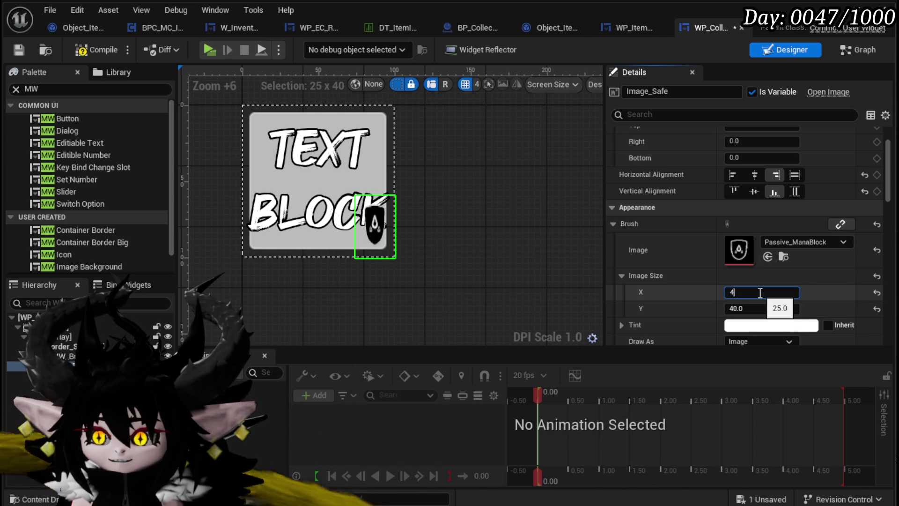
left_click(18, 53)
Step: Set the shield image's left padding to 0 and save the collectable slot widget
left_click(625, 29)
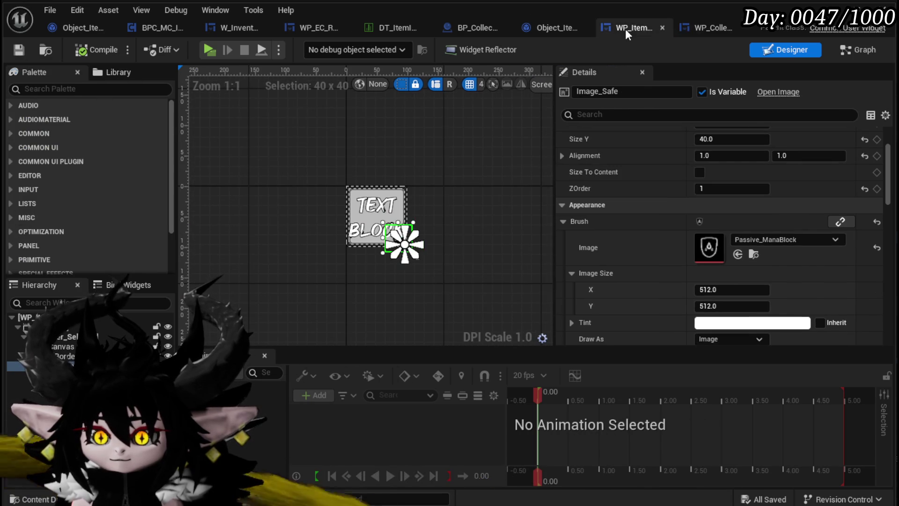
scroll(358, 254, "up", 9)
left_click(434, 266)
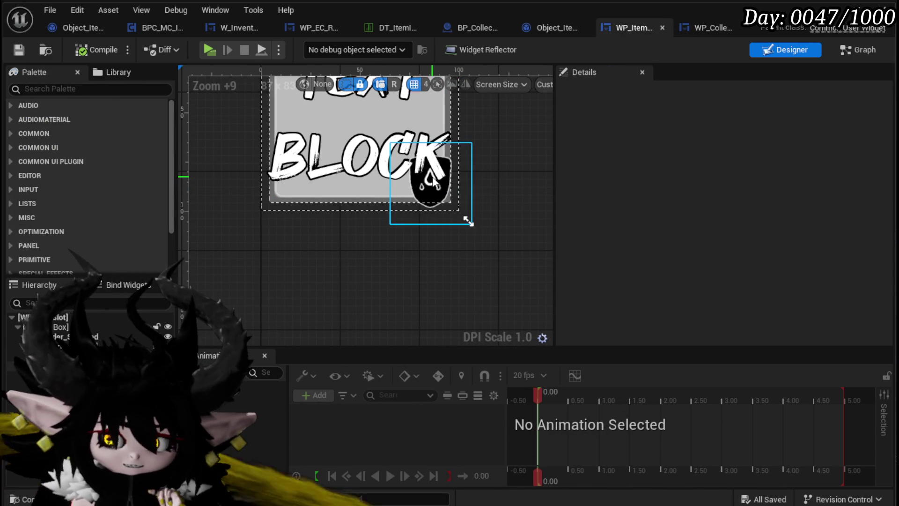
left_click(702, 27)
scroll(730, 211, "up", 2)
type("0")
key("Return")
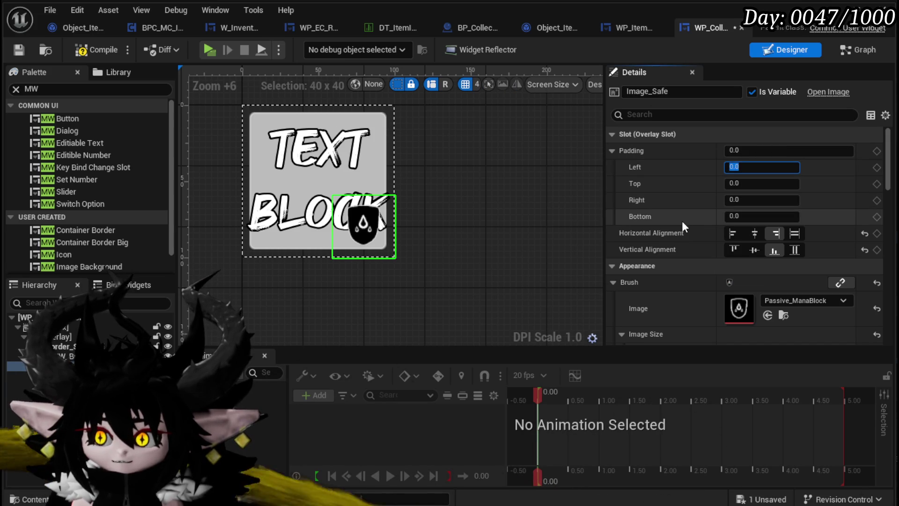
scroll(655, 232, "down", 5)
scroll(637, 239, "down", 4)
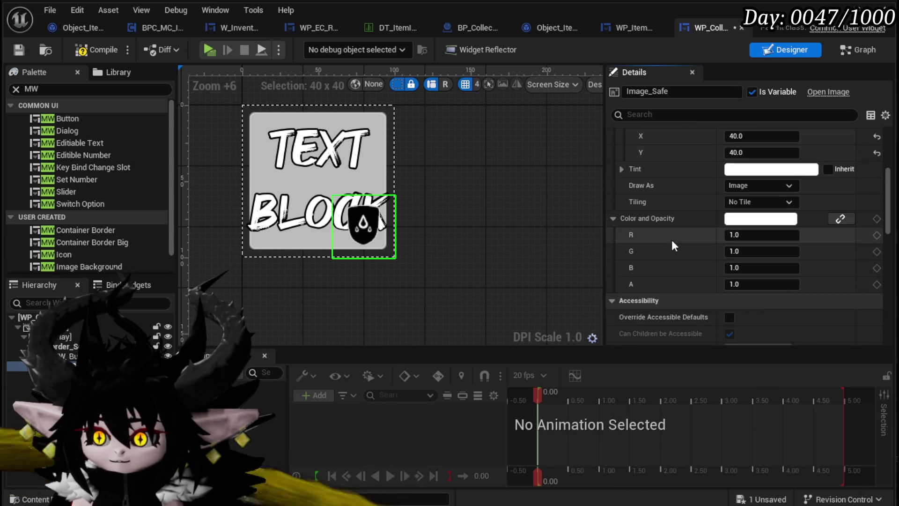
scroll(672, 241, "down", 12)
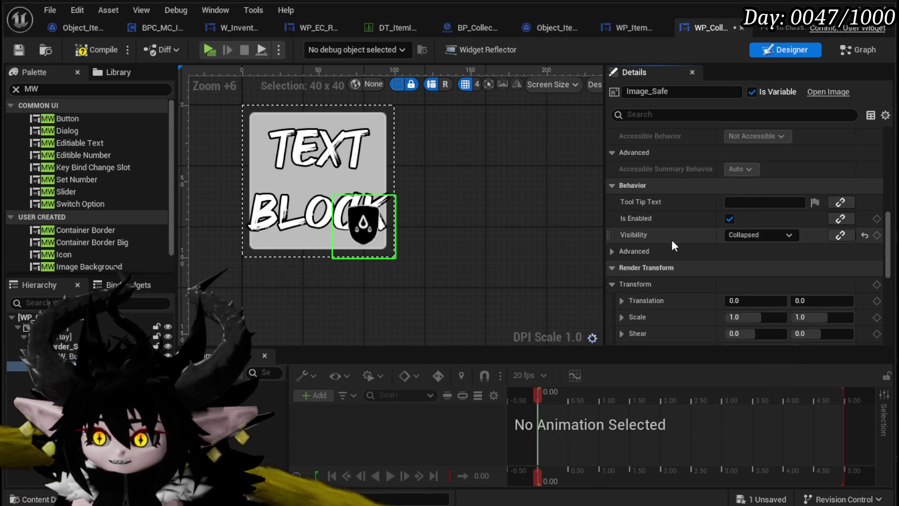
scroll(672, 242, "down", 15)
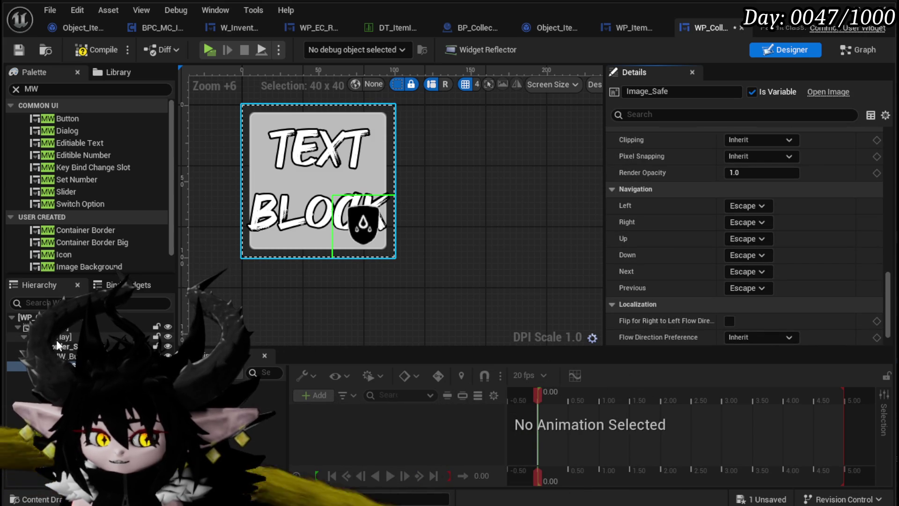
left_click(18, 53)
Step: Compare WP_ItemSlot's outer Border_26 with its inner border settings
left_click(633, 28)
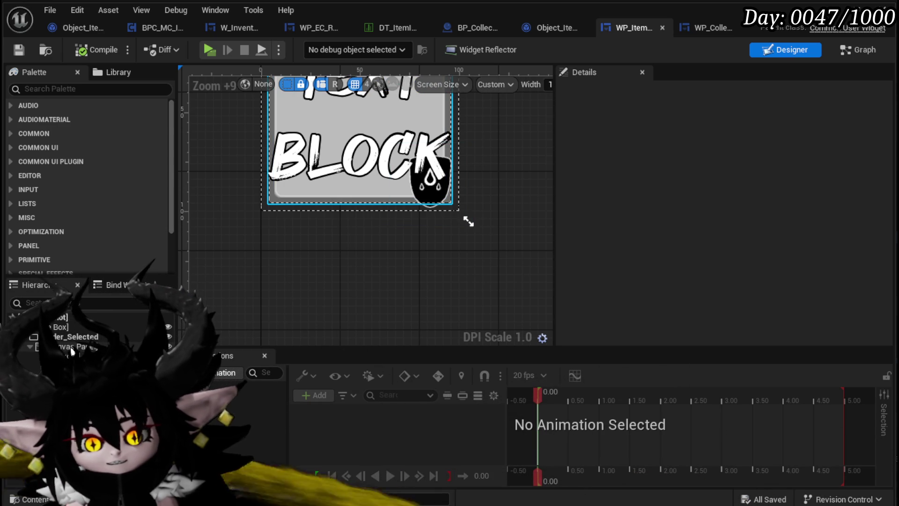
left_click(46, 356)
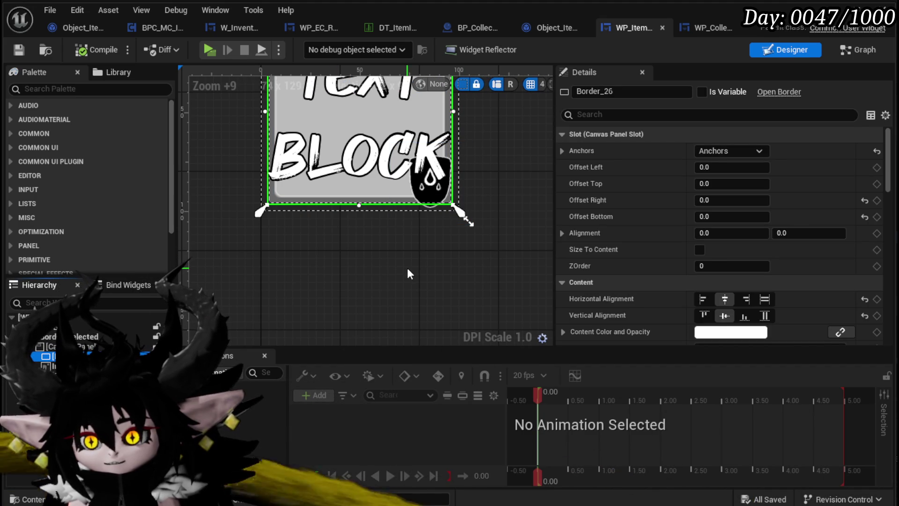
scroll(643, 271, "down", 3)
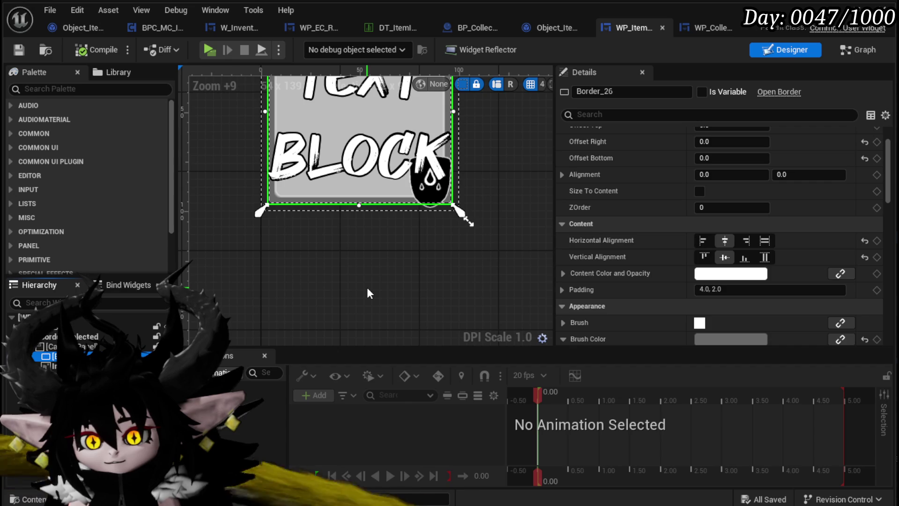
scroll(367, 293, "down", 1)
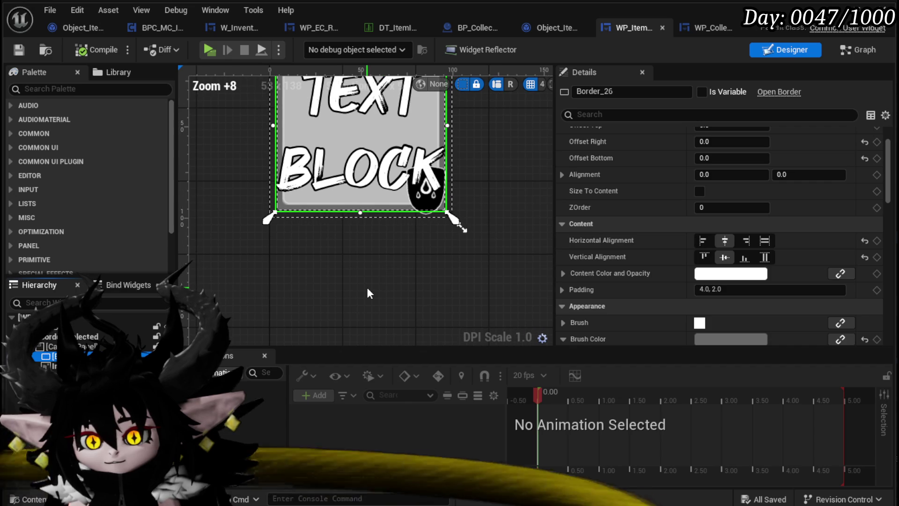
left_click(285, 146)
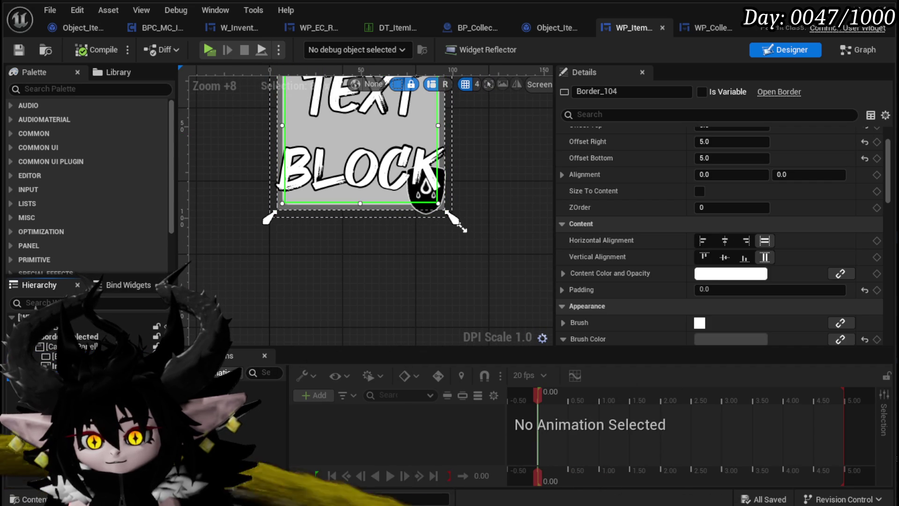
left_click(424, 183)
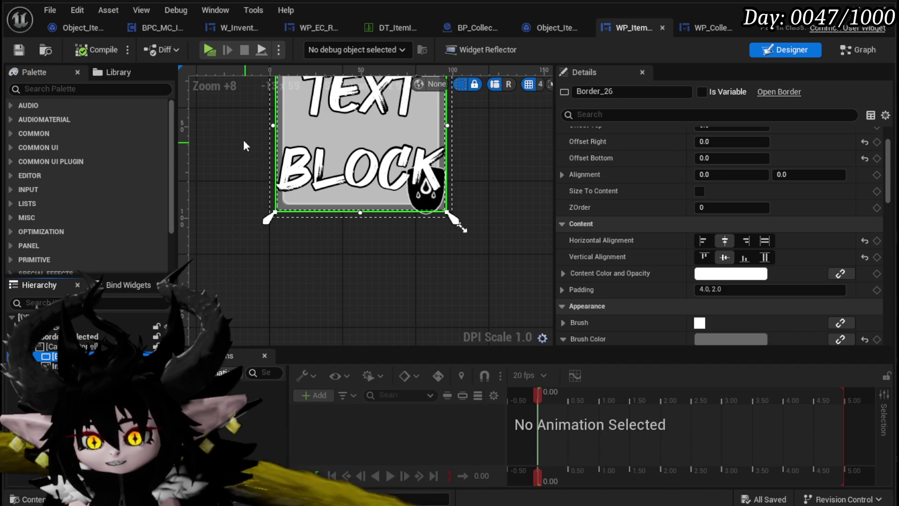
left_click(702, 27)
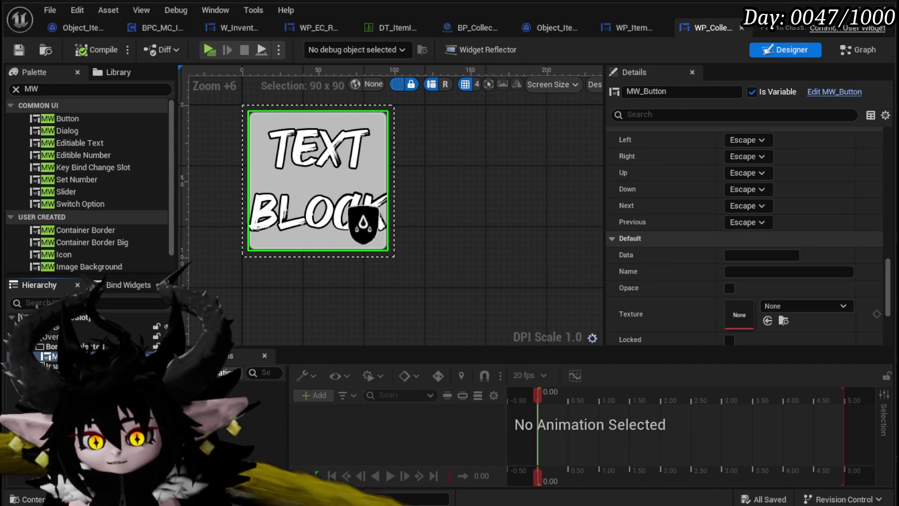
Step: Wrap MW_Button in a new Border with 4.0 slot padding and compile
right_click(187, 358)
mouse_move(211, 412)
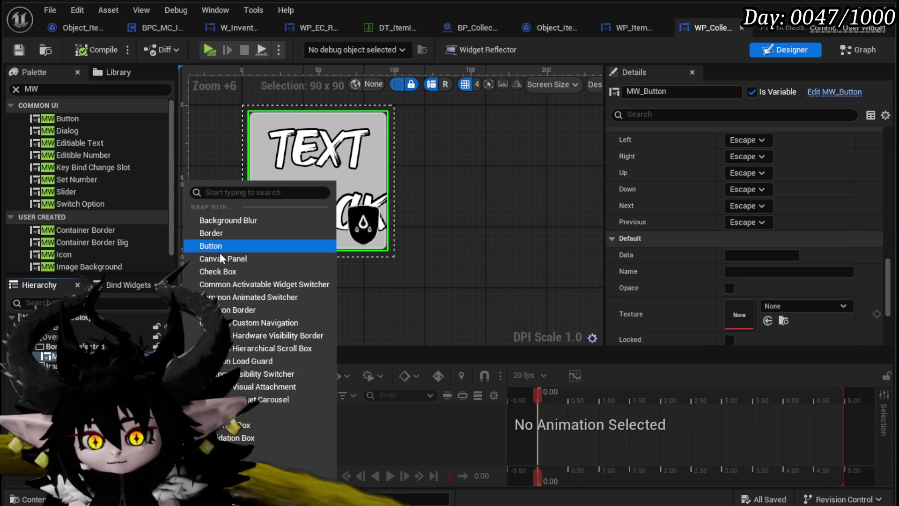
left_click(217, 232)
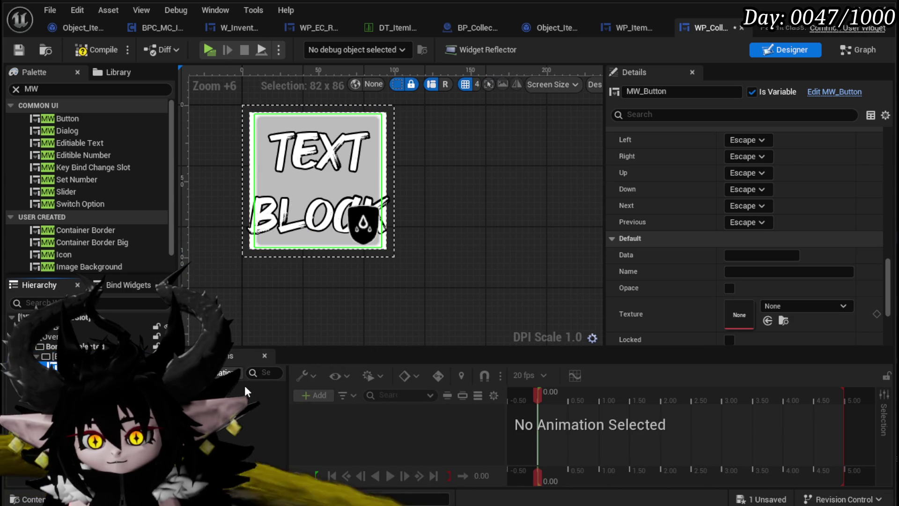
scroll(777, 216, "up", 9)
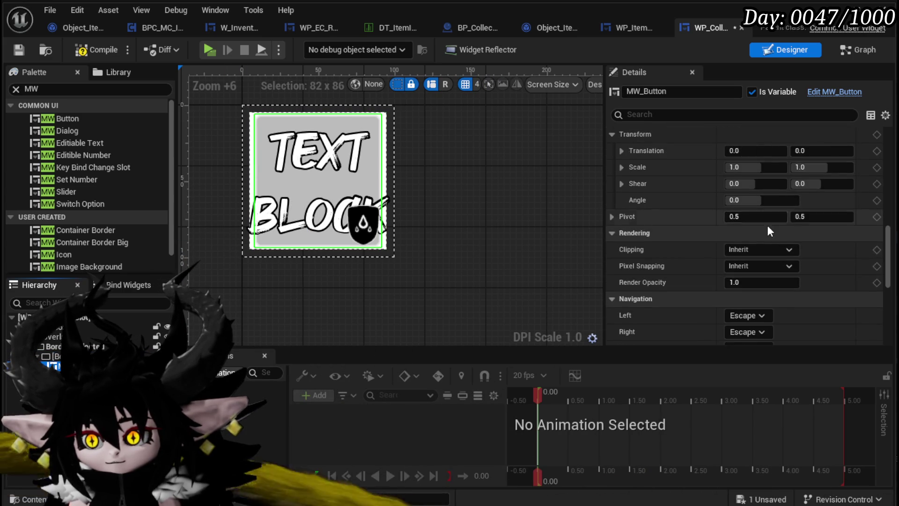
scroll(763, 234, "up", 10)
scroll(759, 253, "up", 8)
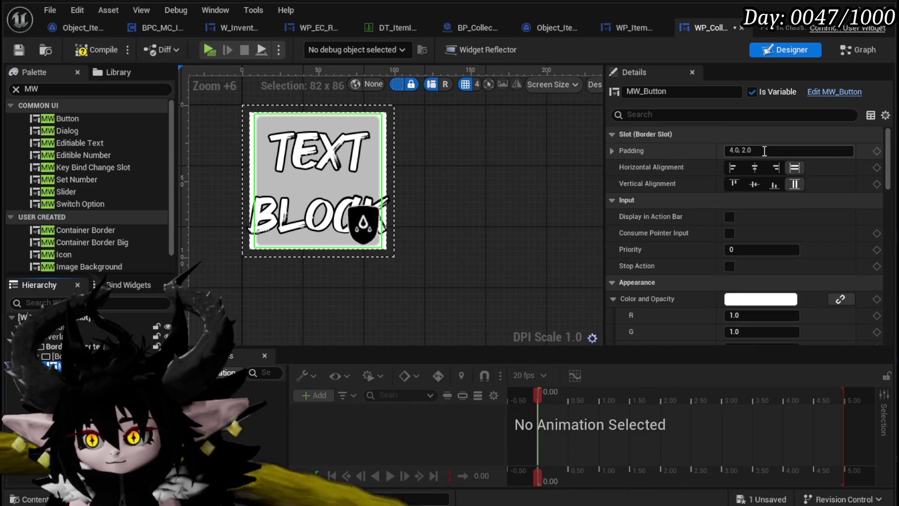
left_click(761, 151)
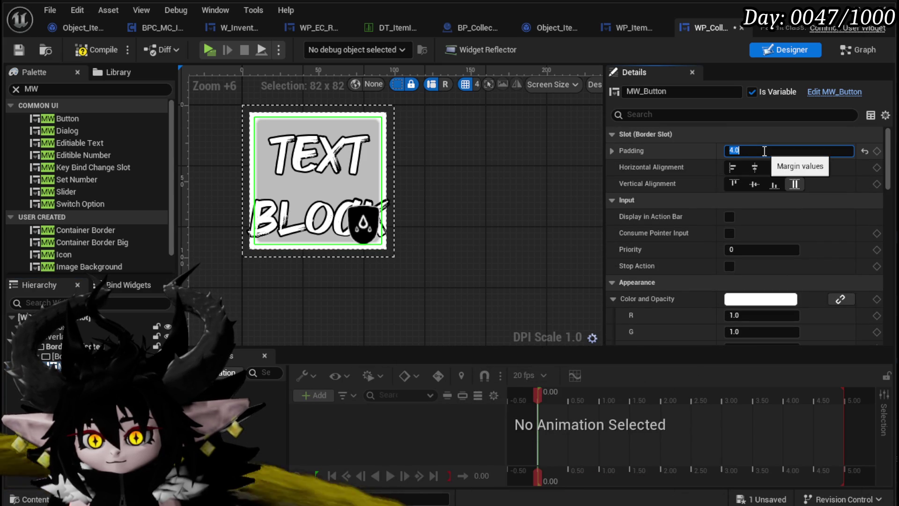
type("4")
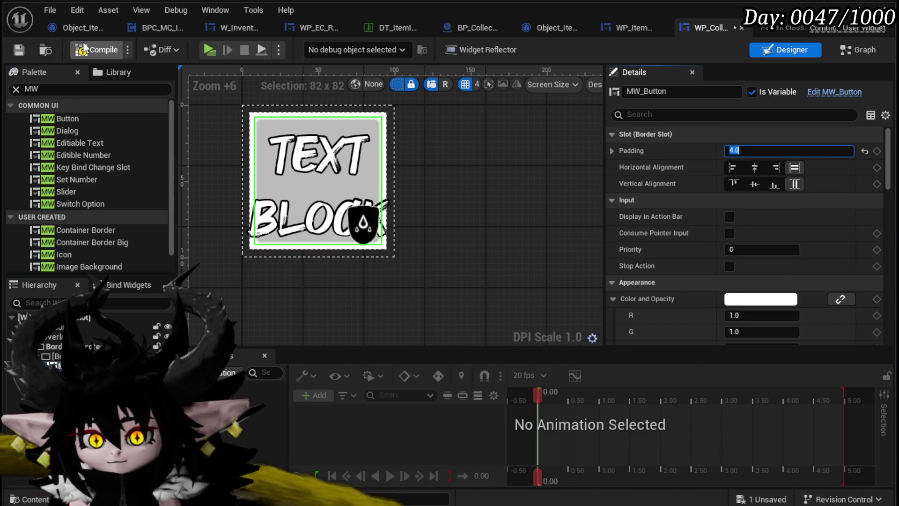
left_click(86, 47)
Step: Reorder Image_Safe in the widget hierarchy and recompile
left_click(363, 225)
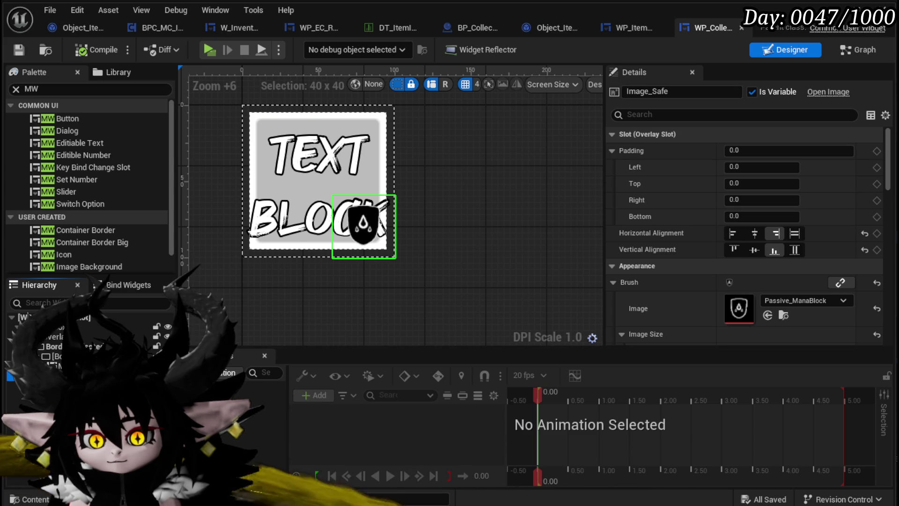
left_click_drag(56, 374, 52, 343)
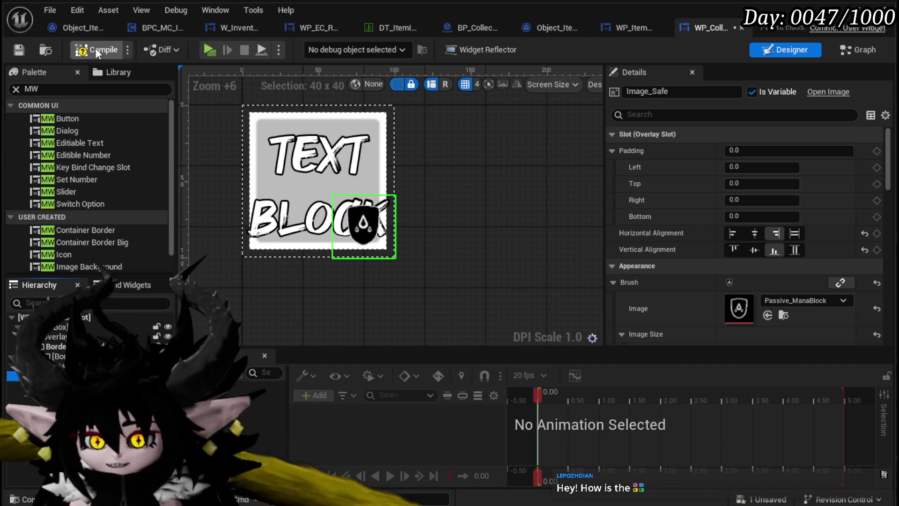
left_click(96, 50)
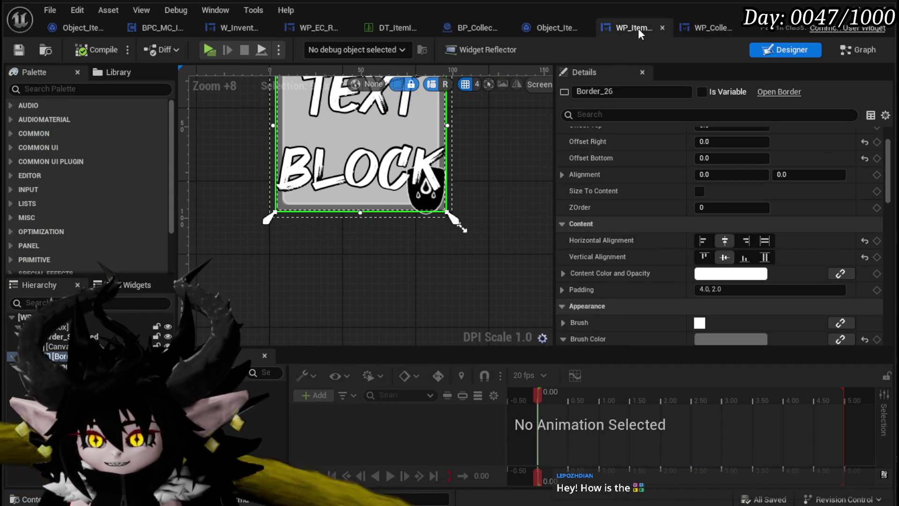
Step: Check the brush colour values of WP_ItemSlot's Border_26
scroll(572, 307, "down", 2)
left_click(564, 300)
left_click(720, 300)
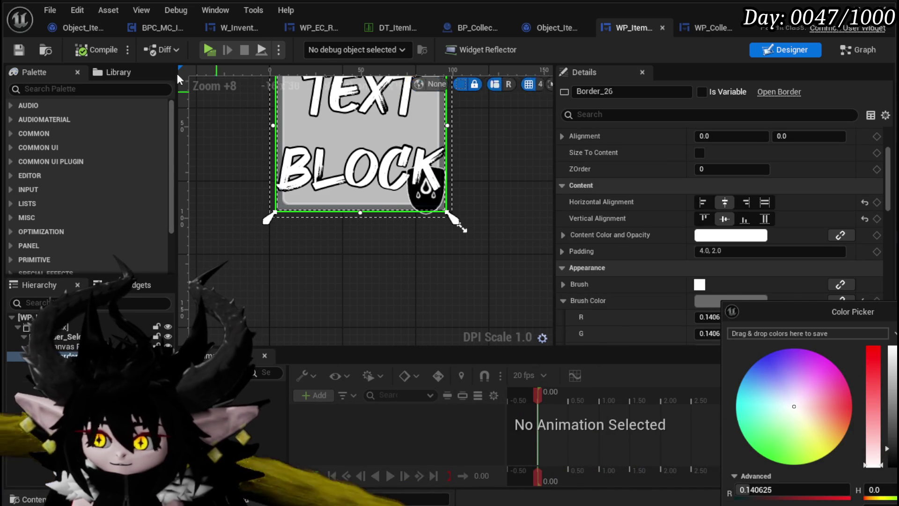
Step: Set WP_CollectableSlot's Border_1 brush colour to dark grey 0.141176, then compile and save
left_click(712, 28)
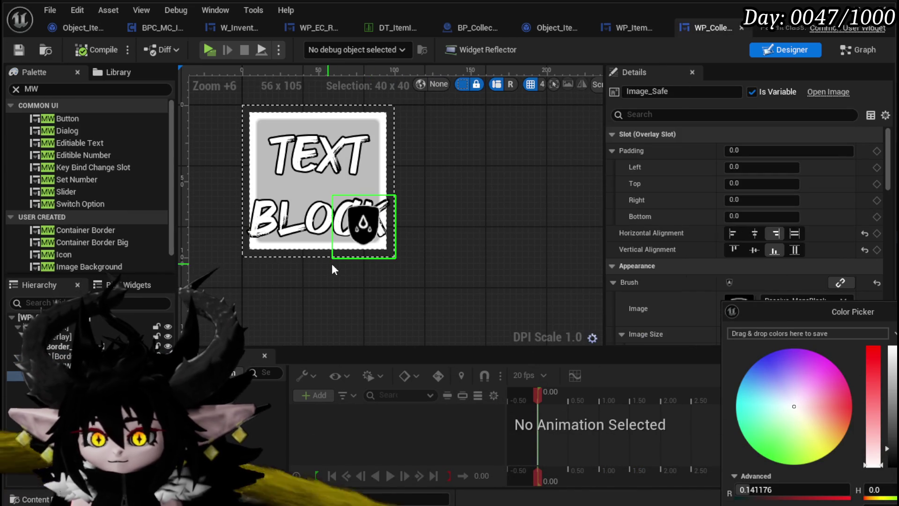
left_click(323, 249)
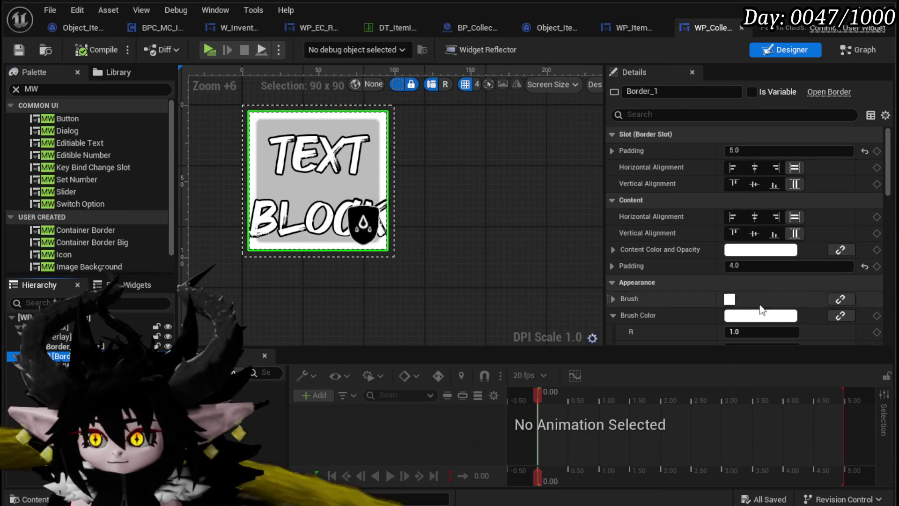
scroll(706, 296, "down", 2)
scroll(617, 277, "down", 2)
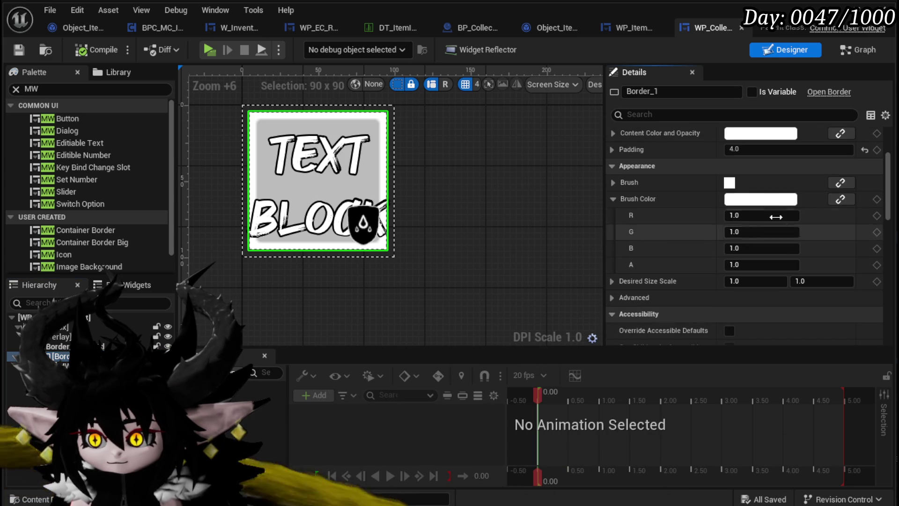
left_click(760, 200)
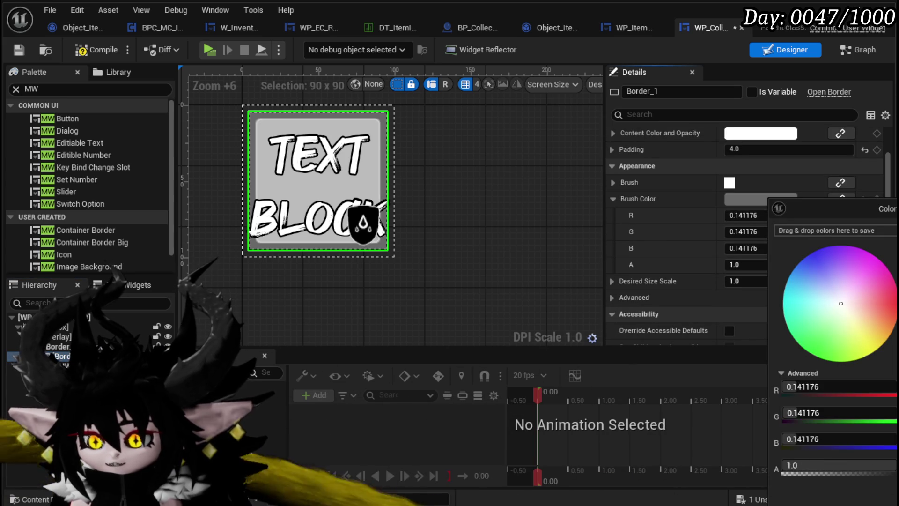
left_click(471, 280)
left_click(89, 50)
left_click(19, 50)
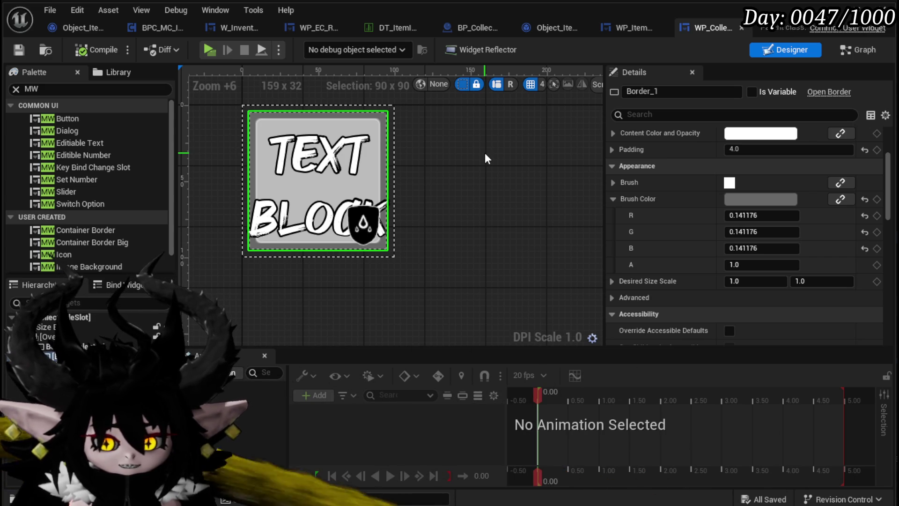
left_click(630, 27)
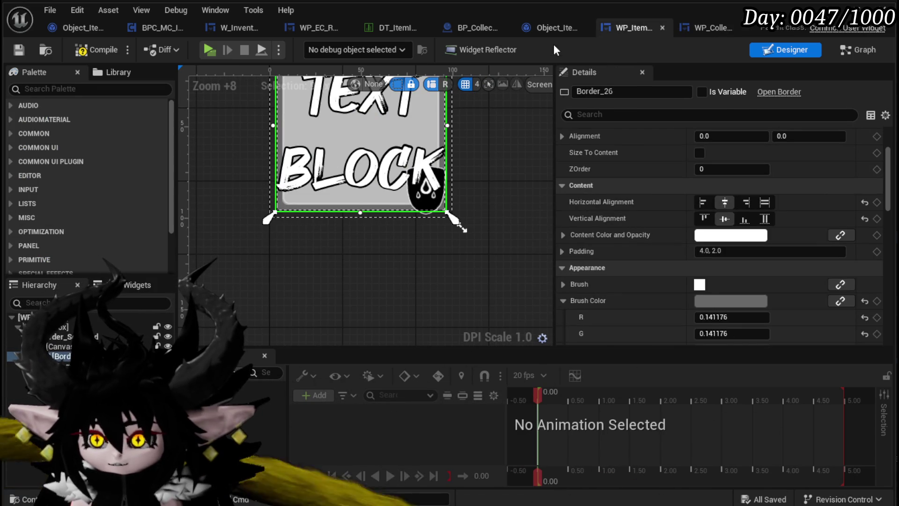
Step: Browse Object_Item_Base, BP_Collectable_PickUp and WP_ItemSlot, then open WP_CollectableSlot's Graph view
left_click(546, 29)
left_click_drag(362, 228, 185, 254)
mouse_move(487, 234)
left_mouse_down()
mouse_move(351, 255)
mouse_move(215, 257)
mouse_move(458, 244)
mouse_move(321, 226)
left_mouse_up()
left_click(504, 30)
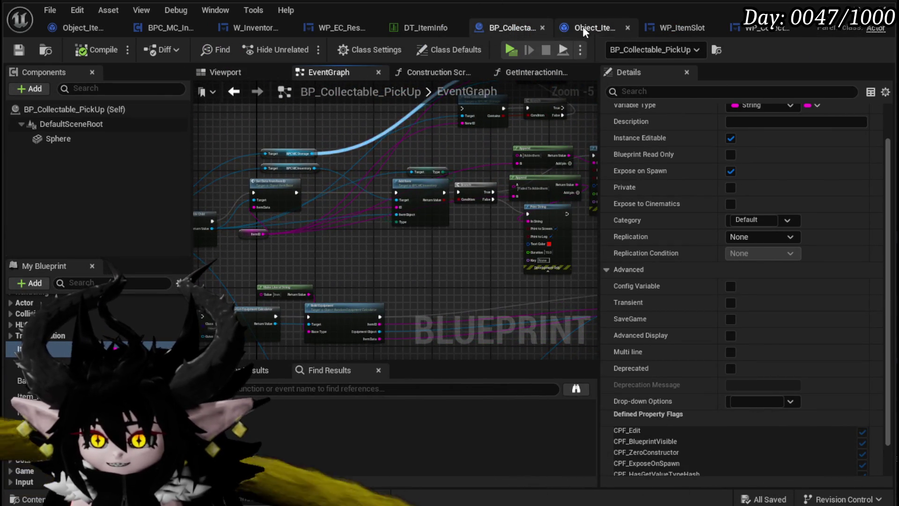
left_click(583, 27)
left_click(658, 25)
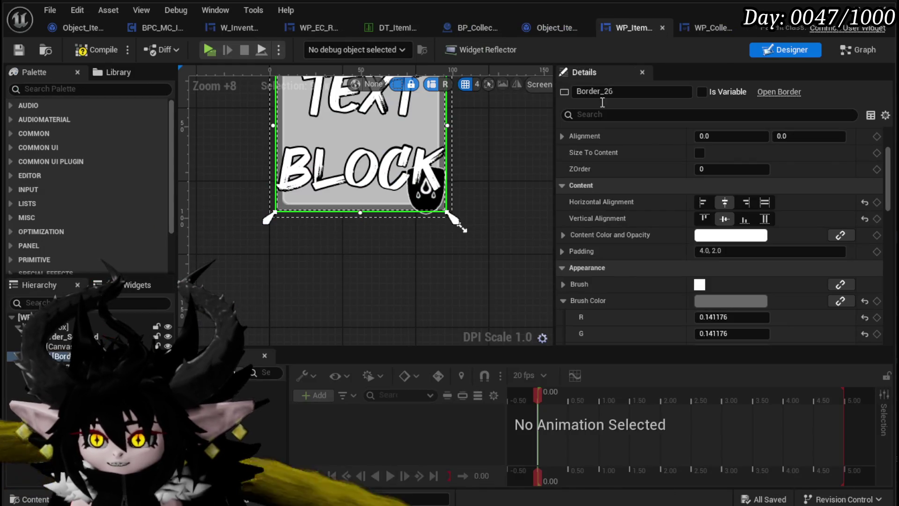
left_click(707, 29)
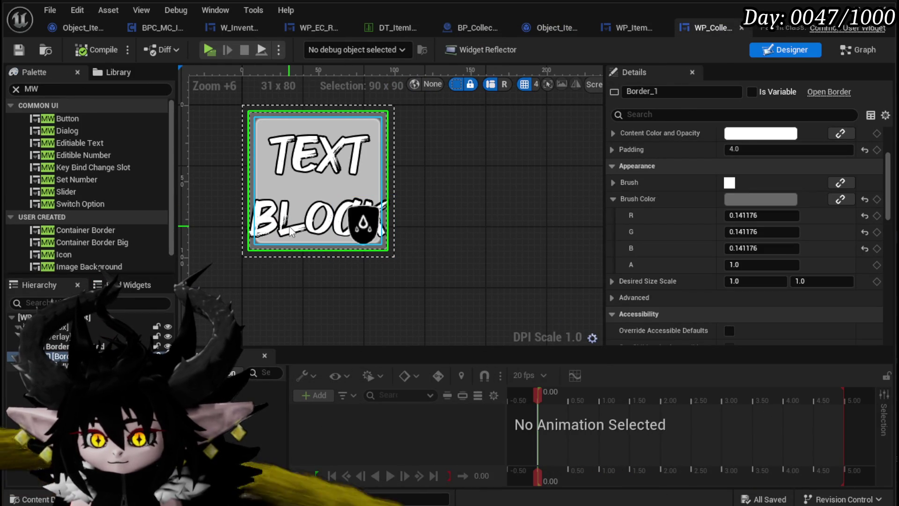
left_click(858, 50)
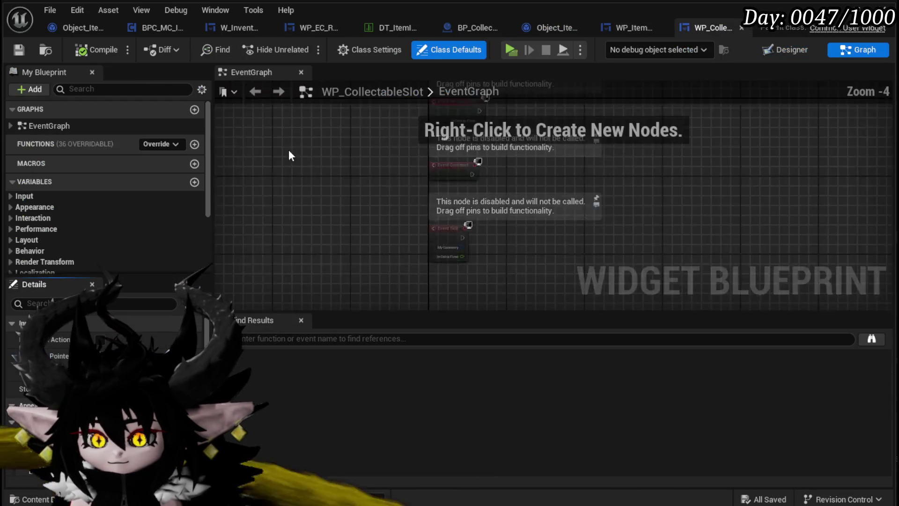
Step: Add a new function named SetInfo, then compile and save
left_click(195, 144)
type("SetInfo")
key("Return")
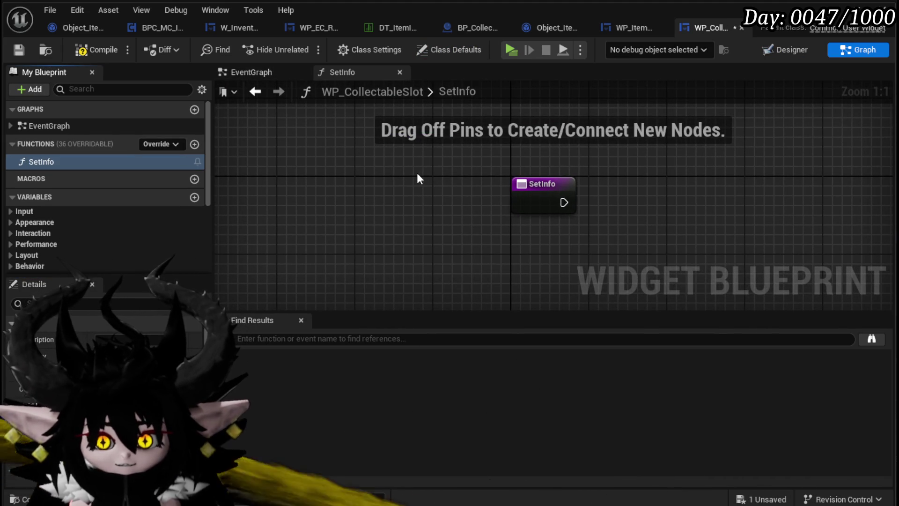
left_click(98, 55)
left_click(19, 50)
Step: Add a String variable named Data and compile the widget
left_click_drag(400, 194, 235, 186)
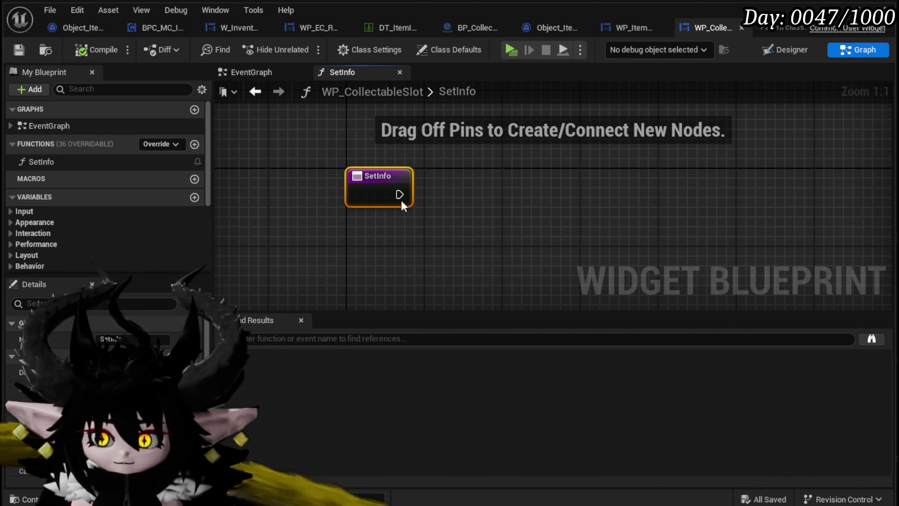
scroll(140, 220, "down", 5)
scroll(140, 218, "up", 3)
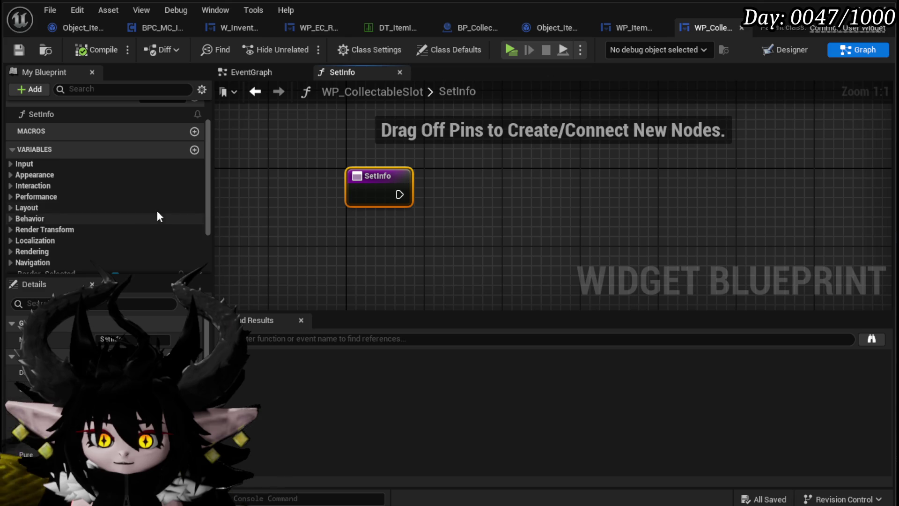
left_click(195, 150)
type("Data")
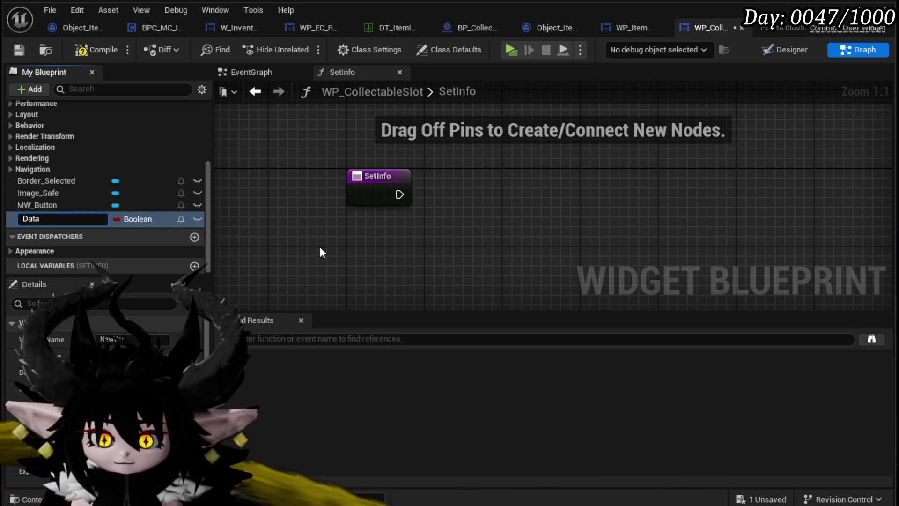
left_click(128, 216)
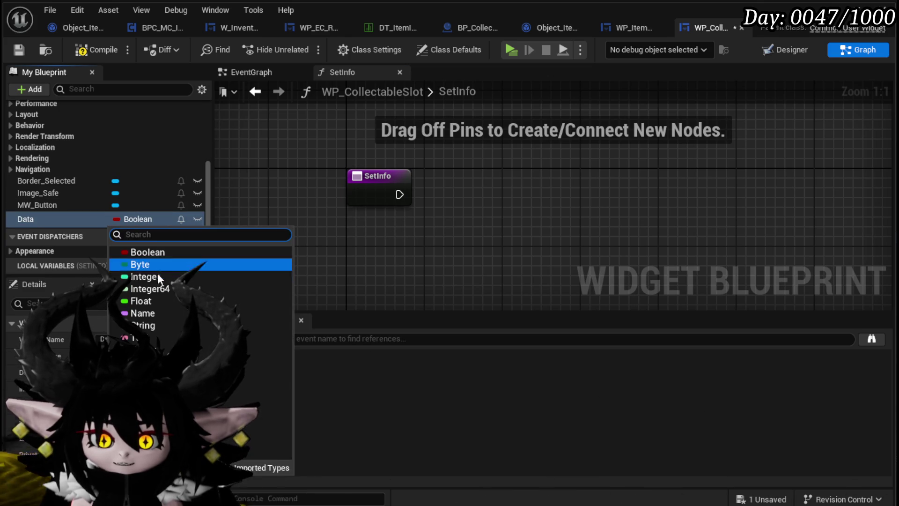
left_click(156, 325)
left_click(26, 48)
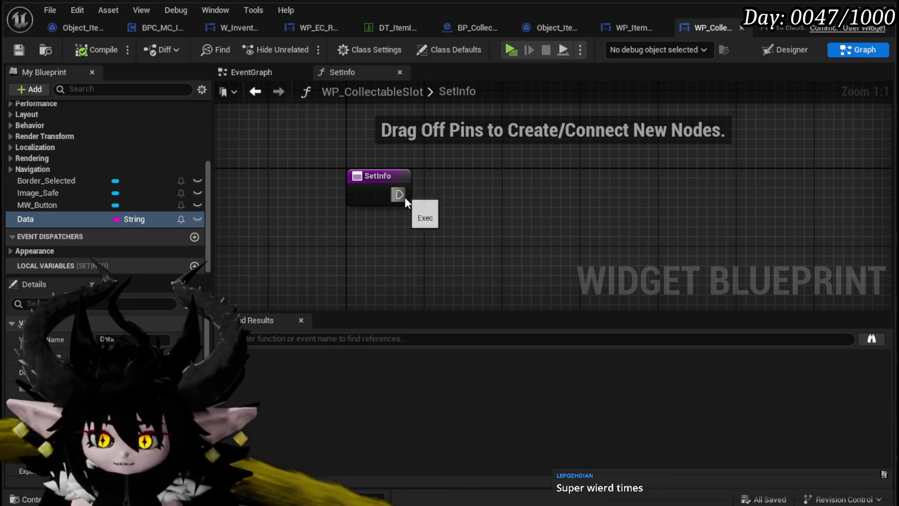
left_click_drag(489, 220, 488, 204)
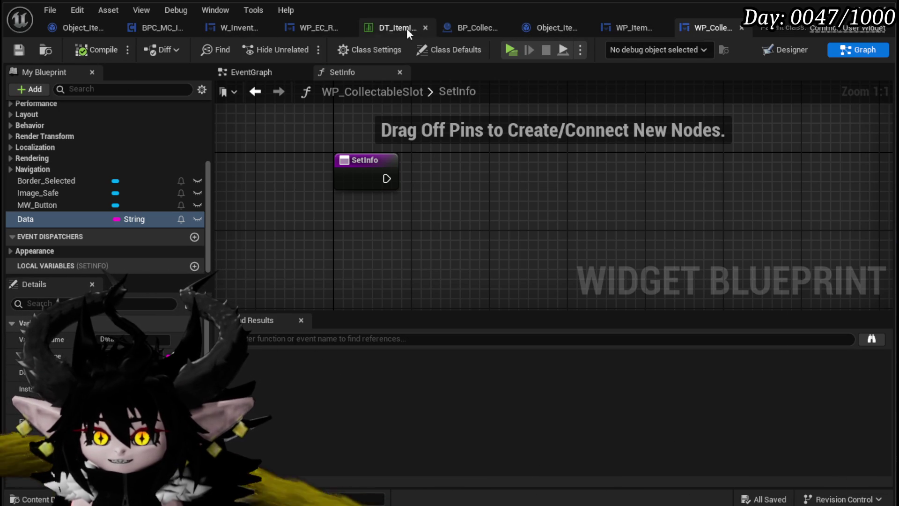
Step: Switch to the DT_ItemInfo data table to view the Wind_Cast row
left_click(386, 29)
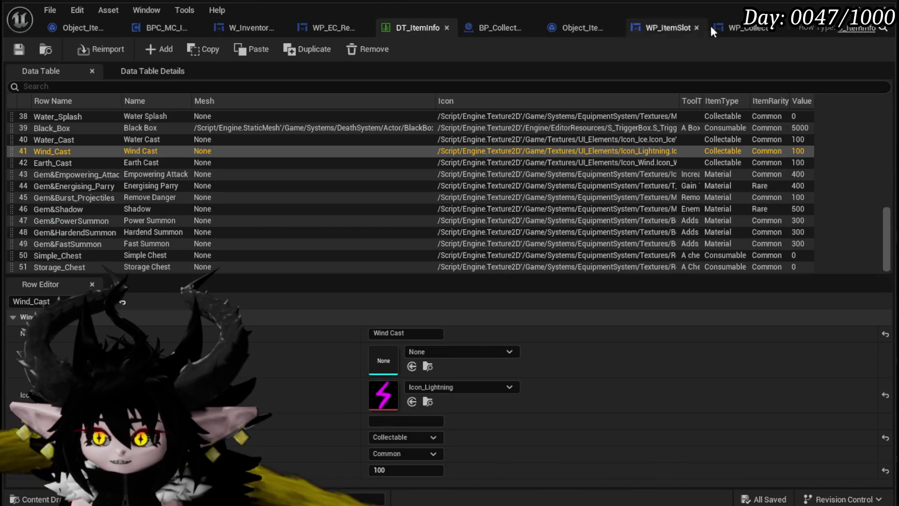
Step: In SetInfo, add a Get Data Table Row node using DT_ItemInfo
left_click(740, 29)
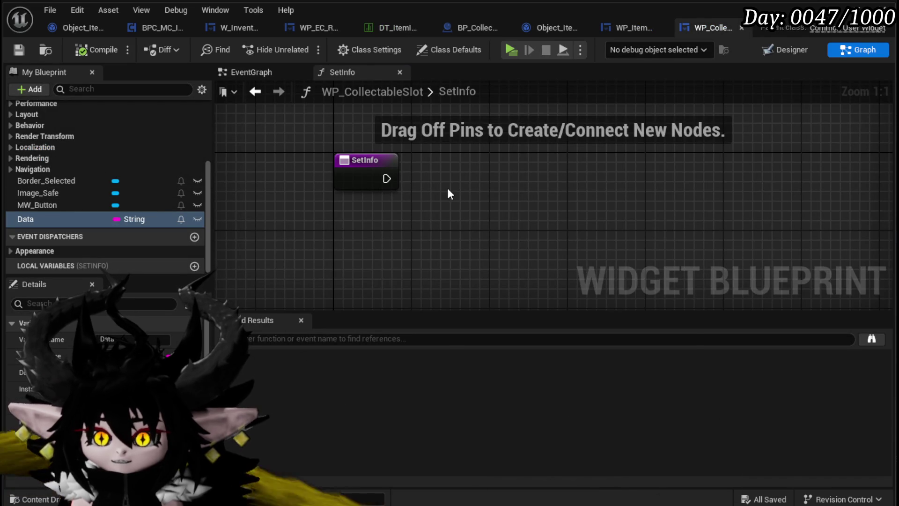
right_click(449, 193)
type("get Data")
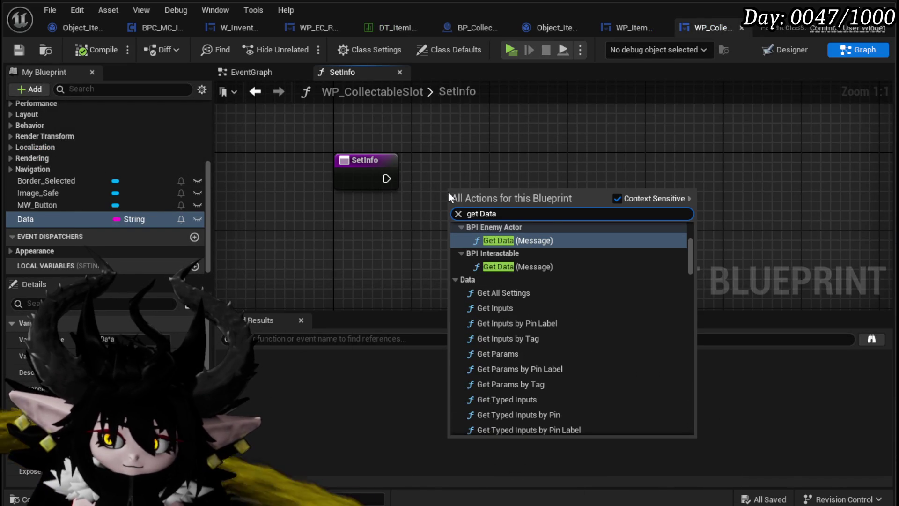
type("table")
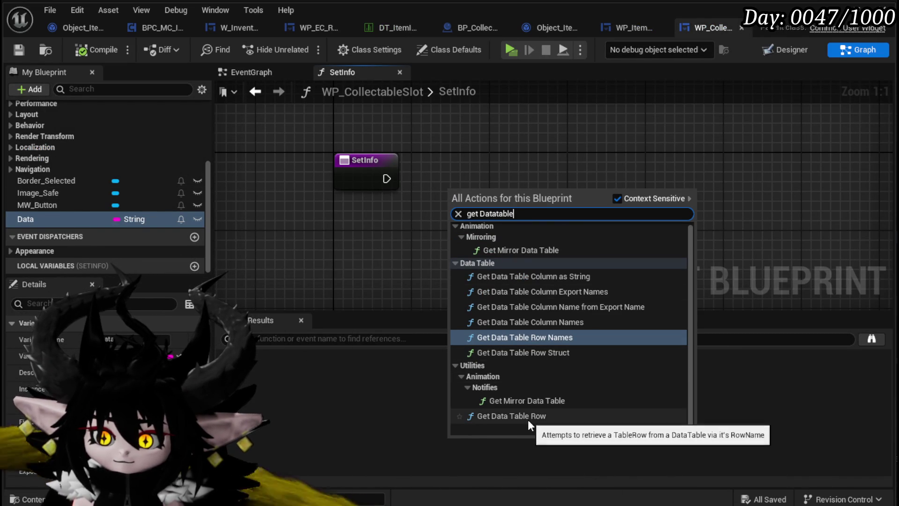
left_click(528, 416)
left_click(510, 208)
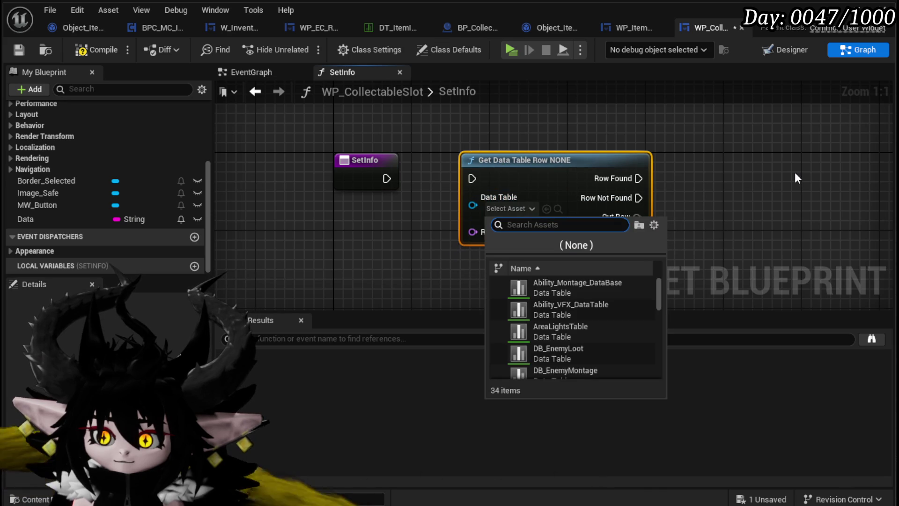
type("Item Info")
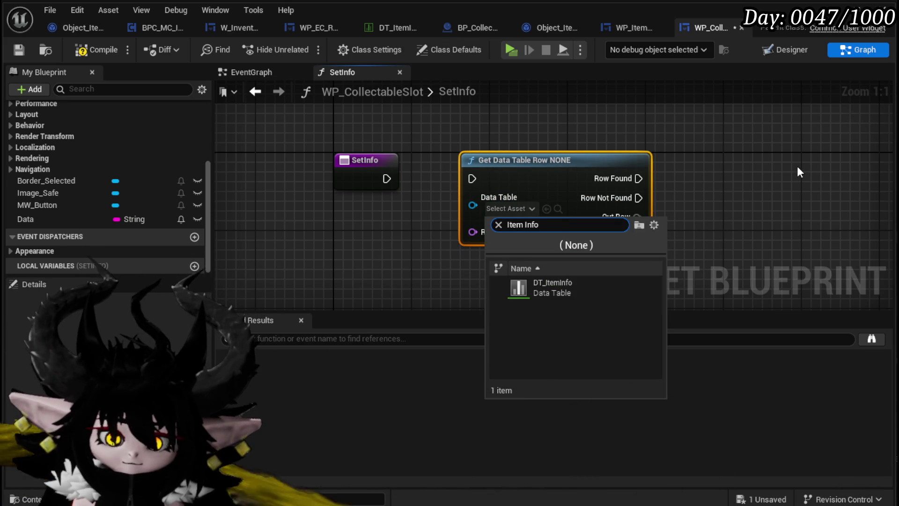
left_click(533, 293)
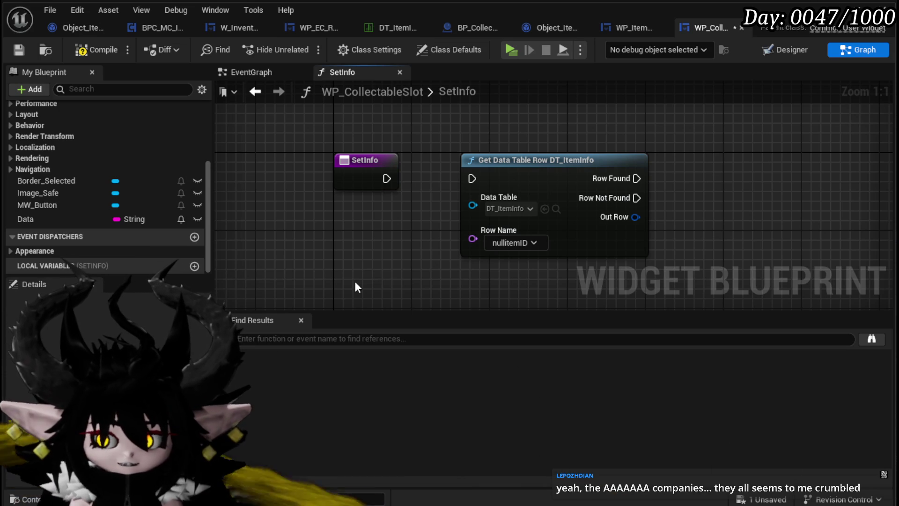
Step: Connect SetInfo's execution output to the Get Data Table Row node
mouse_move(352, 176)
left_mouse_down()
mouse_move(273, 166)
mouse_move(282, 179)
left_mouse_up()
left_click_drag(365, 193, 410, 200)
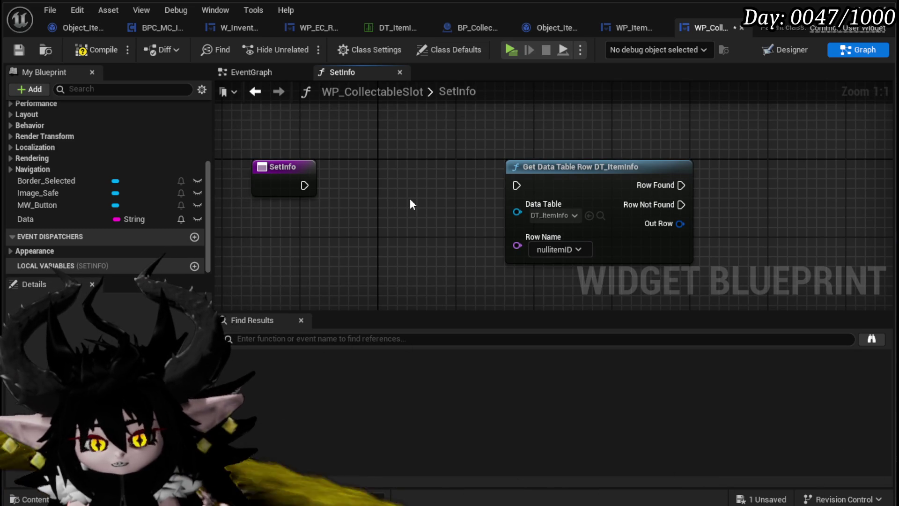
left_click_drag(304, 185, 516, 185)
left_click(299, 172)
Step: Compile the widget with SetInfo wired into the row lookup
left_click(417, 152)
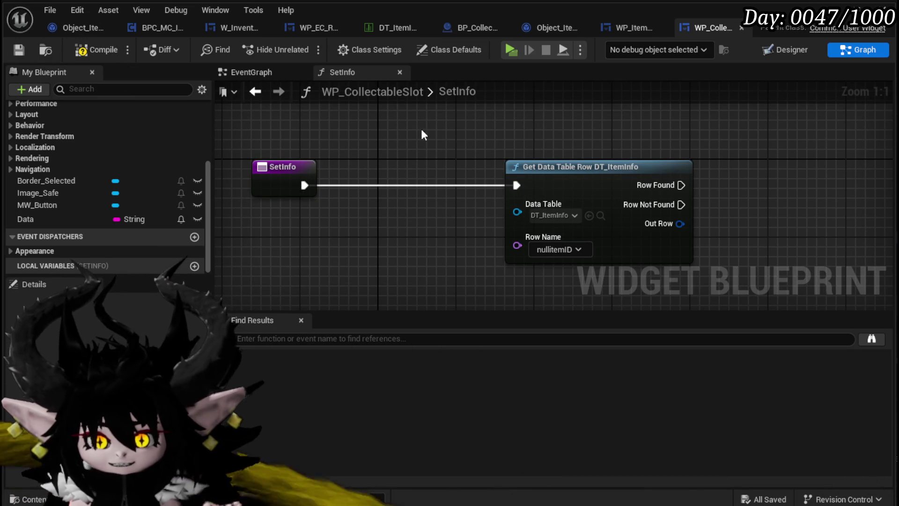
left_click(96, 49)
left_click_drag(410, 118, 478, 106)
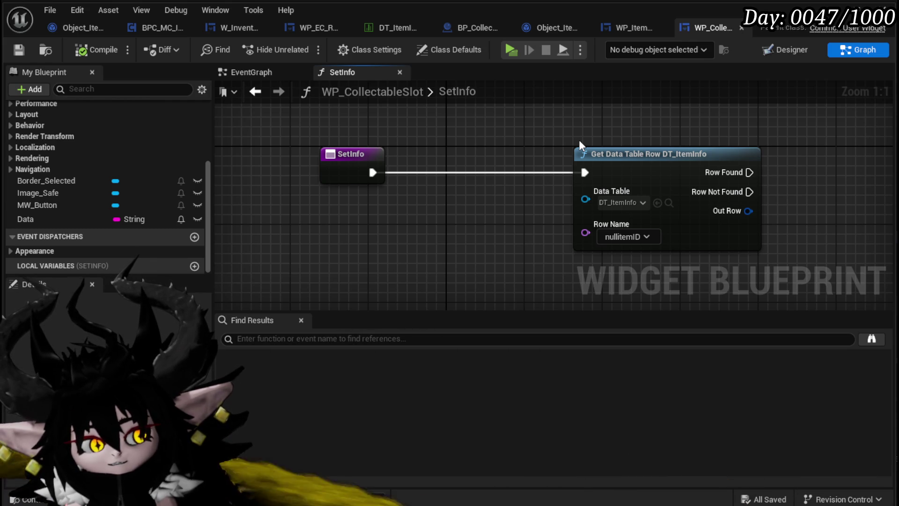
left_click_drag(512, 237, 450, 189)
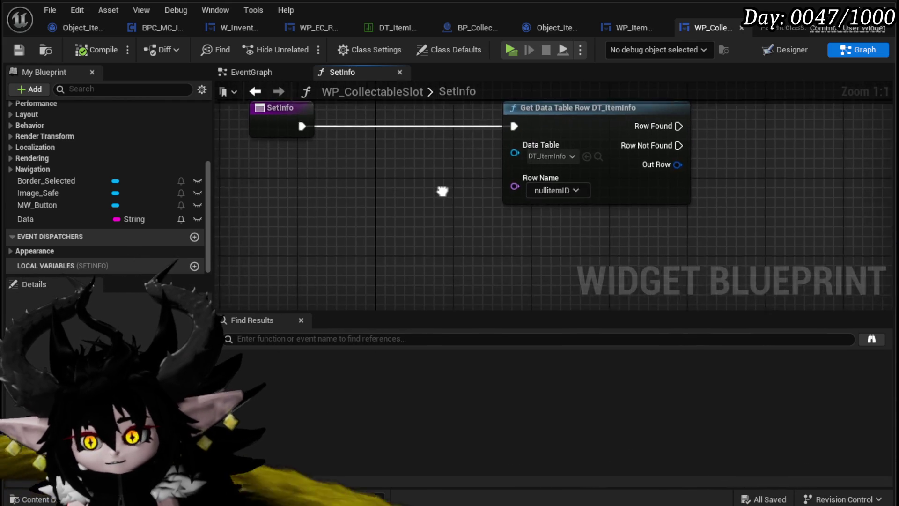
Step: Break the Out Row into an expanded Break S Item Info node, then compile and save
left_click_drag(656, 173, 697, 180)
type("break")
left_click(749, 231)
mouse_move(750, 239)
left_mouse_down()
mouse_move(702, 226)
mouse_move(596, 228)
mouse_move(607, 237)
mouse_move(484, 159)
mouse_move(538, 172)
mouse_move(518, 162)
left_mouse_up()
left_click(568, 250)
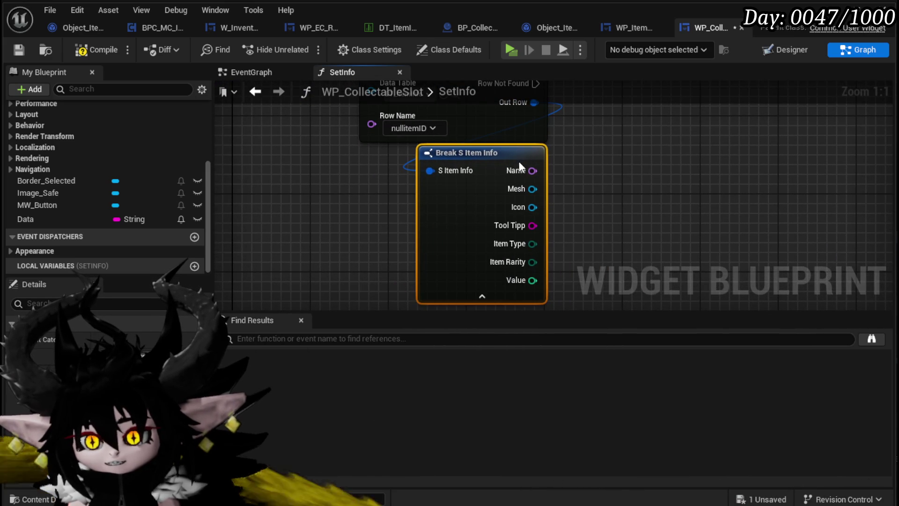
mouse_move(594, 169)
left_mouse_down()
mouse_move(604, 184)
mouse_move(635, 191)
mouse_move(599, 165)
left_mouse_up()
left_click(635, 192)
scroll(635, 192, "down", 1)
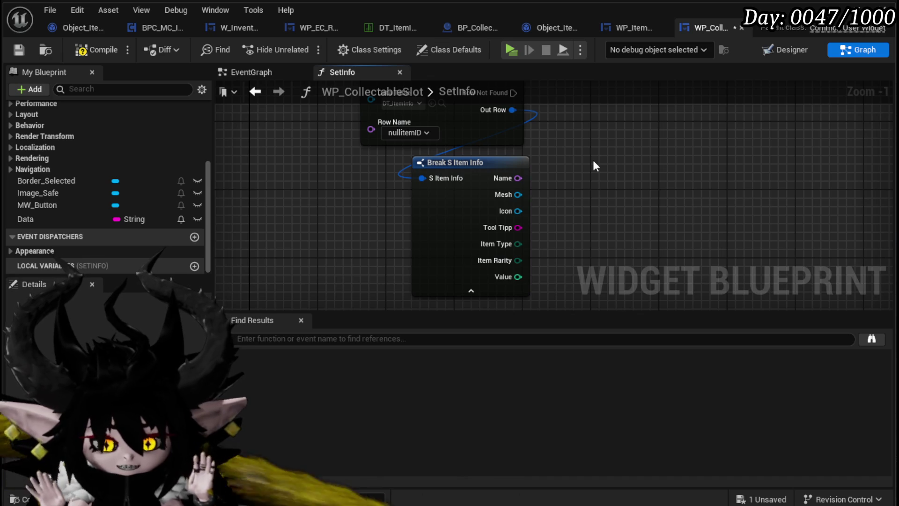
scroll(592, 159, "down", 2)
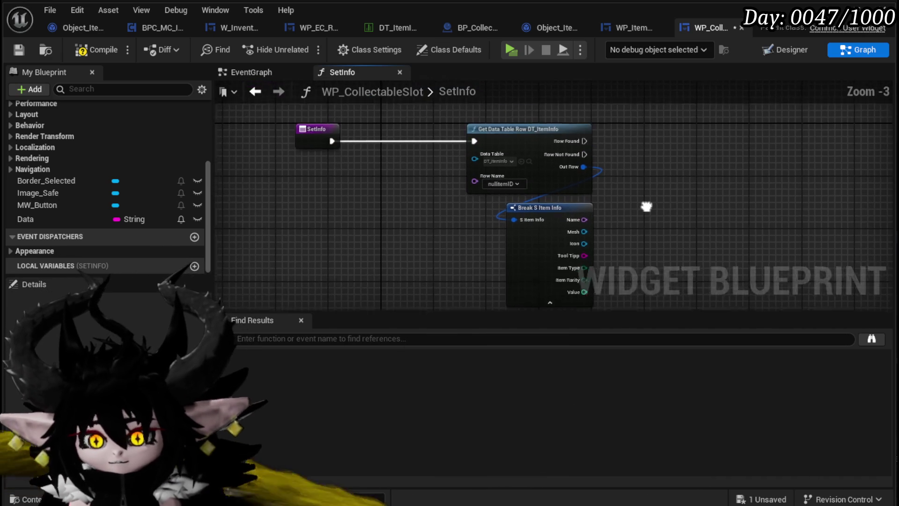
left_click(18, 49)
mouse_move(642, 191)
left_mouse_down()
mouse_move(539, 136)
mouse_move(538, 155)
left_mouse_up()
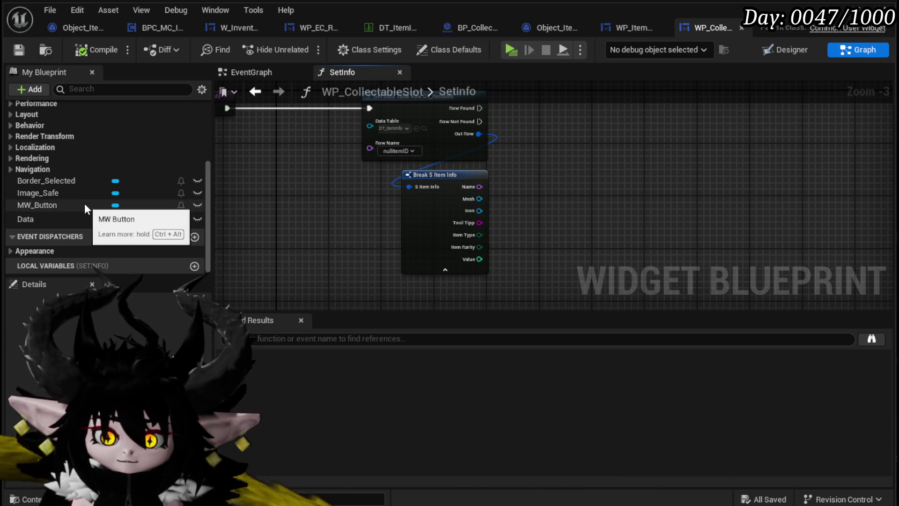
Step: Add a Set Texture on MW_Button fed by the row's Icon, triggered by Row Found
mouse_move(84, 204)
left_mouse_down()
mouse_move(624, 128)
mouse_move(562, 109)
mouse_move(639, 155)
left_mouse_up()
left_click(584, 128)
left_click_drag(564, 132, 634, 159)
type("Set Tex")
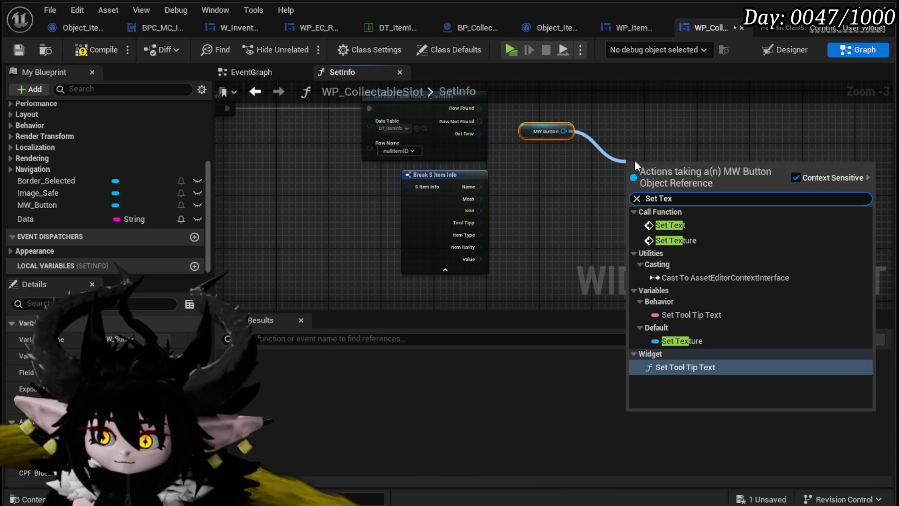
left_click(692, 241)
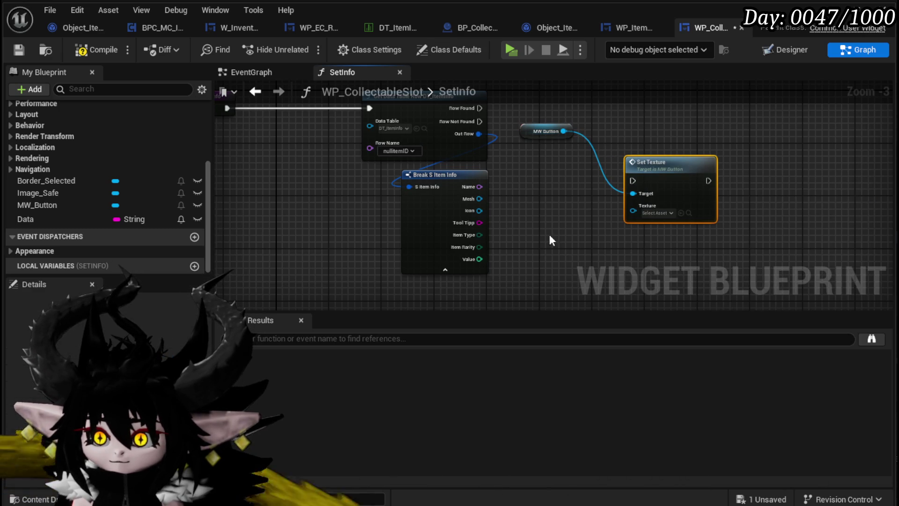
left_click_drag(479, 210, 633, 211)
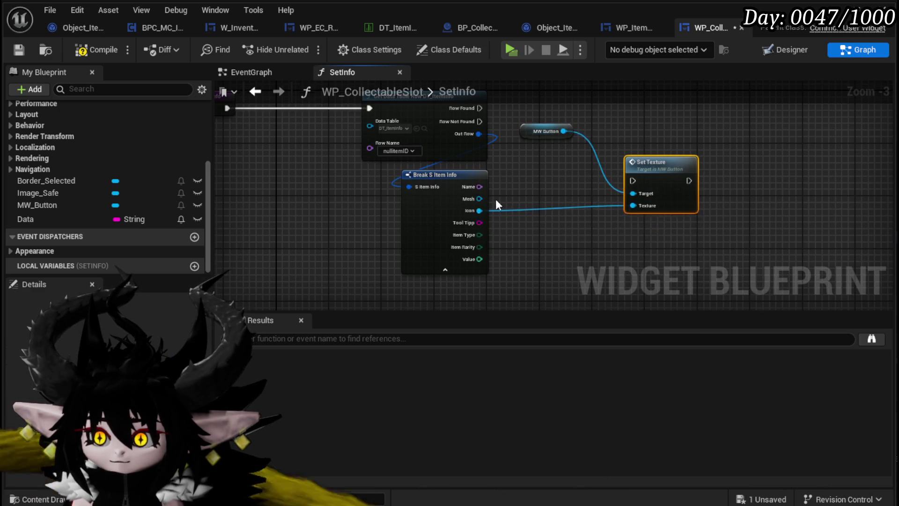
left_click_drag(559, 178, 461, 118)
mouse_move(674, 208)
left_mouse_down()
mouse_move(632, 155)
mouse_move(582, 129)
left_mouse_up()
mouse_move(494, 154)
left_mouse_down()
mouse_move(562, 147)
mouse_move(586, 166)
mouse_move(554, 189)
left_mouse_up()
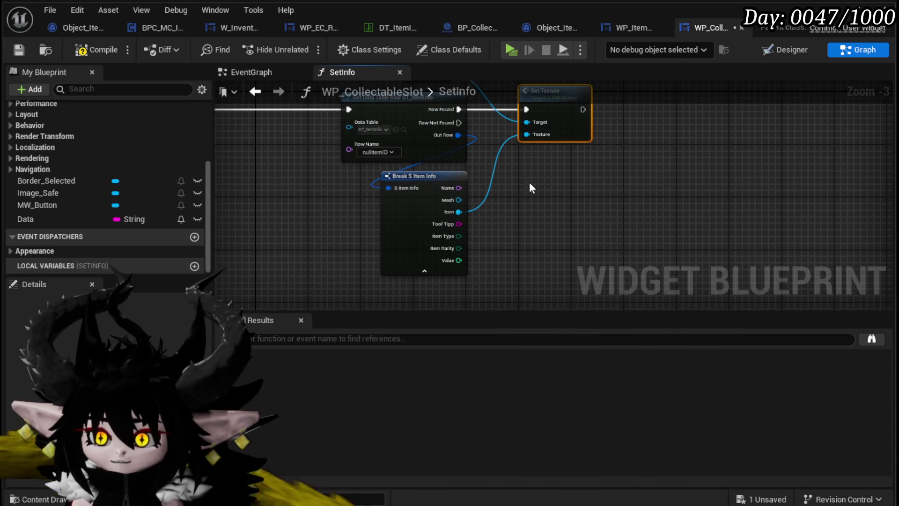
key("Home")
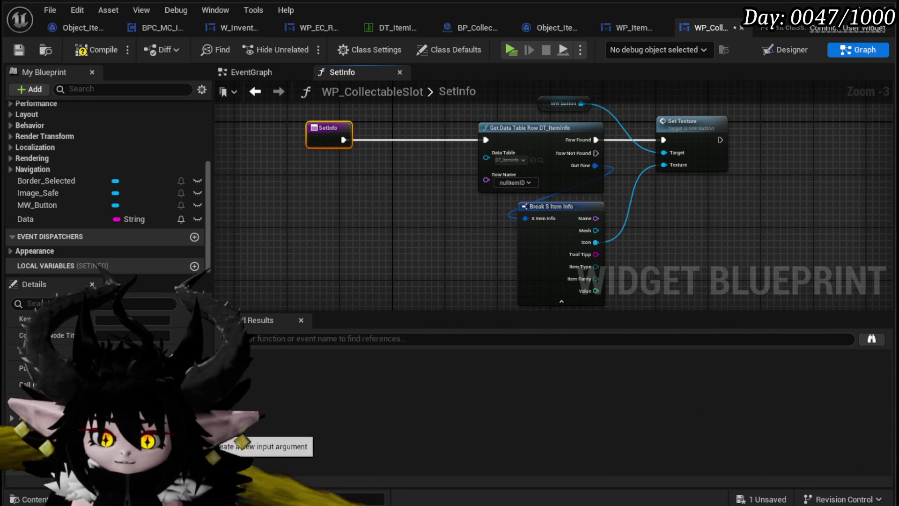
Step: Make SetInfo's first input a String named Item ID
left_click(117, 448)
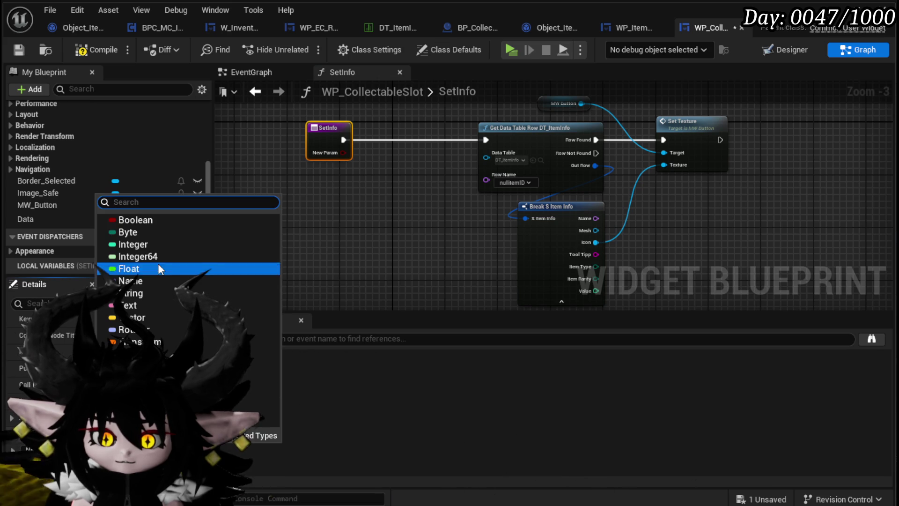
left_click(140, 293)
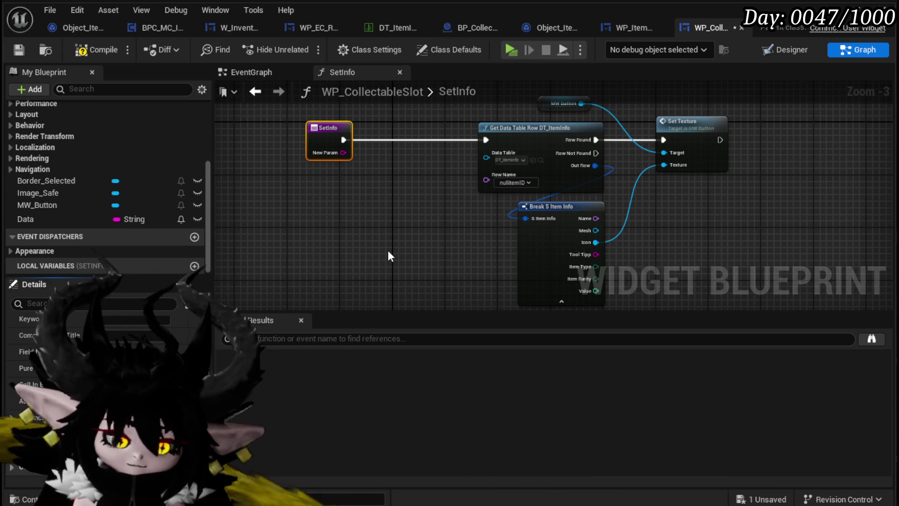
key("Return")
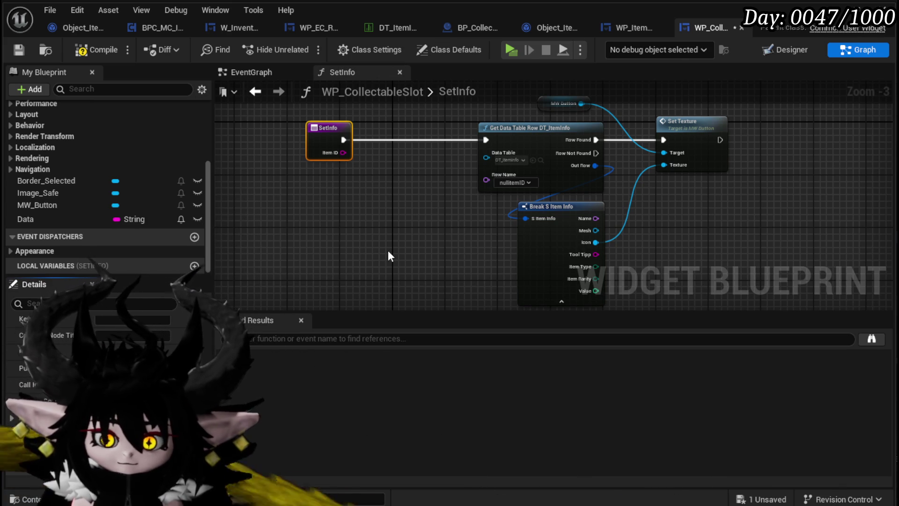
scroll(94, 375, "up", 2)
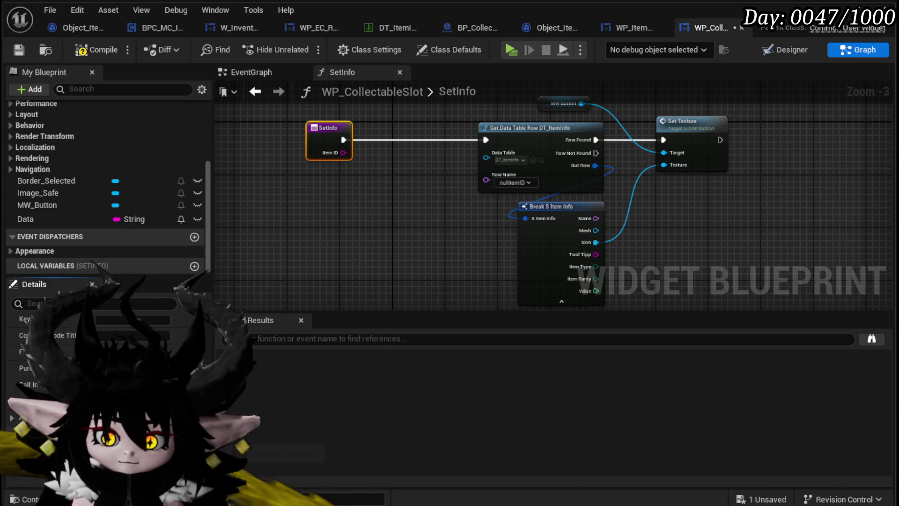
Step: Add a second SetInfo input named Safed of type Boolean
left_click(194, 434)
left_click(124, 450)
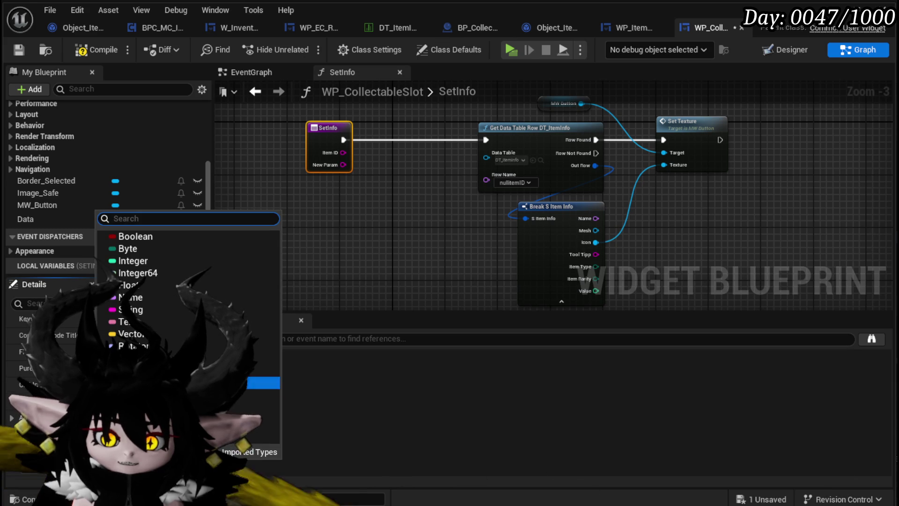
left_click(136, 234)
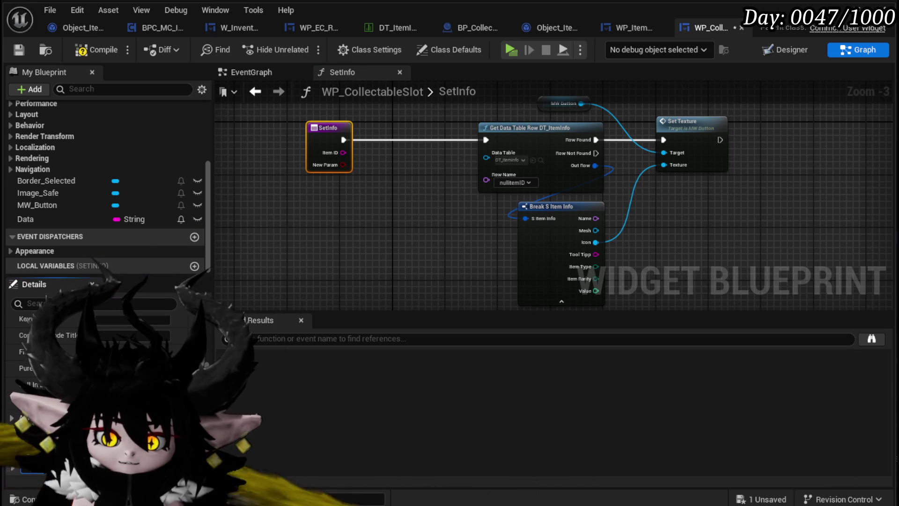
left_click(383, 215)
Step: Feed Safed into the Branch and add a Set Visibility node for Image_Safe
mouse_move(343, 165)
left_mouse_down()
mouse_move(774, 195)
mouse_move(762, 166)
left_mouse_up()
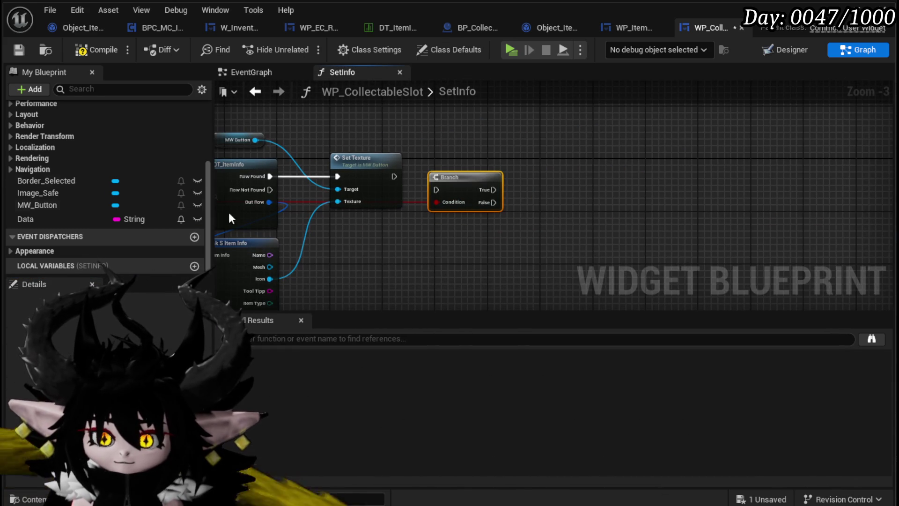
mouse_move(48, 197)
left_mouse_down()
mouse_move(454, 133)
mouse_move(564, 137)
left_mouse_up()
left_click(473, 144)
type("is Vis")
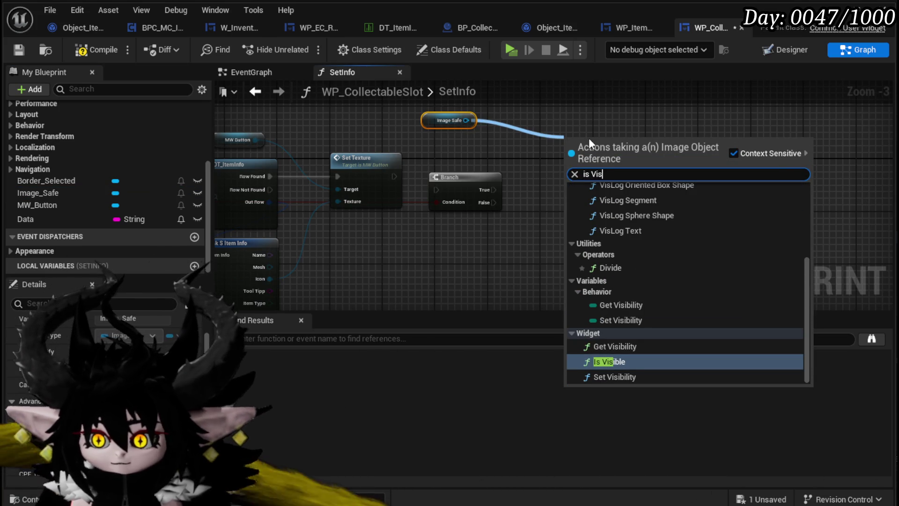
left_click(620, 361)
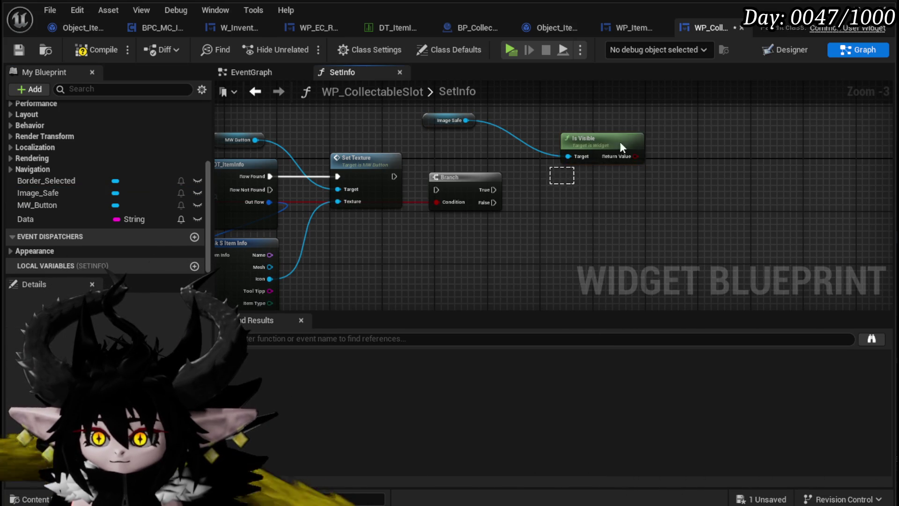
key("Delete")
left_click_drag(465, 120, 586, 161)
type("Set ")
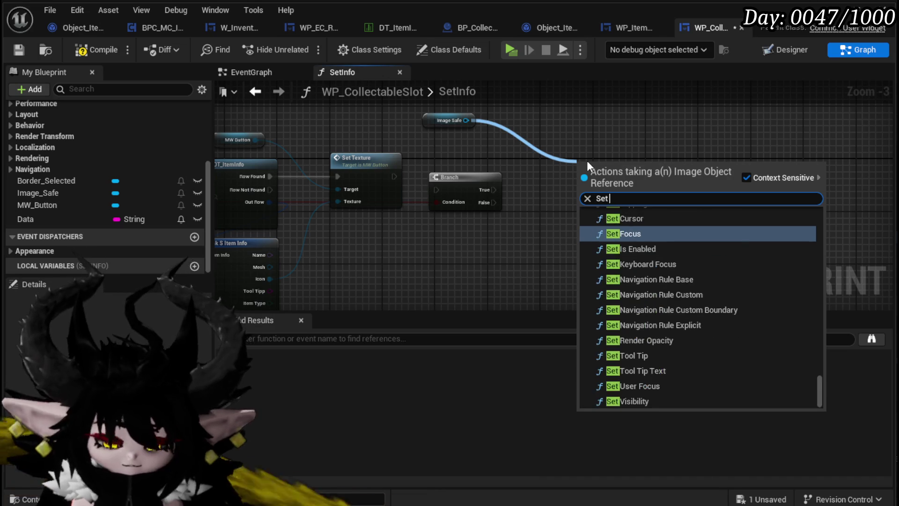
type("Visi")
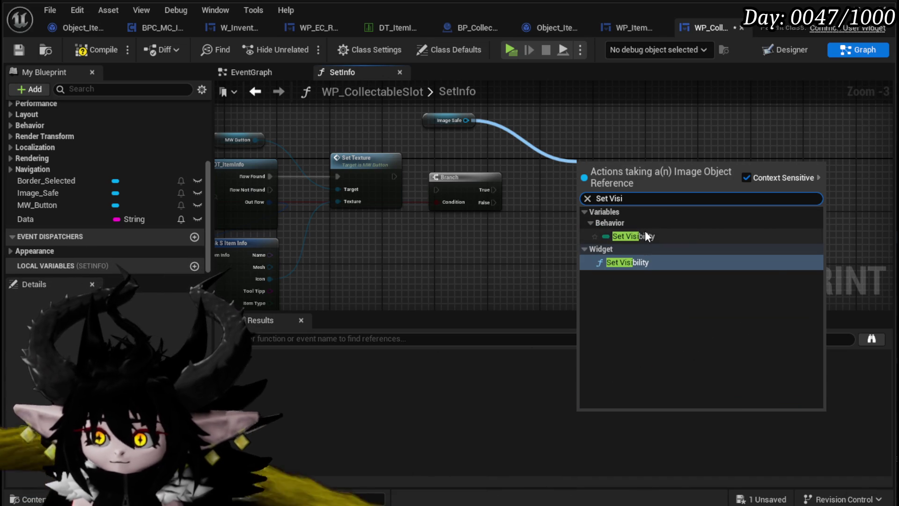
left_click(645, 230)
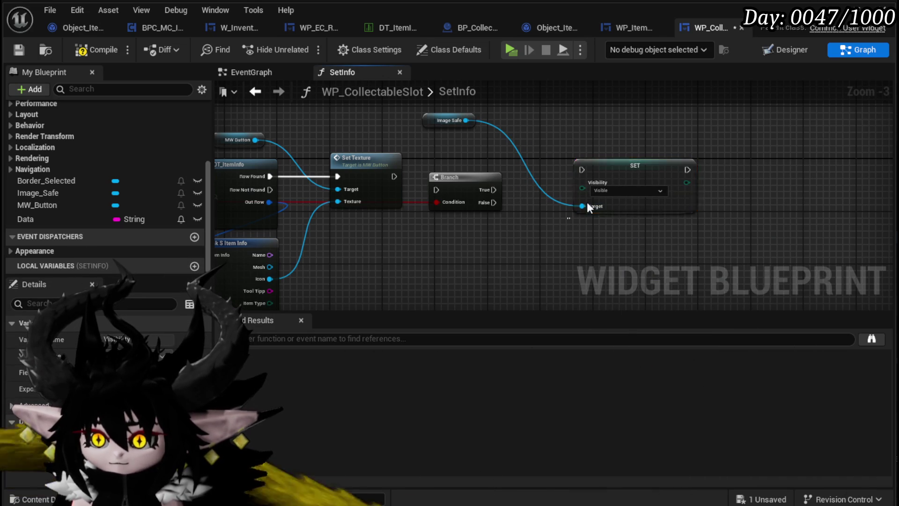
left_click_drag(465, 120, 579, 139)
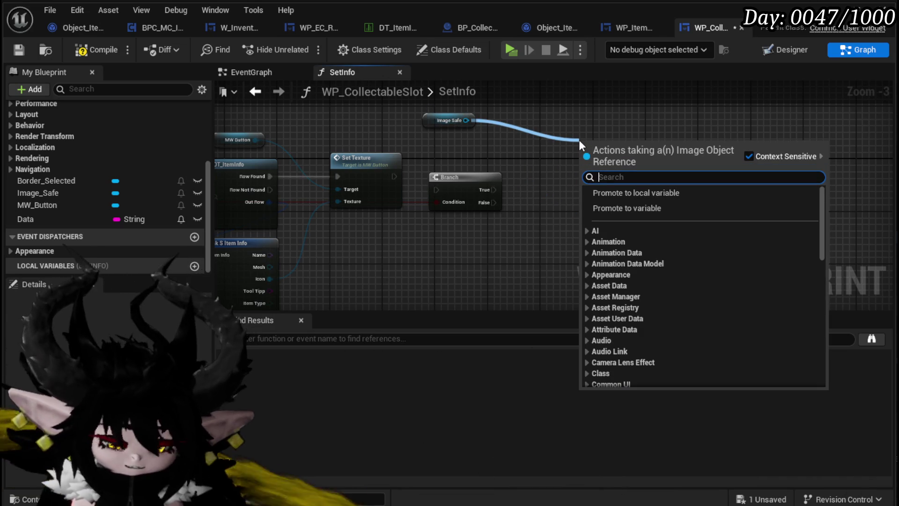
type("Set Visi")
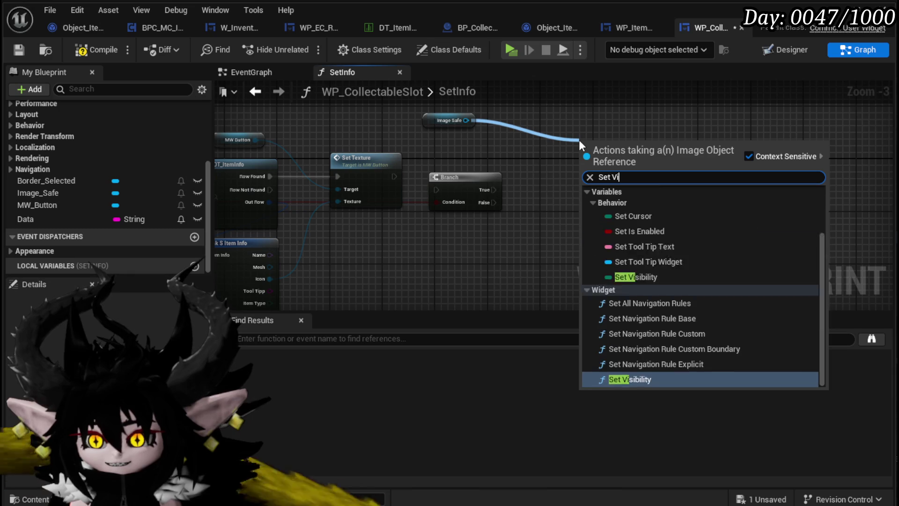
key("Return")
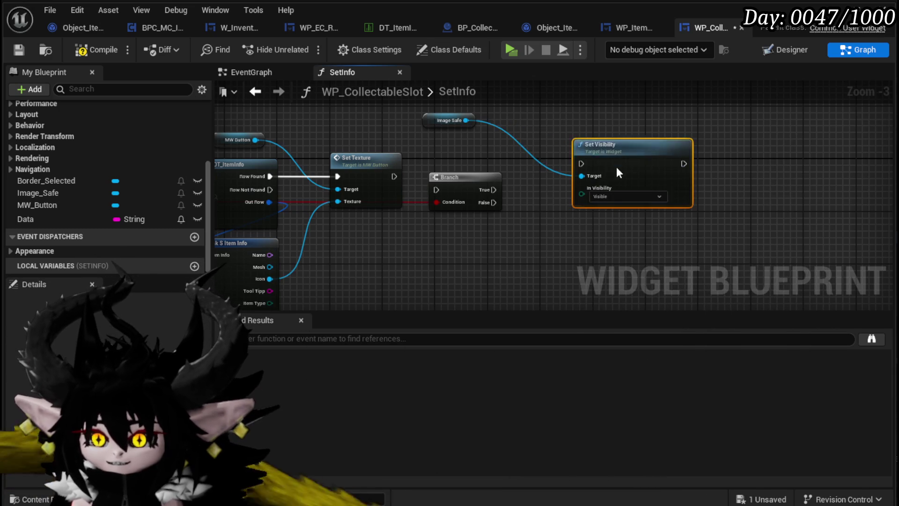
Step: Run Set Visibility on Branch True and a Collapsed copy on False, then compile
left_click_drag(494, 190, 567, 117)
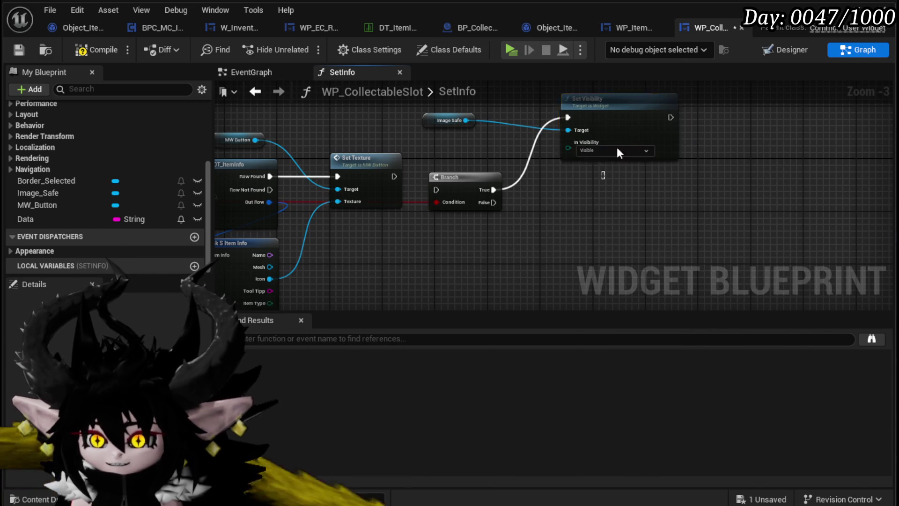
key("ctrl+c")
key("ctrl+v")
left_click_drag(466, 121, 562, 222)
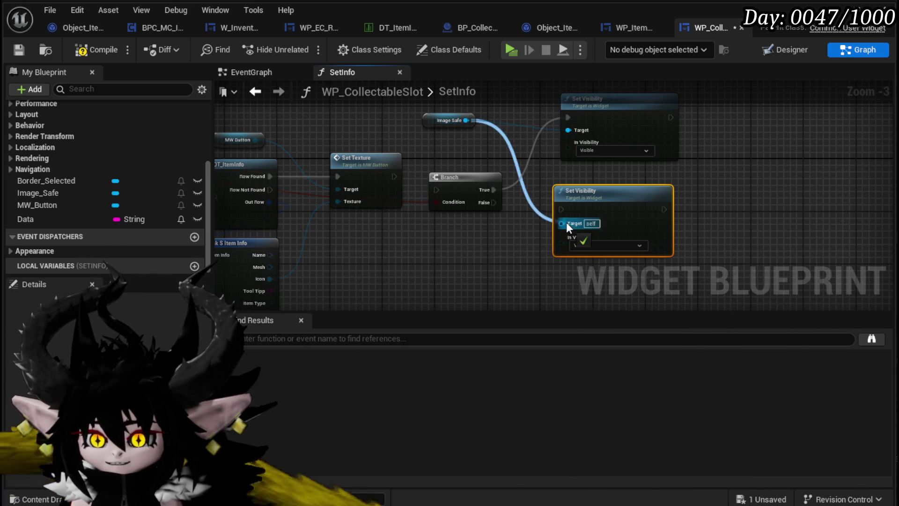
left_click(588, 243)
left_click(586, 260)
left_click_drag(494, 202, 561, 209)
mouse_move(453, 174)
left_mouse_down()
mouse_move(453, 161)
mouse_move(518, 240)
mouse_move(571, 192)
mouse_move(615, 231)
left_mouse_up()
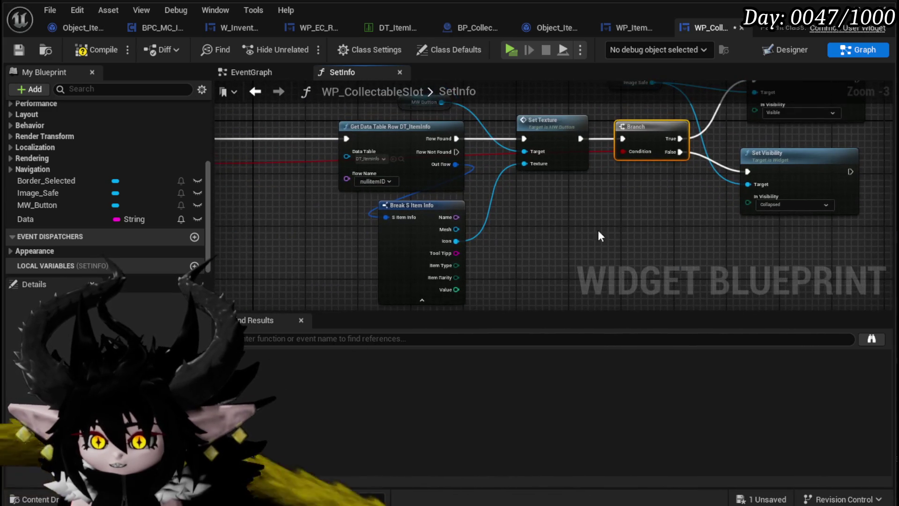
left_click_drag(314, 202, 338, 192)
left_click(107, 50)
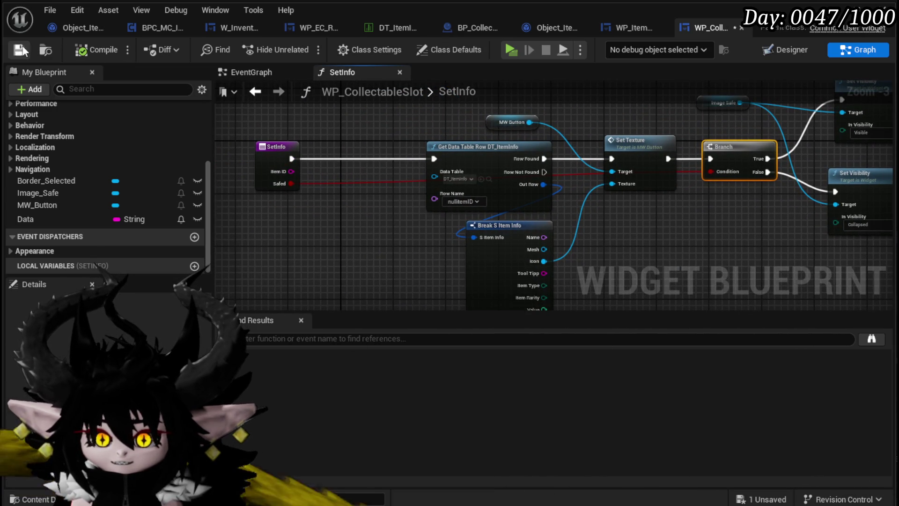
Step: Rearrange the row lookup nodes and feed Item ID into the data-table row name
scroll(92, 147, "up", 5)
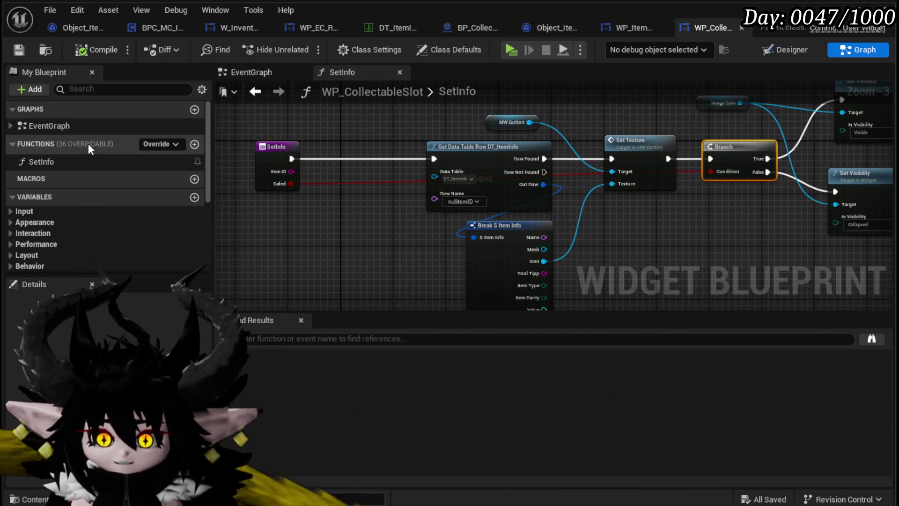
scroll(107, 217, "down", 5)
mouse_move(469, 172)
left_mouse_down()
mouse_move(454, 151)
mouse_move(370, 149)
left_mouse_up()
mouse_move(290, 171)
left_mouse_down()
mouse_move(345, 198)
mouse_move(337, 200)
left_mouse_up()
left_click_drag(427, 169, 301, 169)
left_click_drag(441, 161, 534, 135)
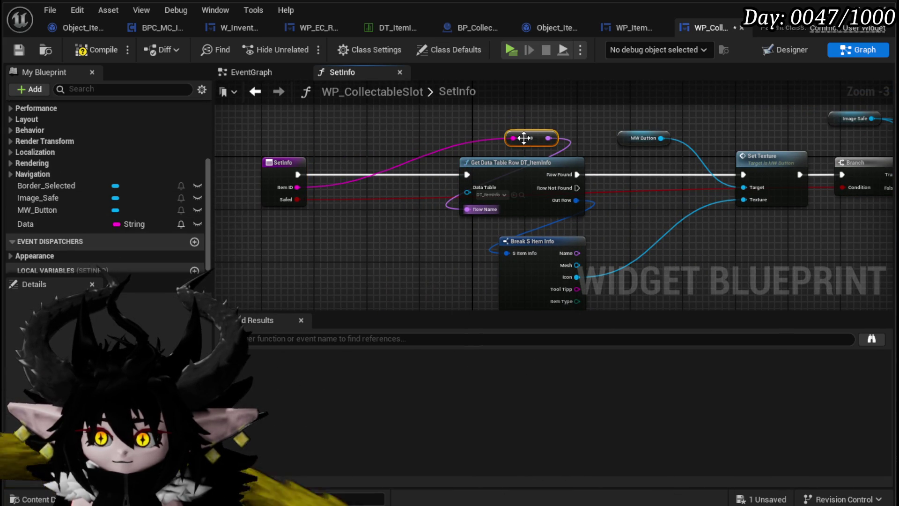
Step: Add a SET Data node that runs after Get Data Table Row finds a row
mouse_move(44, 223)
left_mouse_down()
mouse_move(553, 229)
mouse_move(604, 223)
mouse_move(650, 161)
left_mouse_up()
left_click(630, 249)
left_click_drag(577, 175, 743, 174)
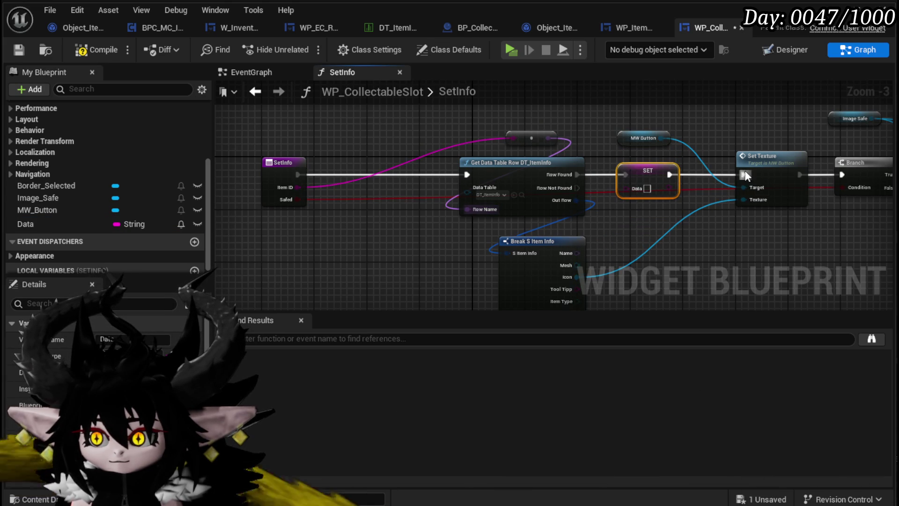
Step: Give SetInfo a String input named 'Item Data' and store it into Data
left_click(271, 198)
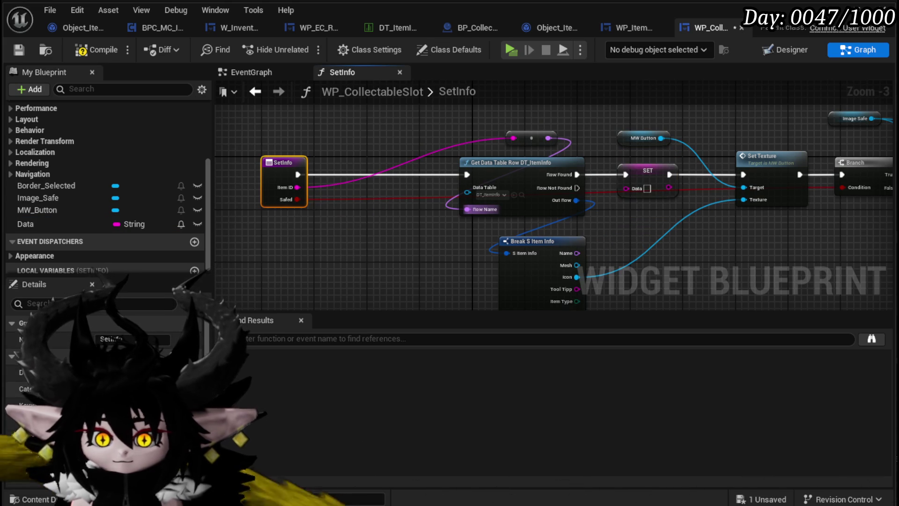
scroll(107, 374, "down", 3)
left_click(140, 365)
left_click(157, 331)
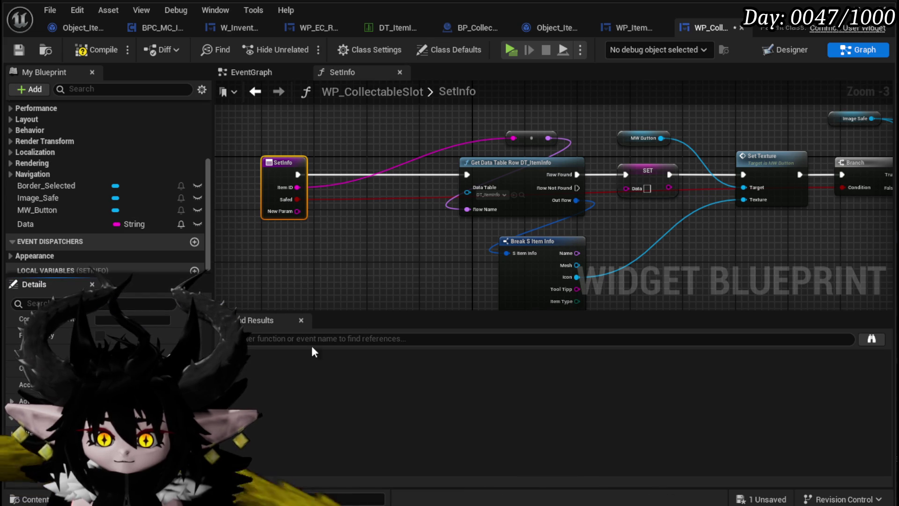
type("Item Data")
key("Return")
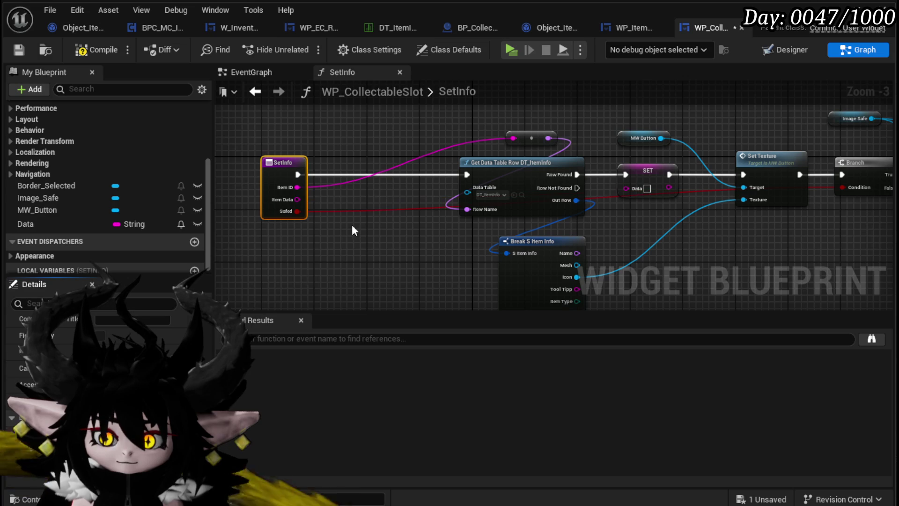
left_click_drag(285, 206, 626, 188)
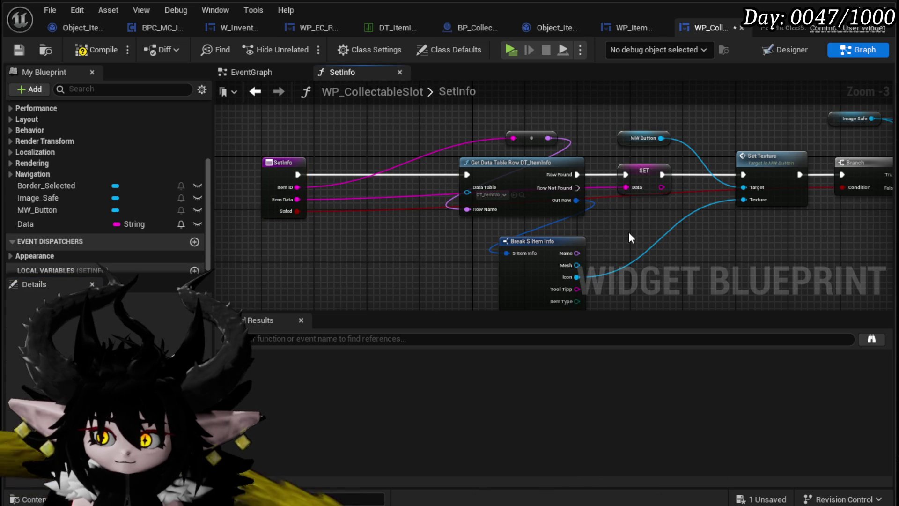
Step: Save the widget blueprint and add an On Pressed event for MW_Button
left_click_drag(628, 232, 527, 212)
left_click(17, 51)
left_click(56, 210)
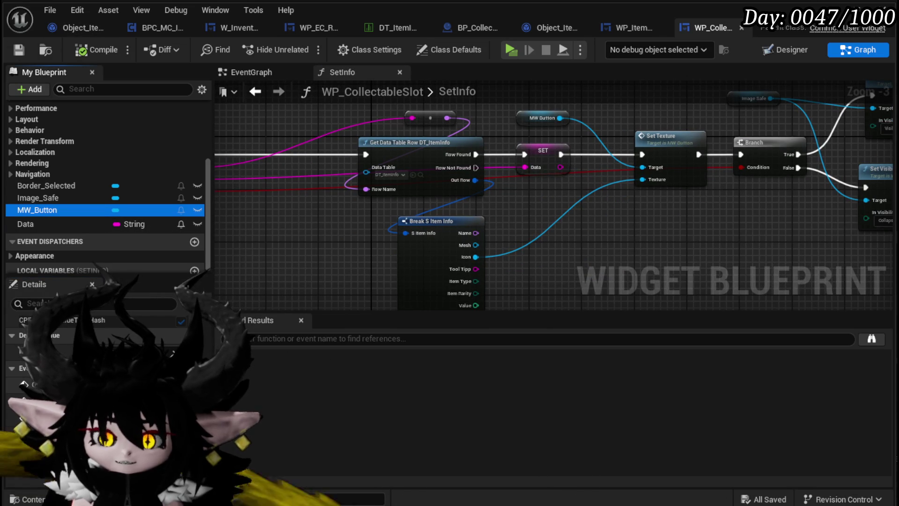
left_click(195, 398)
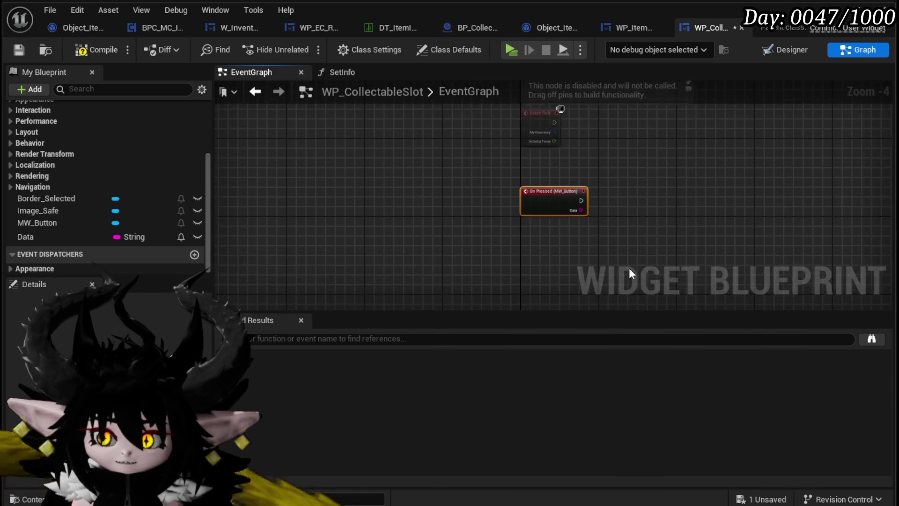
Step: Add a Print String node on MW_Button press that prints the Data variable
left_click_drag(338, 182, 489, 184)
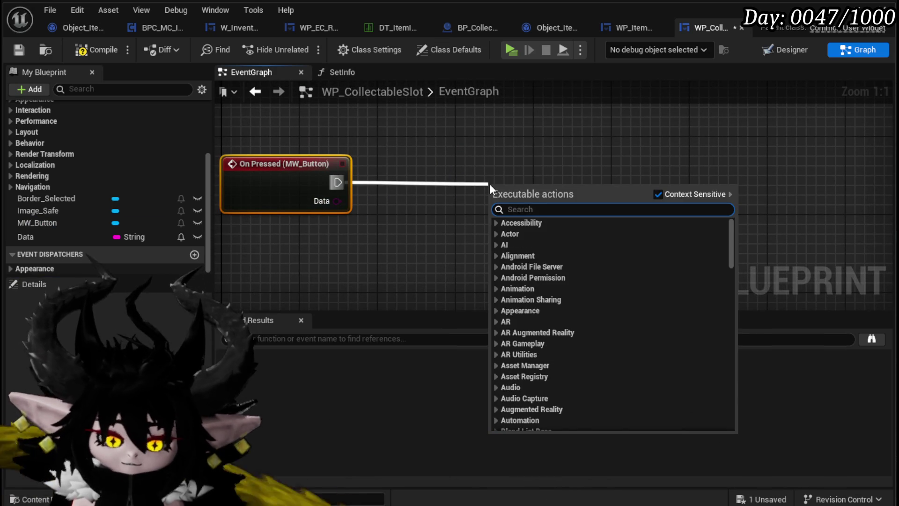
type("Print Stri")
key("Return")
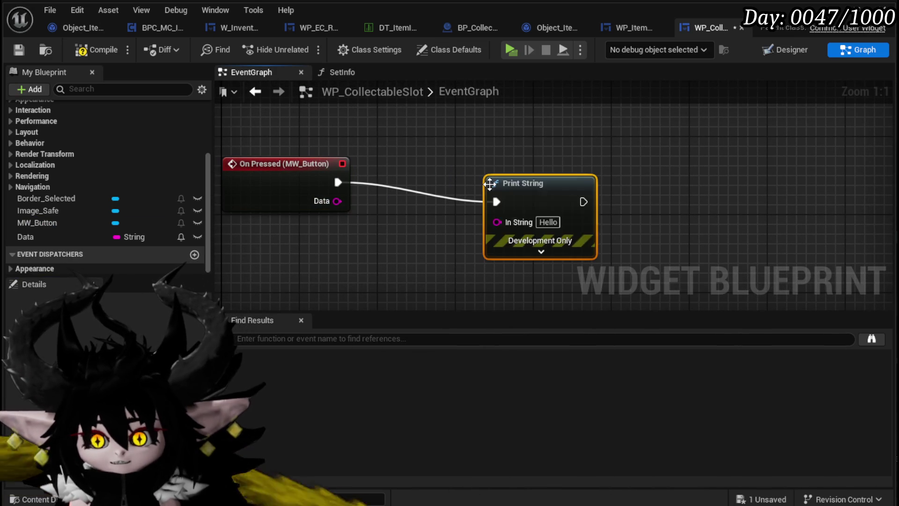
left_click_drag(100, 241, 514, 220)
left_click_drag(528, 183, 542, 170)
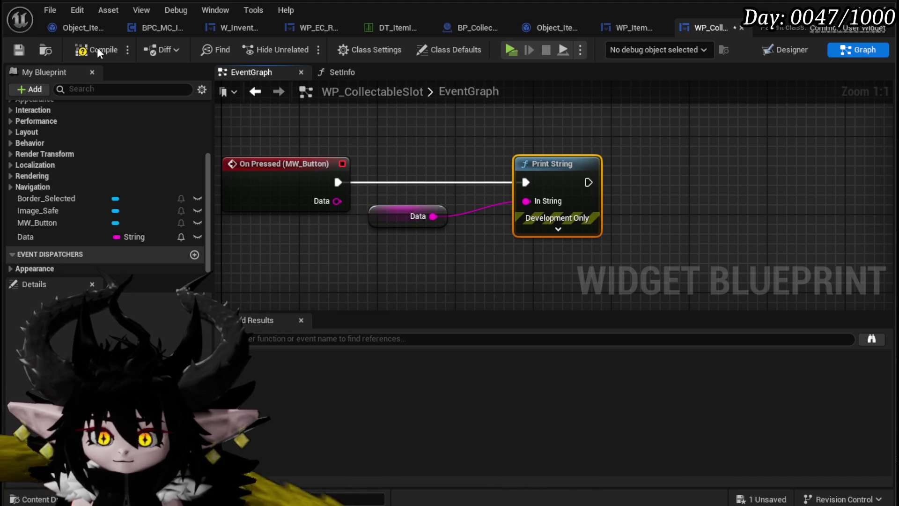
Step: Move Print String and Event Tick aside and compile the widget blueprint
scroll(595, 220, "down", 3)
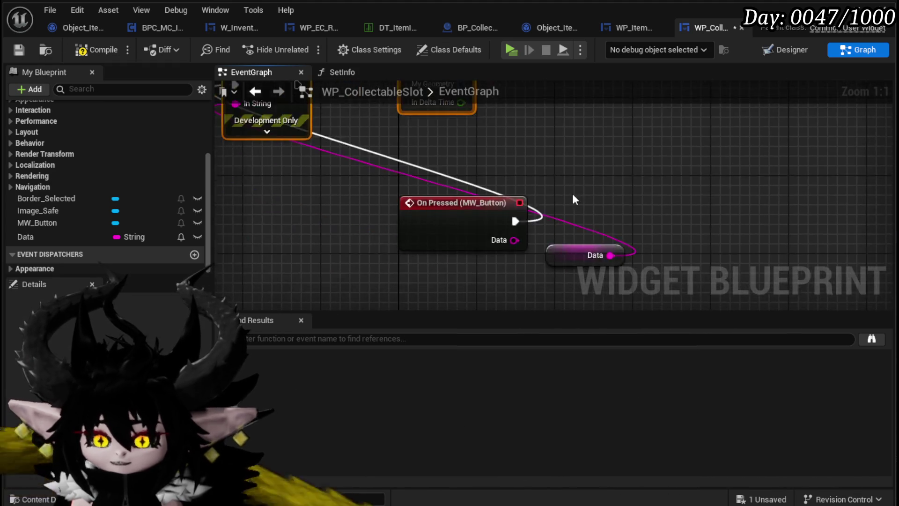
mouse_move(343, 133)
left_mouse_down()
mouse_move(737, 208)
mouse_move(711, 210)
left_mouse_up()
left_click(352, 123)
mouse_move(372, 121)
left_mouse_down()
mouse_move(646, 206)
mouse_move(687, 206)
left_mouse_up()
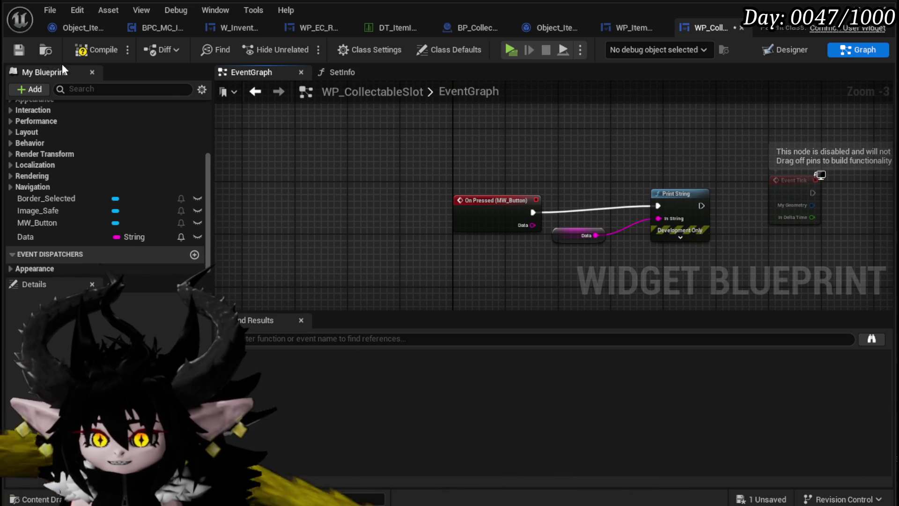
left_click(93, 52)
Step: Delete the disabled Event Tick node, tidy the nodes, and save WP_CollectableSlot
left_click_drag(661, 170, 581, 173)
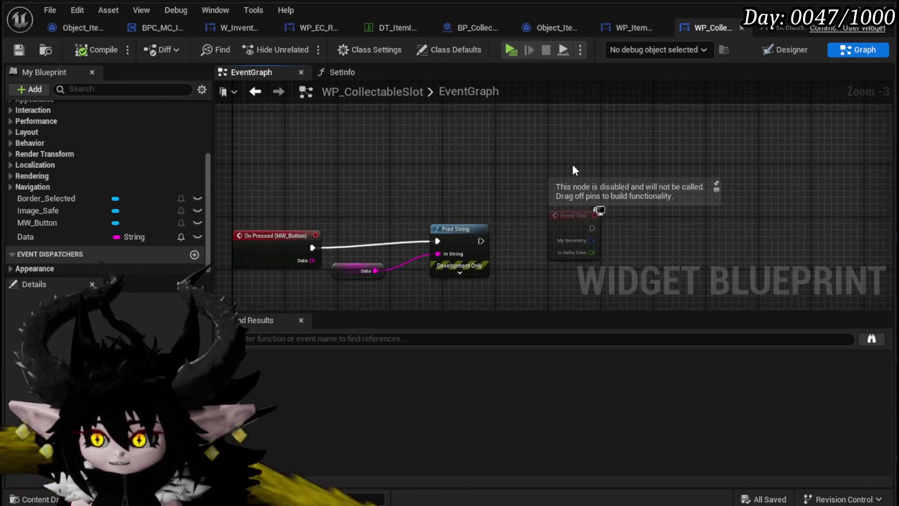
scroll(568, 189, "down", 4)
key("Delete")
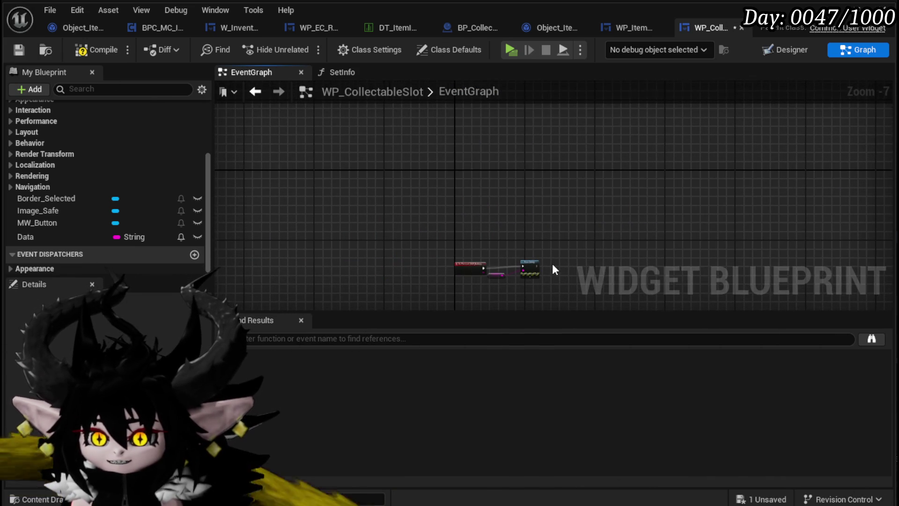
scroll(533, 215, "up", 4)
left_click_drag(413, 232, 396, 247)
left_click_drag(521, 194, 449, 206)
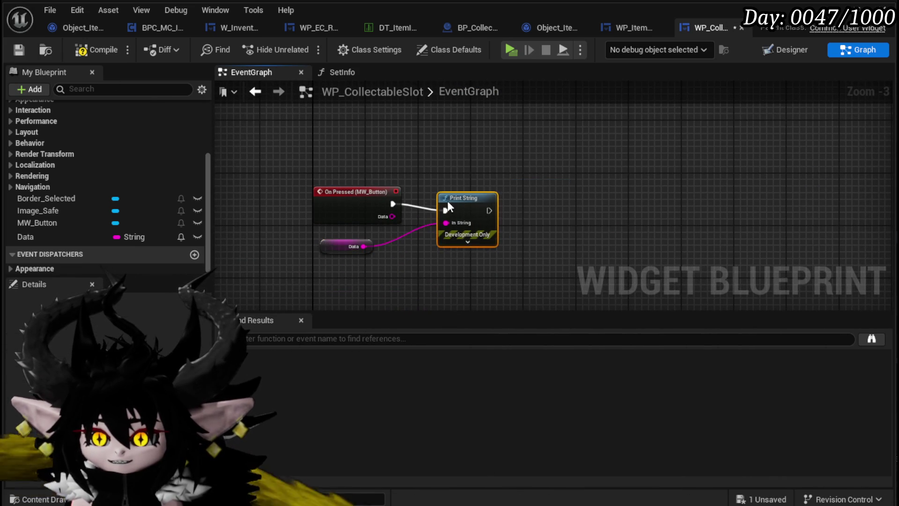
left_click(171, 112)
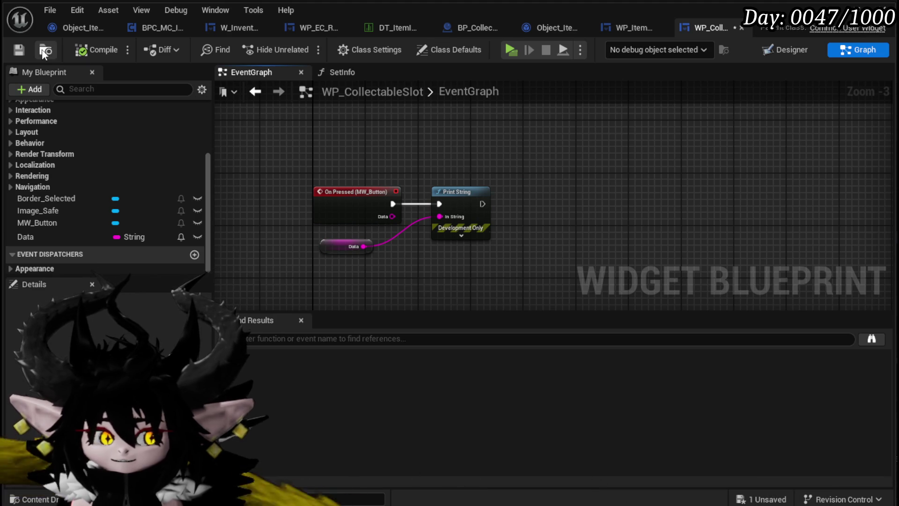
left_click(19, 50)
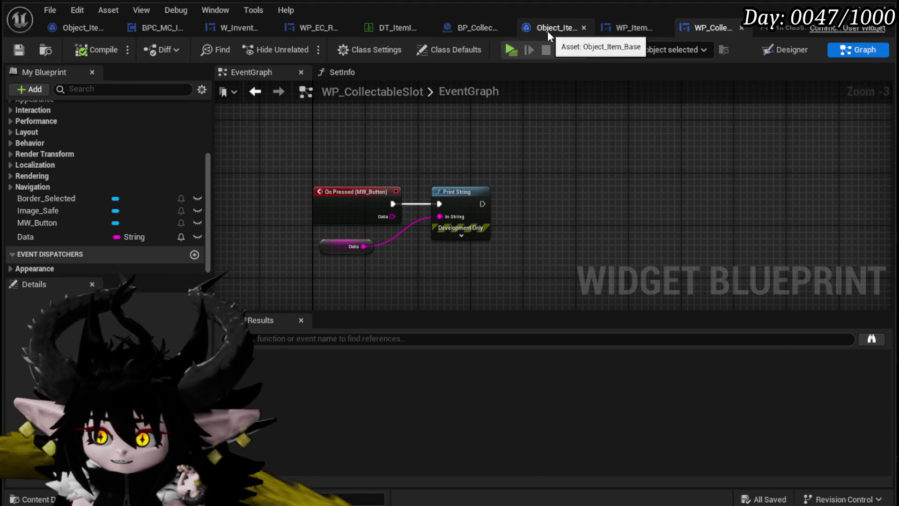
left_click(459, 31)
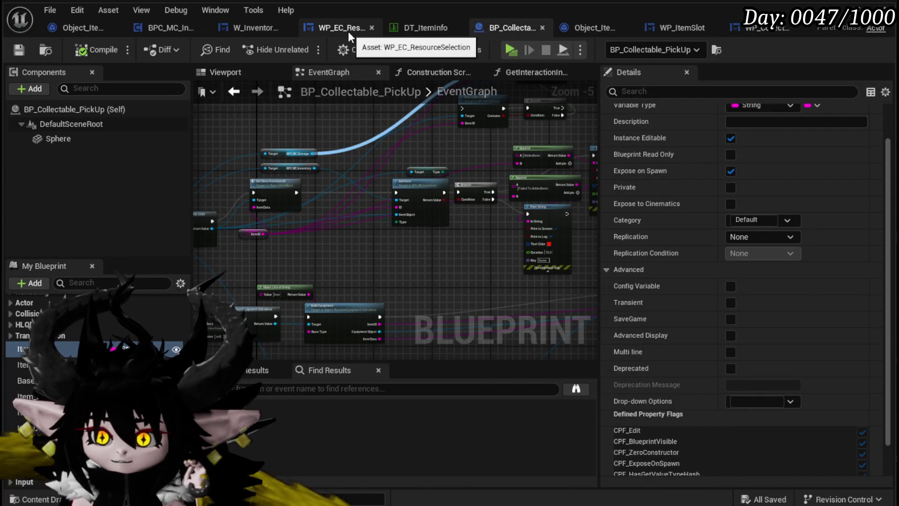
Step: Set AddCollectables' Create Widget class to WP_CollectableSlot and clear the stale Name input
left_click(347, 32)
left_click(565, 157)
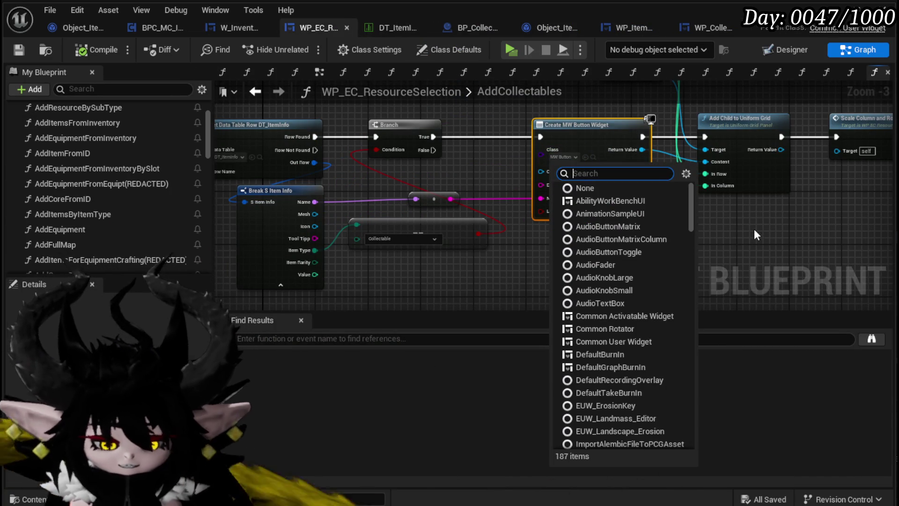
type("Collectabl")
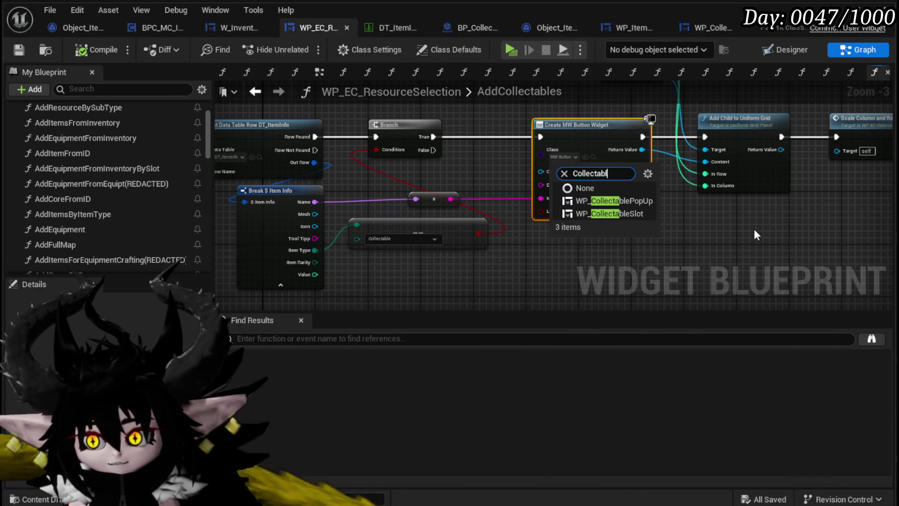
left_click(611, 214)
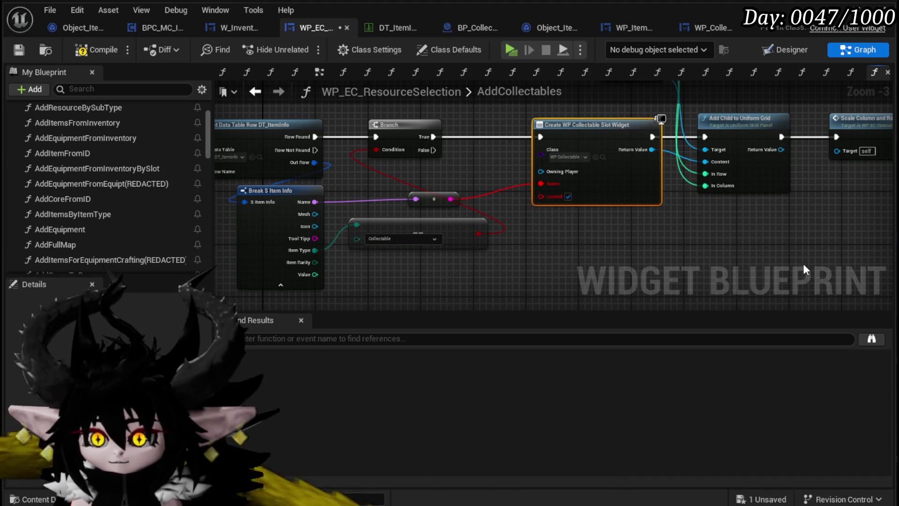
left_click(542, 183, "alt")
Step: Insert a Set Info call on the created widget before Add Child to Uniform Grid
left_click_drag(630, 287, 523, 284)
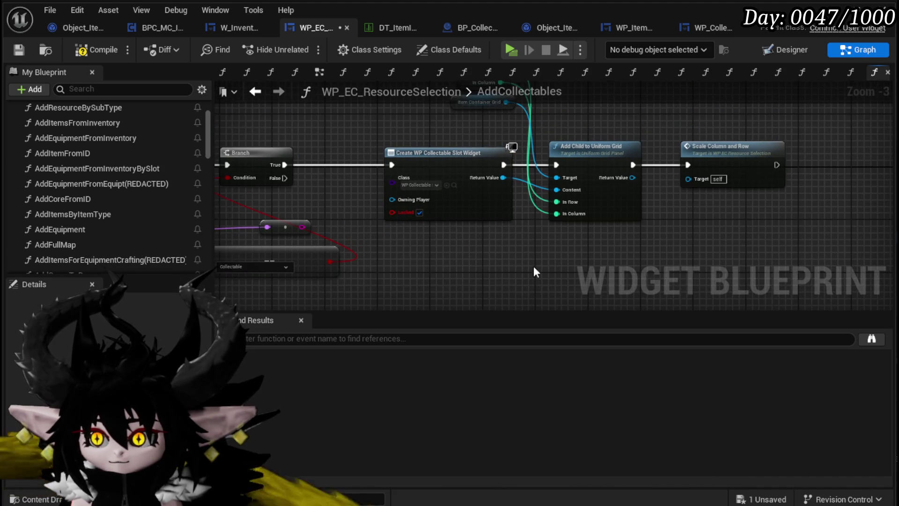
mouse_move(476, 178)
left_mouse_down()
mouse_move(402, 179)
mouse_move(476, 191)
left_mouse_up()
type("Set Data")
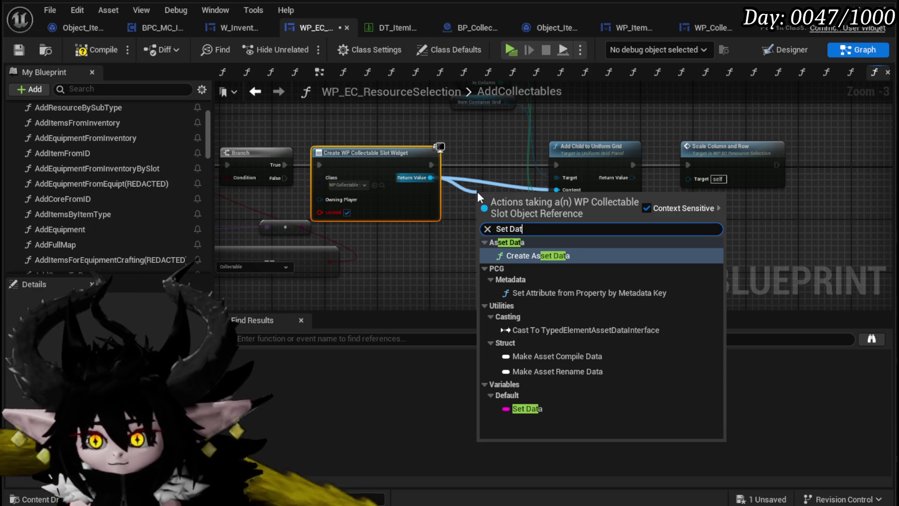
key("BackSpace")
key("BackSpace")
key("BackSpace")
type("Info")
key("Return")
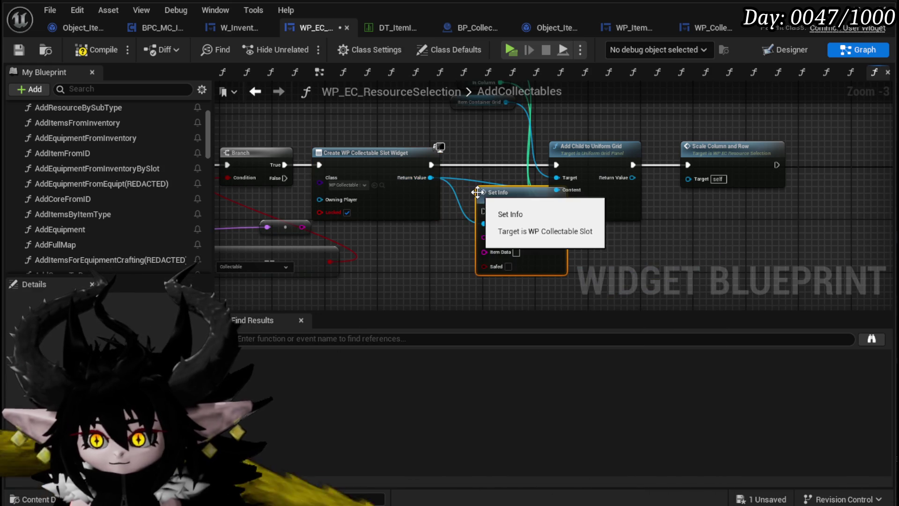
left_click_drag(621, 117, 736, 177)
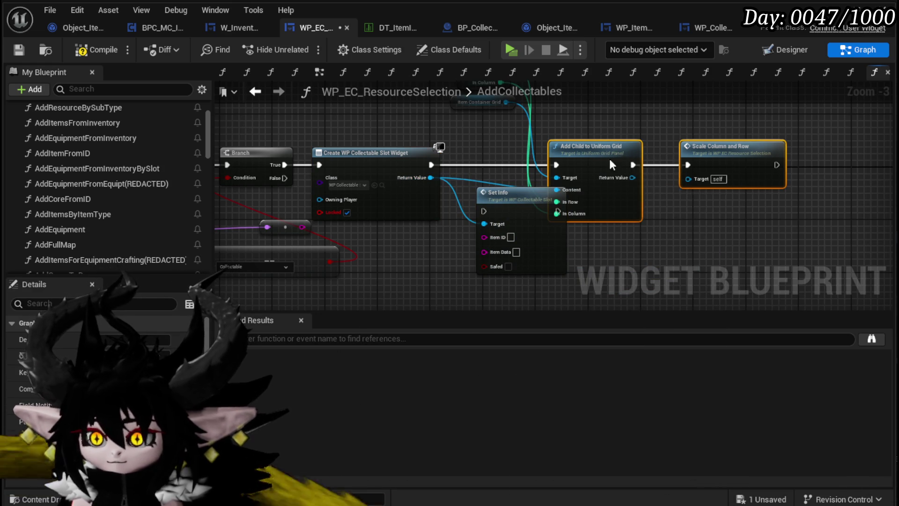
left_click_drag(604, 161, 664, 161)
left_click_drag(519, 216, 524, 168)
left_click_drag(431, 165, 490, 165)
left_click_drag(564, 165, 614, 164)
Step: Wire the item name into Set Info's Item Data and the loop's Array Element into Item ID
mouse_move(379, 292)
left_mouse_down()
mouse_move(622, 262)
mouse_move(596, 243)
left_mouse_up()
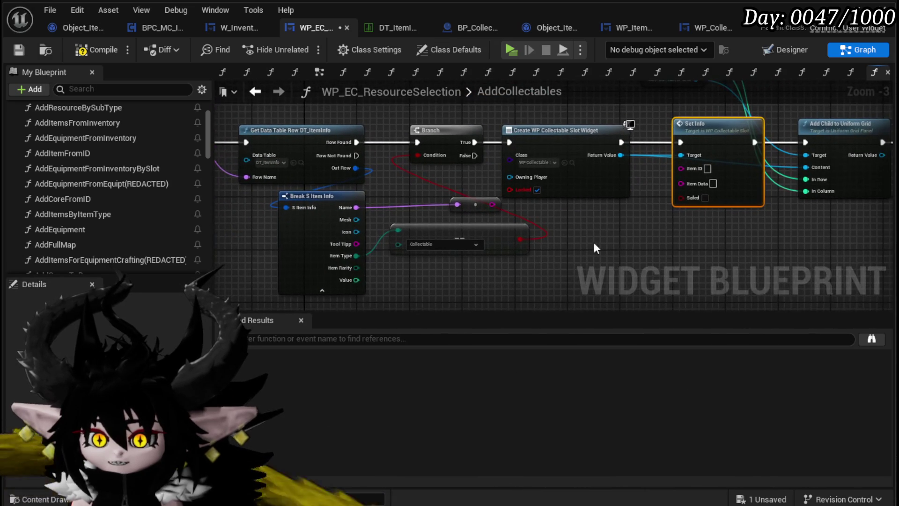
left_click_drag(493, 204, 511, 206)
left_click_drag(680, 195, 652, 236)
mouse_move(482, 207)
left_mouse_down()
mouse_move(463, 210)
mouse_move(681, 182)
left_mouse_up()
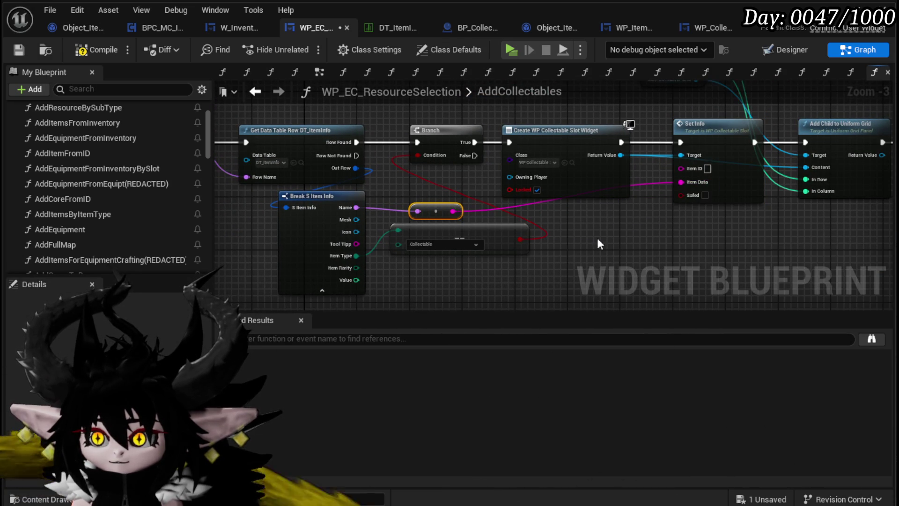
left_click_drag(406, 174, 595, 176)
mouse_move(375, 160)
left_mouse_down()
mouse_move(440, 175)
mouse_move(784, 178)
mouse_move(833, 170)
left_mouse_up()
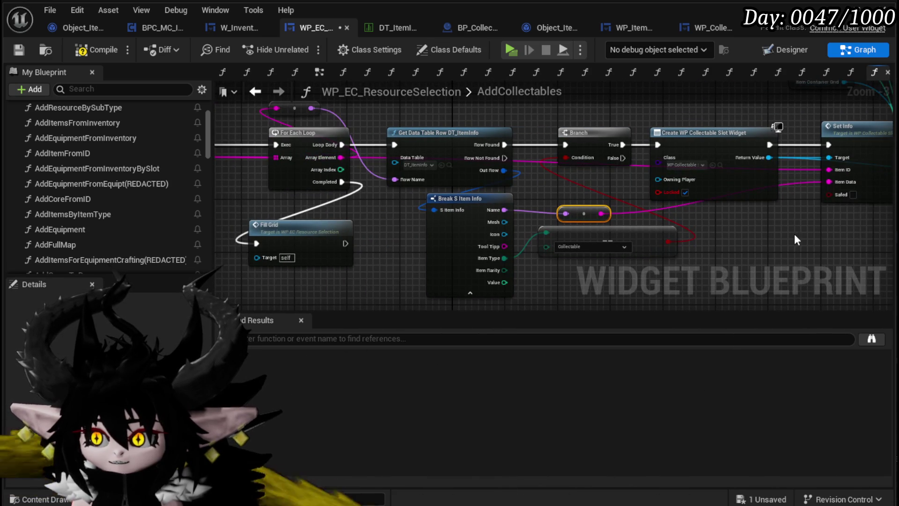
left_click_drag(795, 240, 649, 241)
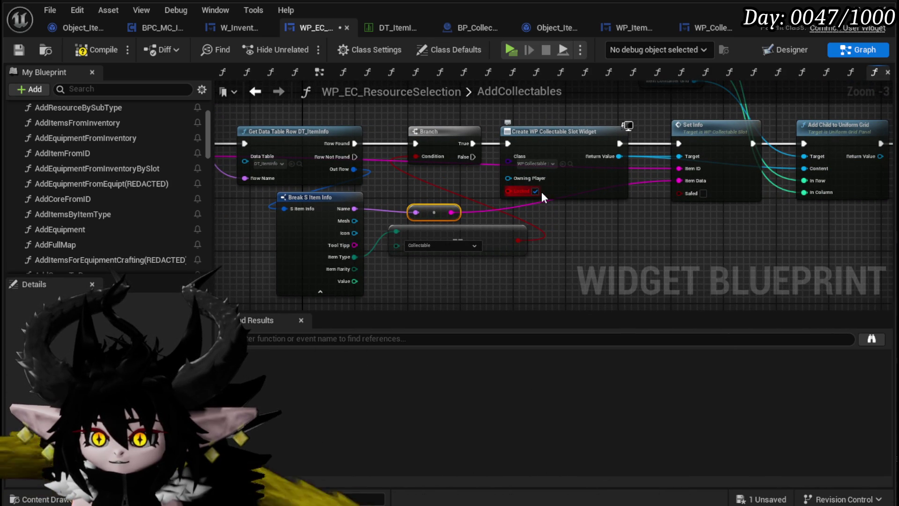
Step: Refresh the Create Widget node so its inputs update
right_click(592, 189)
left_click(583, 198)
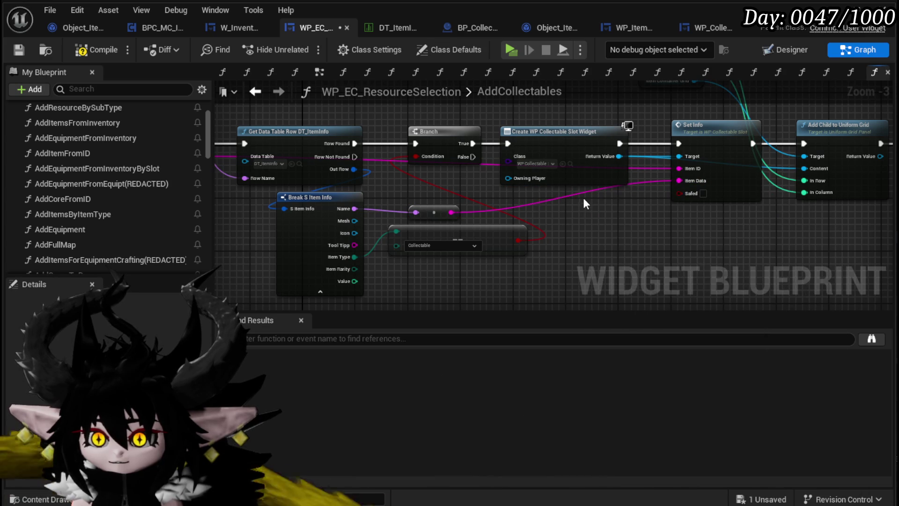
right_click(584, 180)
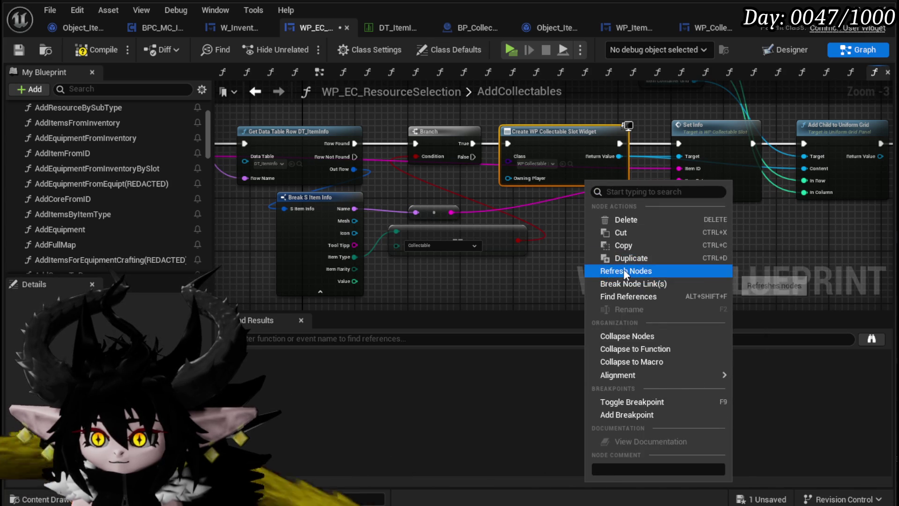
left_click(624, 272)
left_click_drag(485, 250, 765, 265)
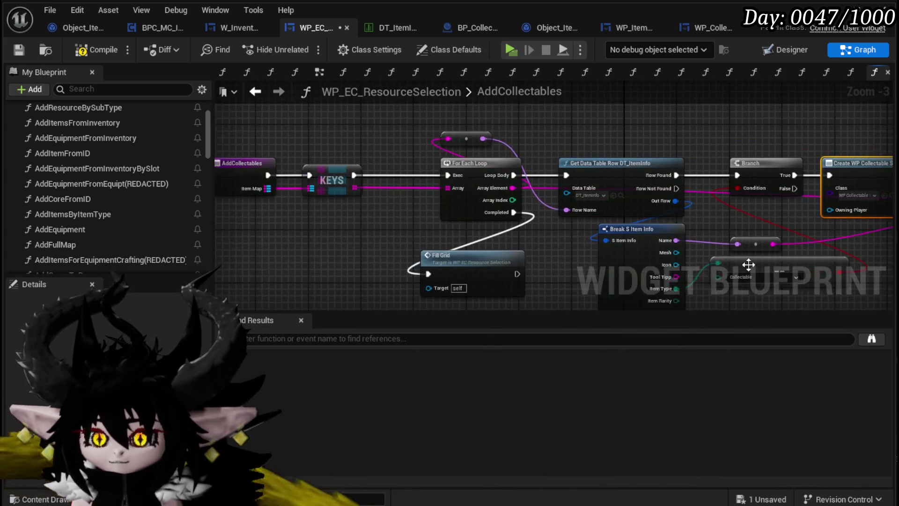
left_click_drag(343, 229, 402, 245)
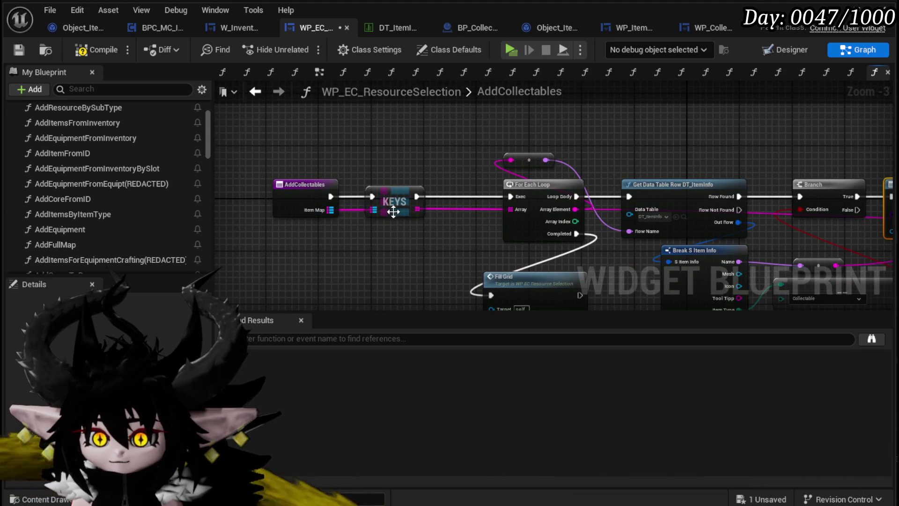
Step: Find each item in the Item Map and feed its Safed flag into Set Info's Safed input
left_click_drag(321, 209, 406, 155)
type("Find")
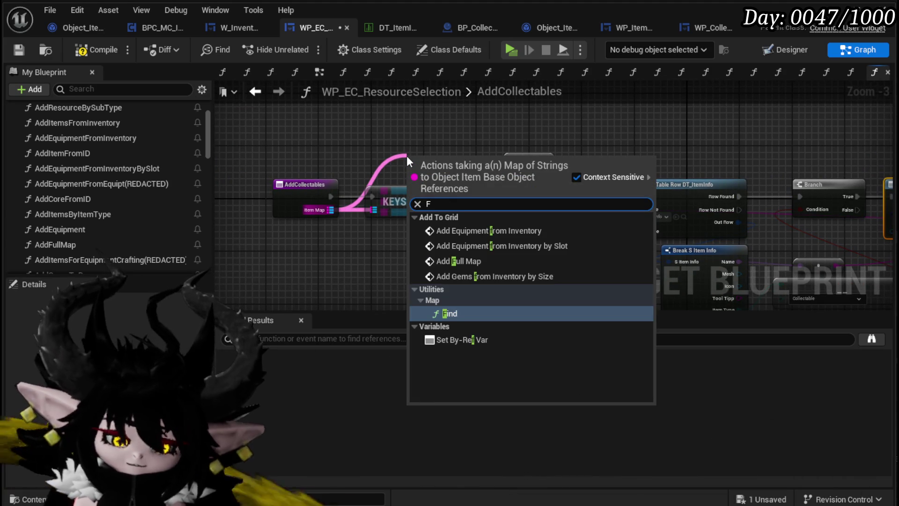
key("Return")
mouse_move(407, 156)
left_mouse_down()
mouse_move(565, 111)
mouse_move(613, 118)
left_mouse_up()
mouse_move(580, 204)
left_mouse_down()
mouse_move(346, 228)
mouse_move(356, 162)
left_mouse_up()
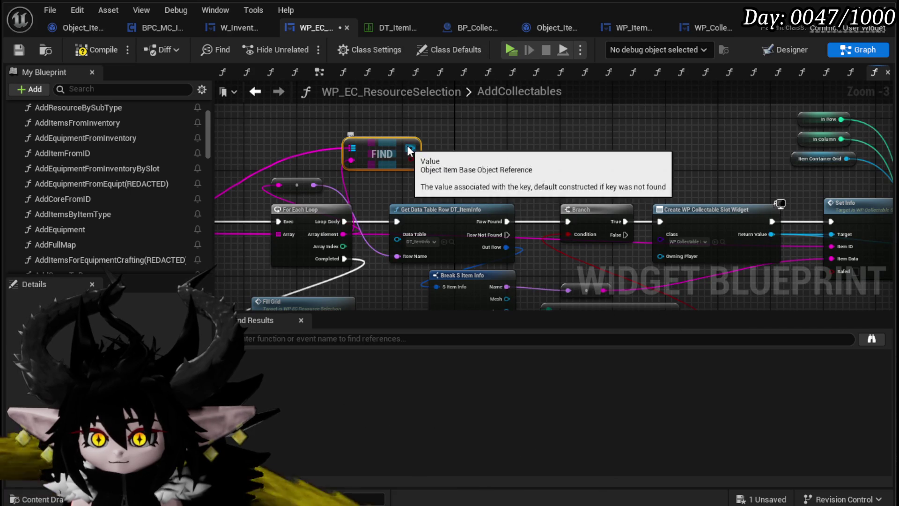
left_click_drag(409, 149, 498, 150)
type("safe")
left_click(553, 228)
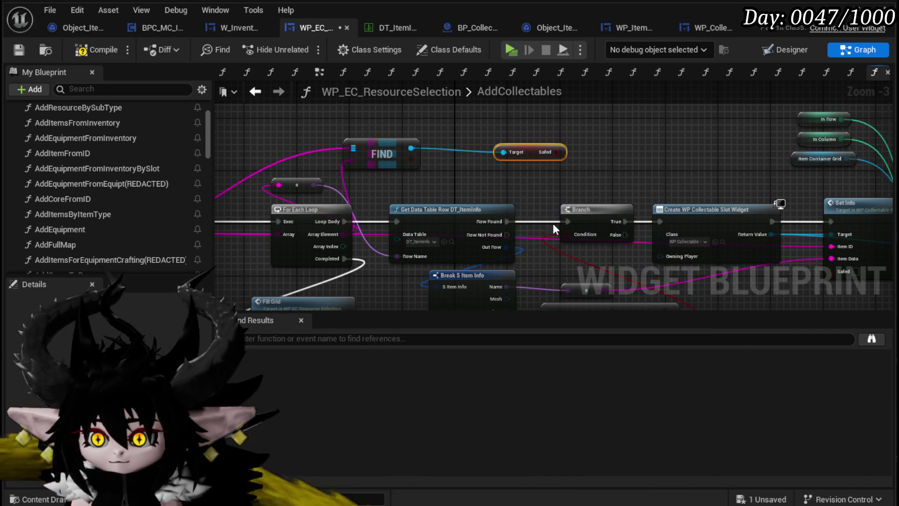
mouse_move(555, 152)
left_mouse_down()
mouse_move(632, 245)
mouse_move(807, 264)
mouse_move(796, 272)
left_mouse_up()
left_click_drag(477, 150, 439, 148)
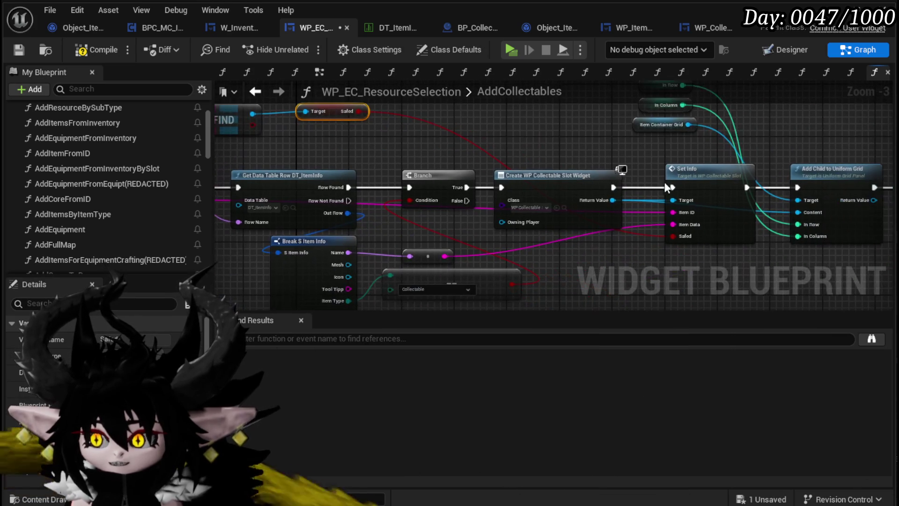
Step: Compile and save the resource selection widget, then return to DT_ItemInfo
left_click(116, 45)
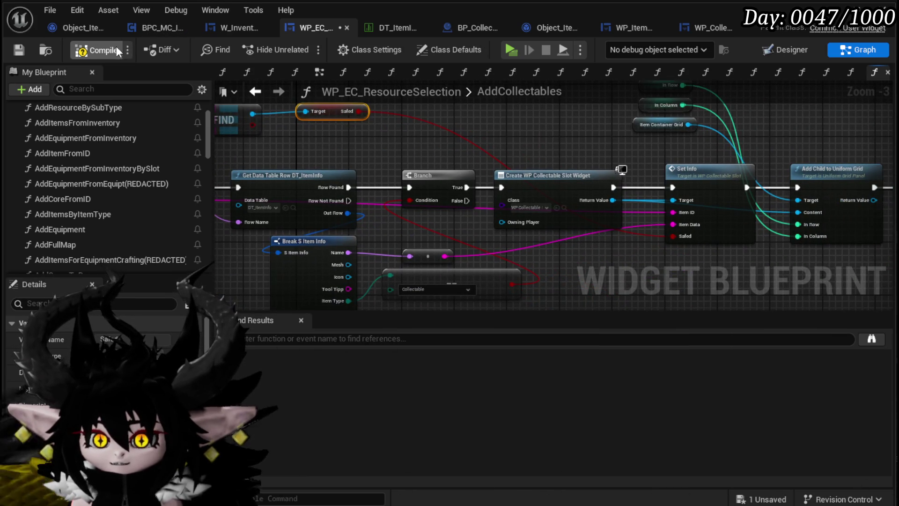
left_click(25, 49)
mouse_move(612, 250)
left_mouse_down()
mouse_move(434, 251)
mouse_move(680, 207)
left_mouse_up()
left_click(456, 244)
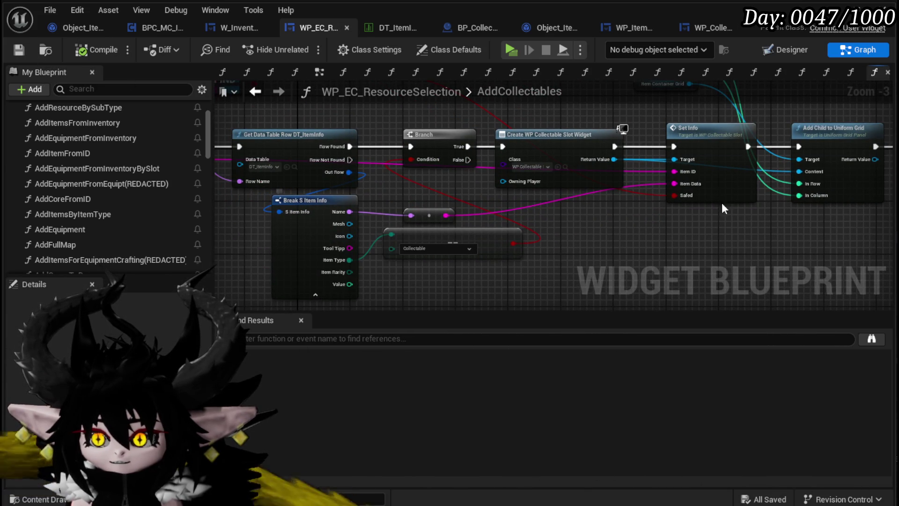
left_click_drag(659, 241, 608, 241)
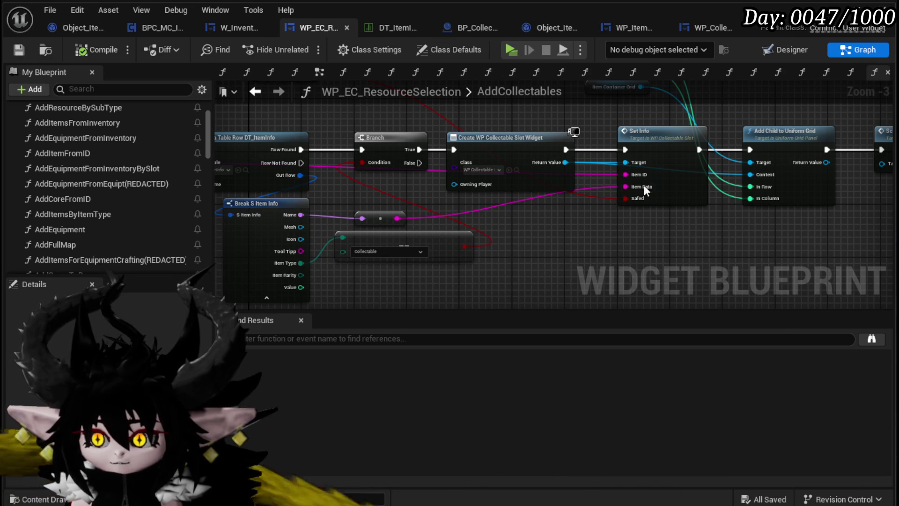
left_click(383, 29)
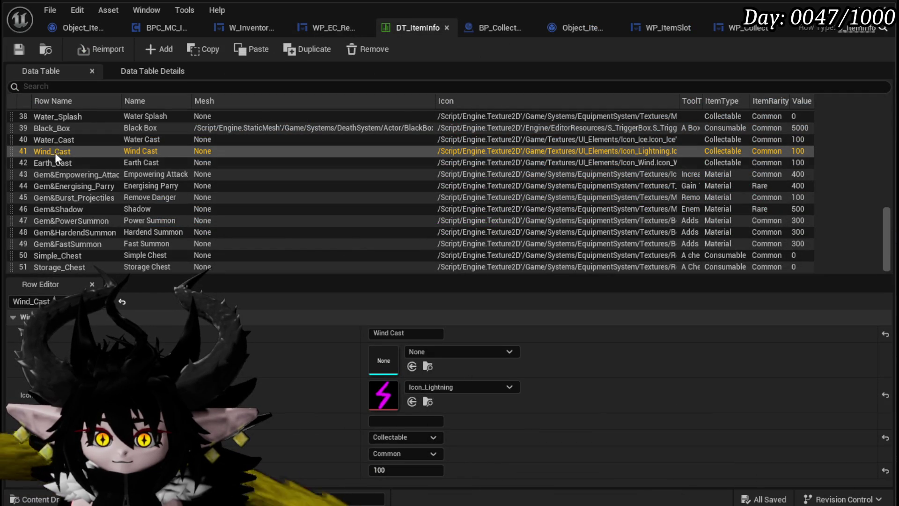
Step: Change the Wind_Cast row's icon from Icon_Lightning to Icon_Wind and save DT_ItemInfo
left_click(492, 388)
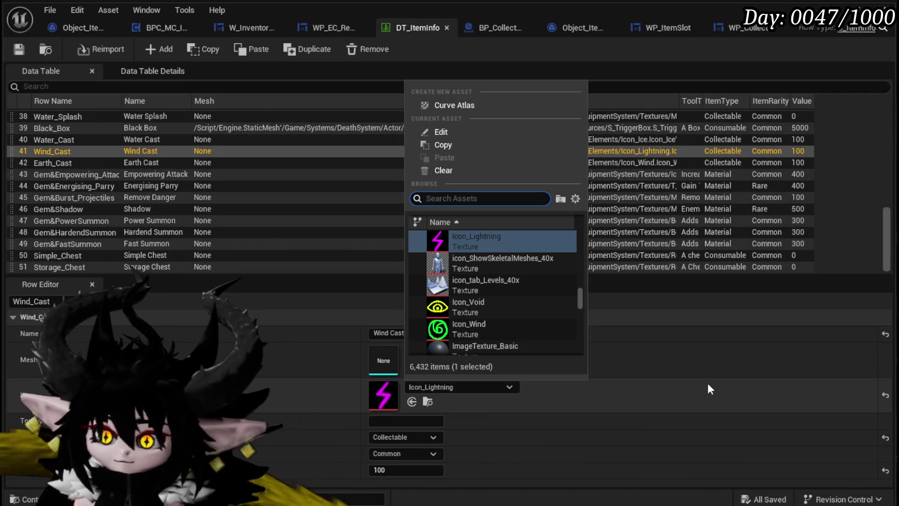
left_click(501, 325)
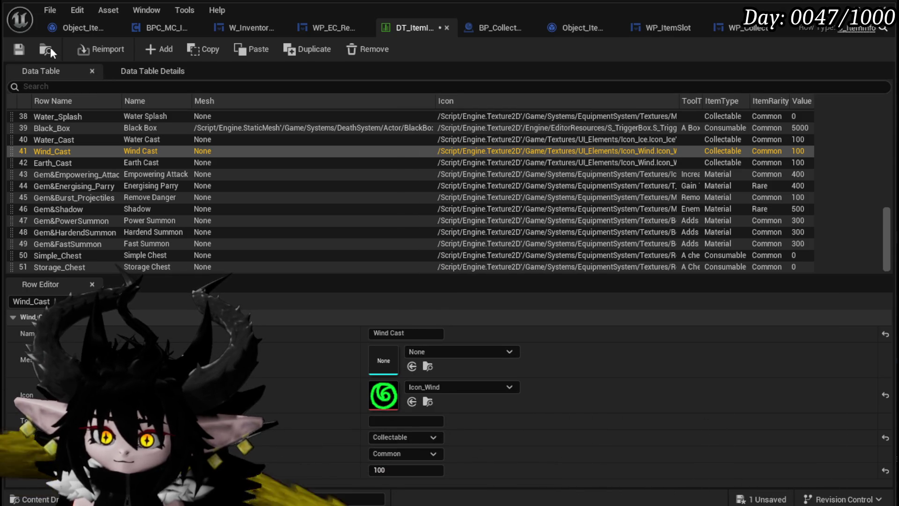
left_click(18, 51)
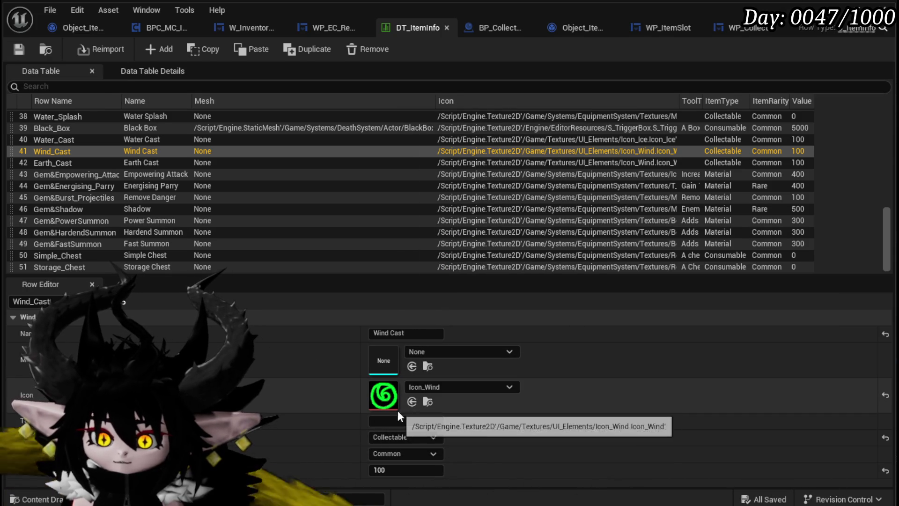
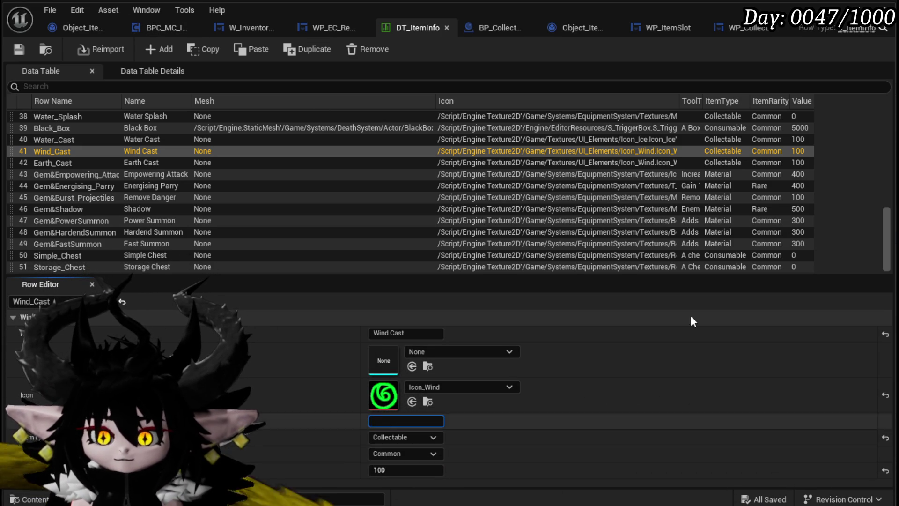
Step: Save DT_ItemInfo with the Wind_Cast edits and launch the game in a standalone preview
left_click(19, 49)
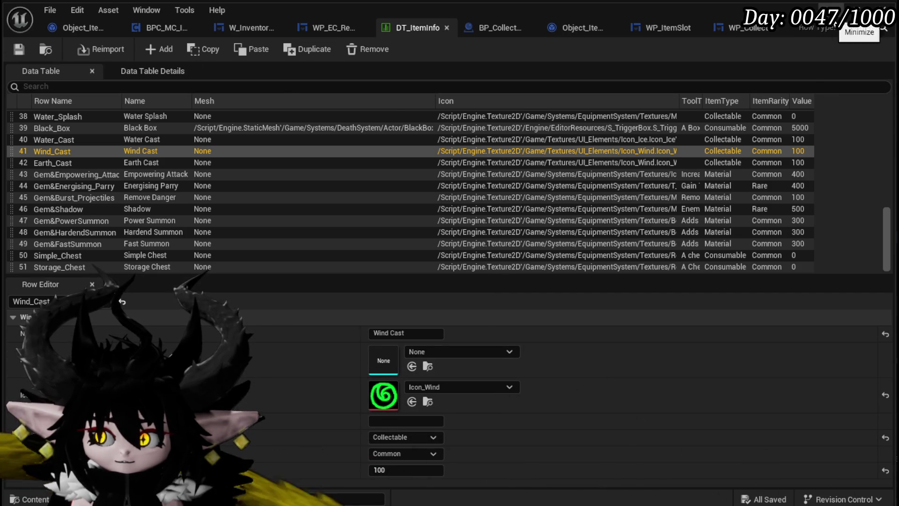
left_click(860, 10)
key("alt+p")
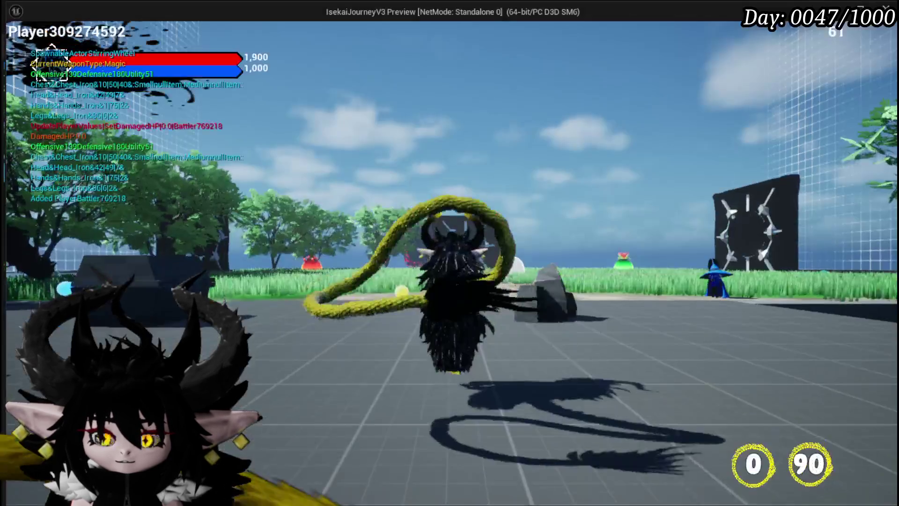
Step: Run the character around the level, pick up Wind Cast, and open the in-game inventory
key("w")
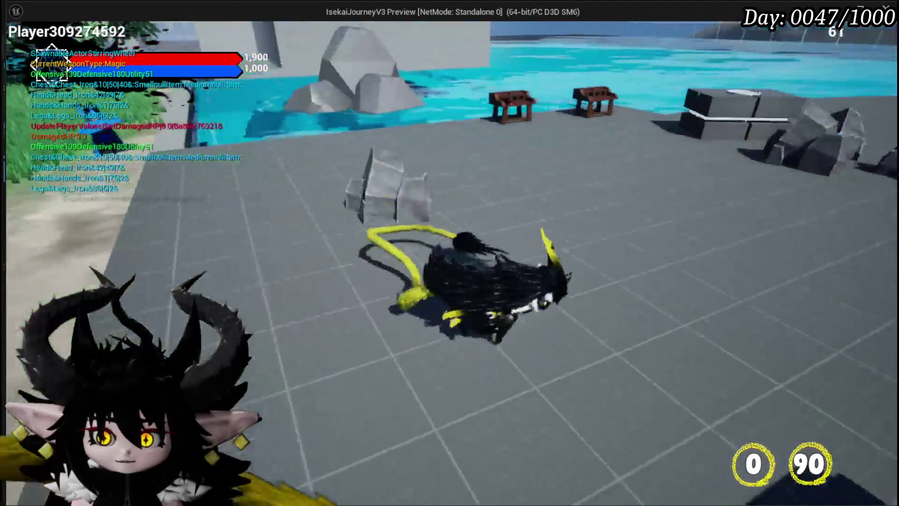
key("w")
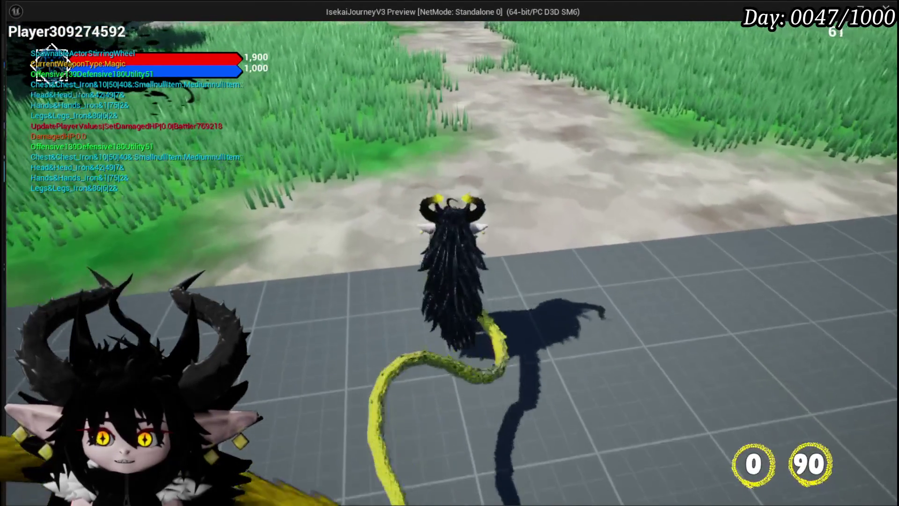
key("Tab")
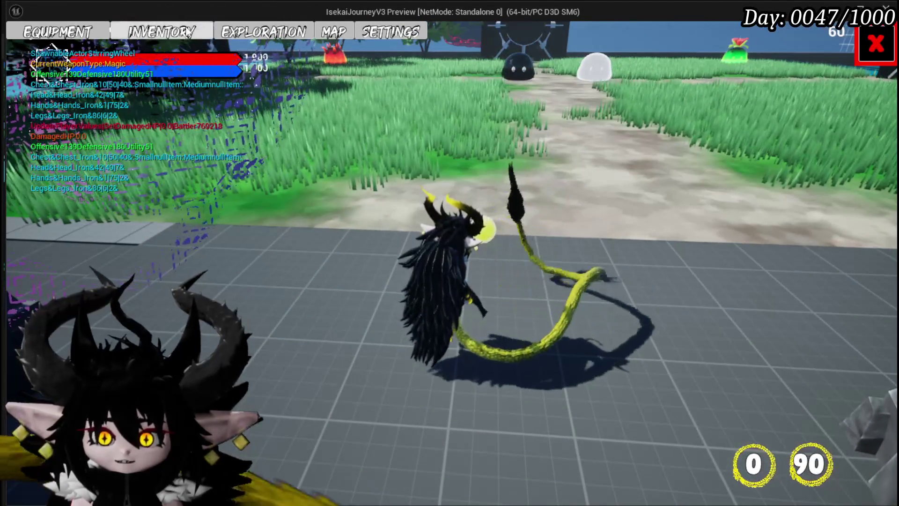
left_click(194, 35)
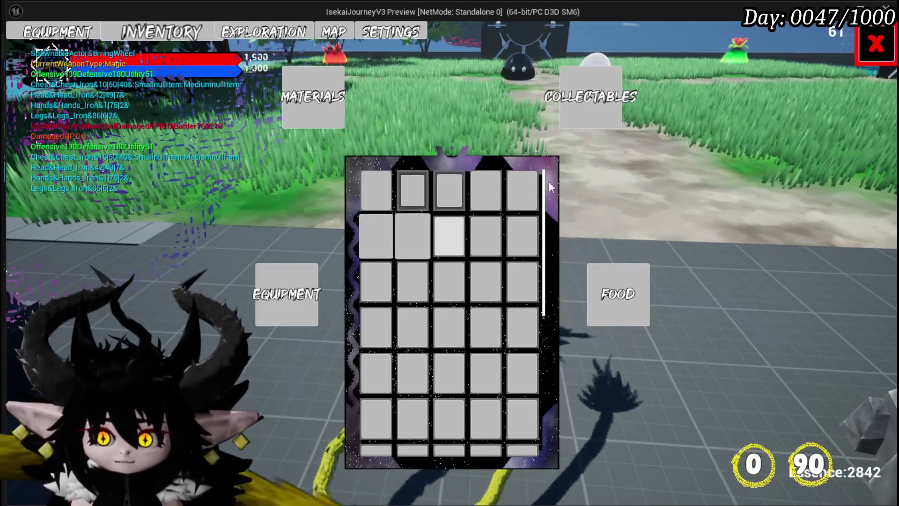
key("Tab")
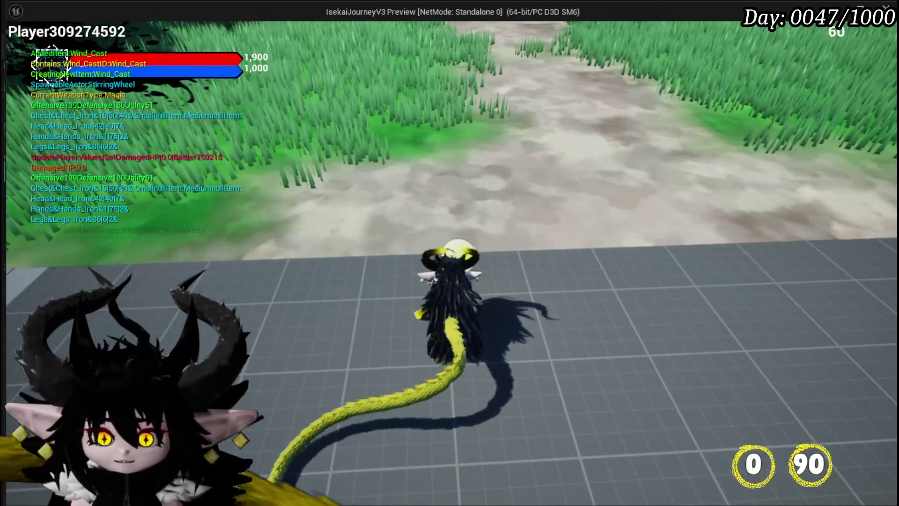
key("Tab")
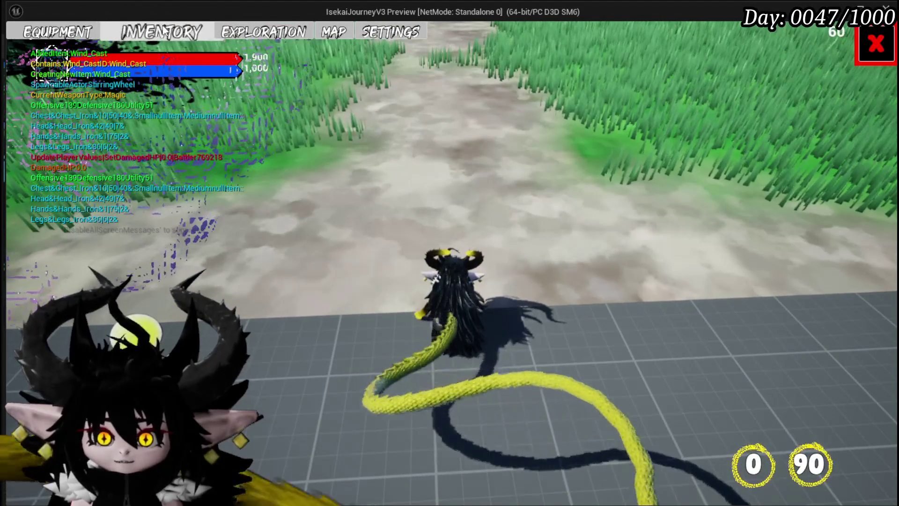
left_click(164, 31)
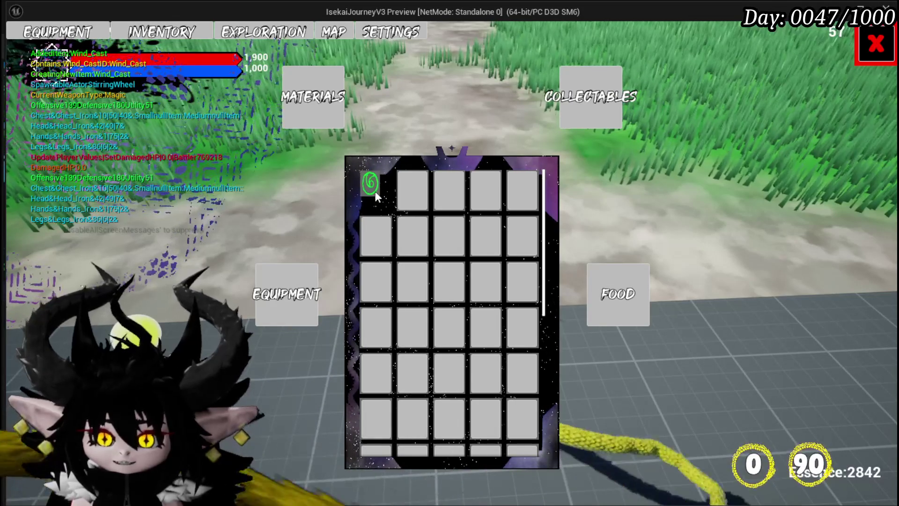
Step: Press the Wind Cast inventory slot repeatedly to test its response
left_click(374, 192)
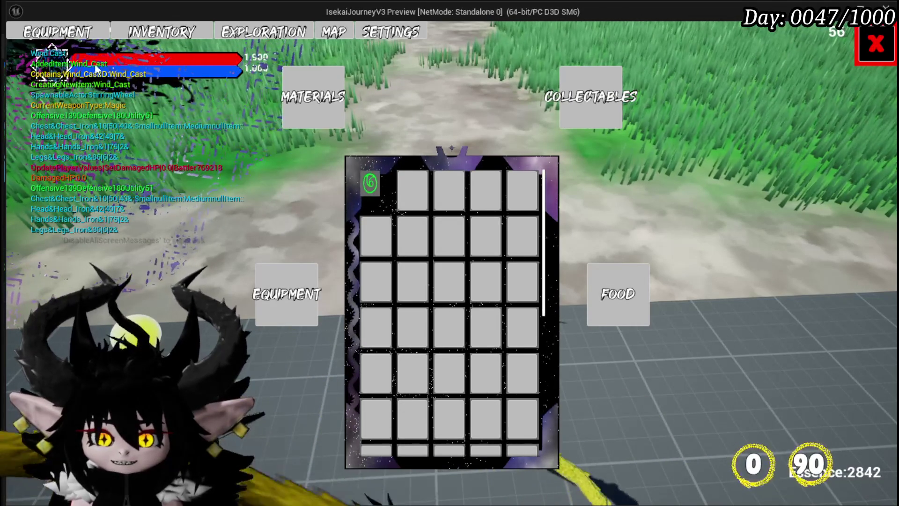
left_click(370, 185)
double_click(370, 185)
double_click(370, 185)
left_click(370, 186)
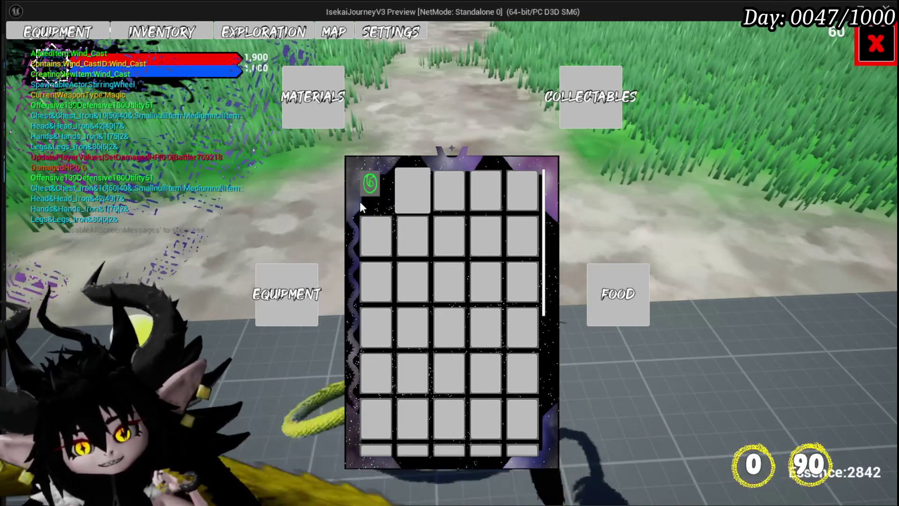
Step: Stop the preview, save the level, and open the WP_CollectableSlot widget blueprint
key("Escape")
key("ctrl+s")
double_click(349, 412)
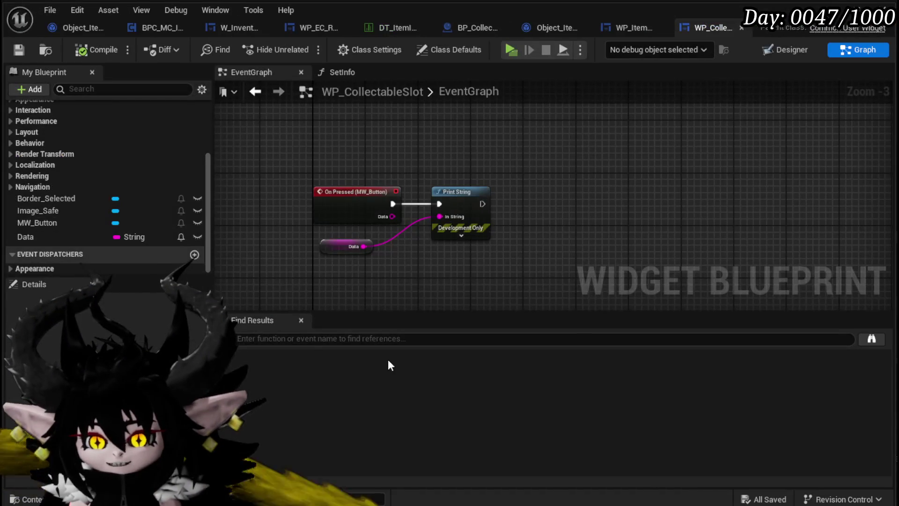
Step: Compare WP_CollectableSlot's size box settings in the Designer with the item slot widget's
left_click(780, 51)
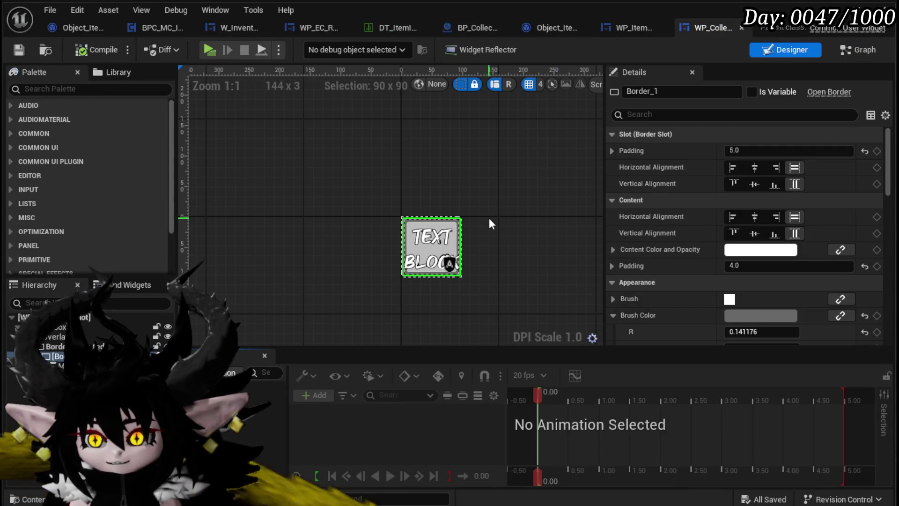
left_click(631, 28)
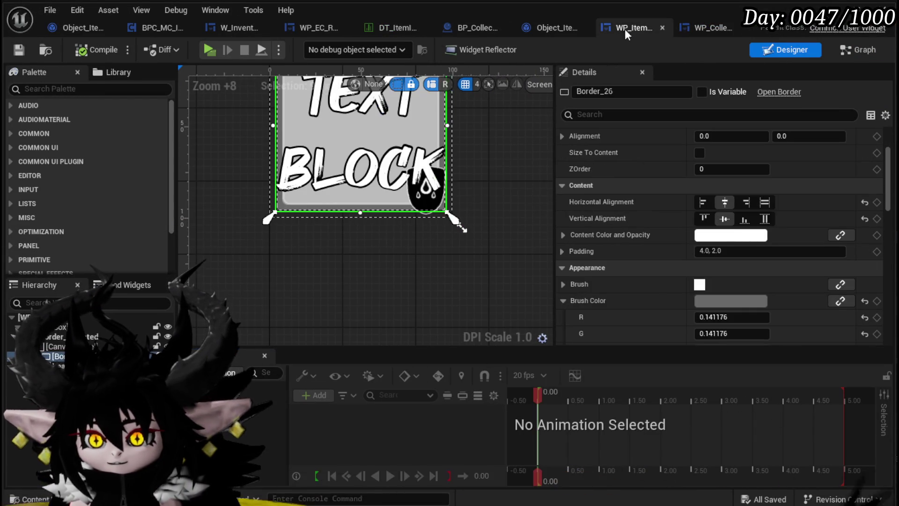
left_click(55, 327)
scroll(770, 250, "up", 5)
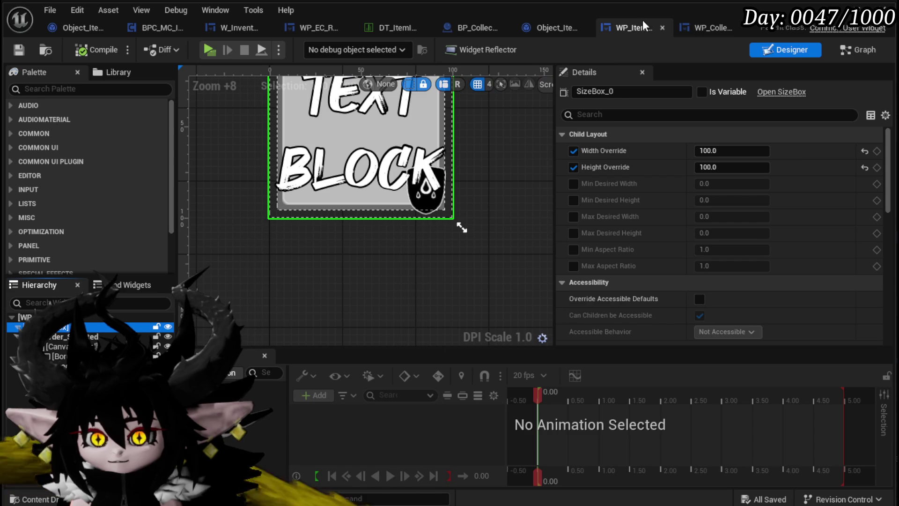
left_click(692, 26)
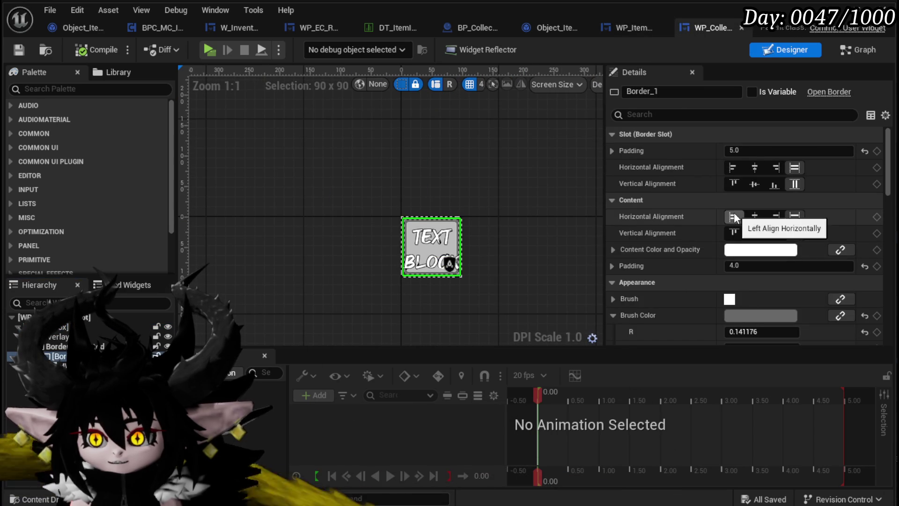
scroll(734, 217, "down", 3)
left_click(117, 326)
scroll(785, 253, "up", 3)
left_click_drag(565, 216, 524, 186)
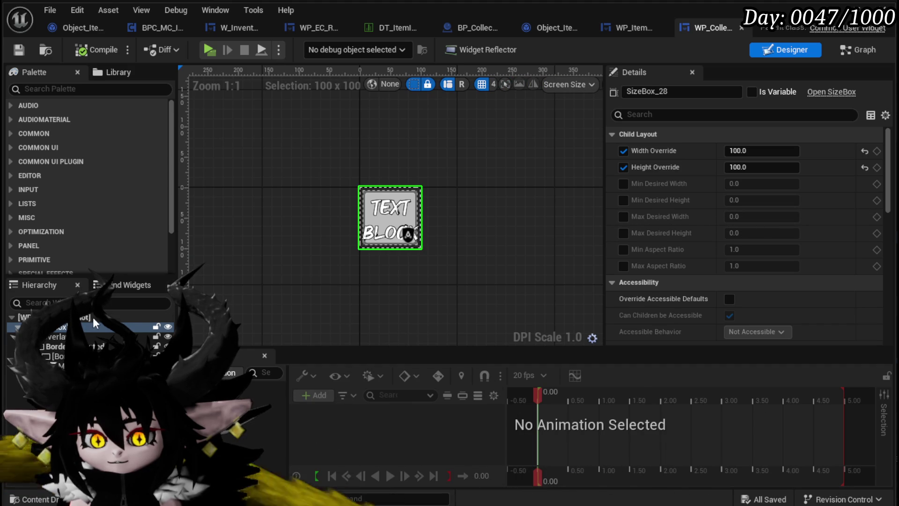
Step: Set Border_Selected's slot Horizontal and Vertical Alignment to Fill
left_click(53, 346)
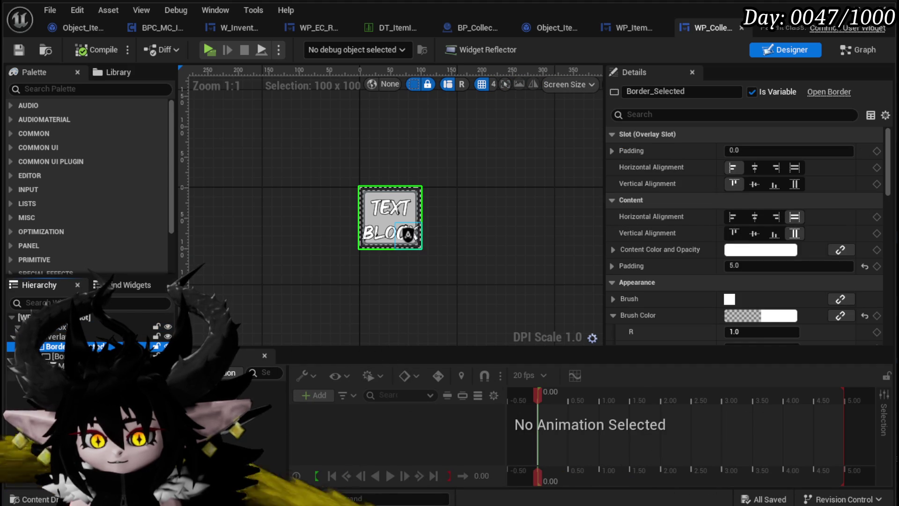
left_click(56, 356)
left_click(57, 365)
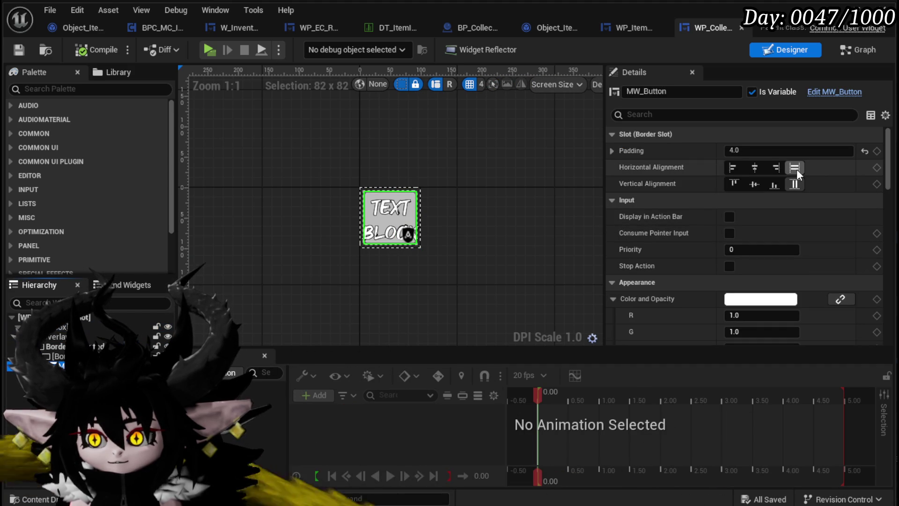
left_click(59, 356)
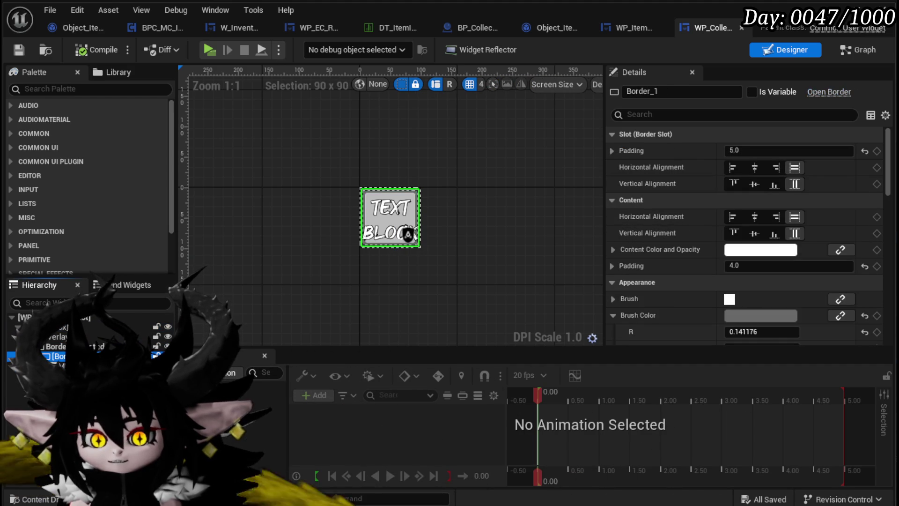
left_click(56, 346)
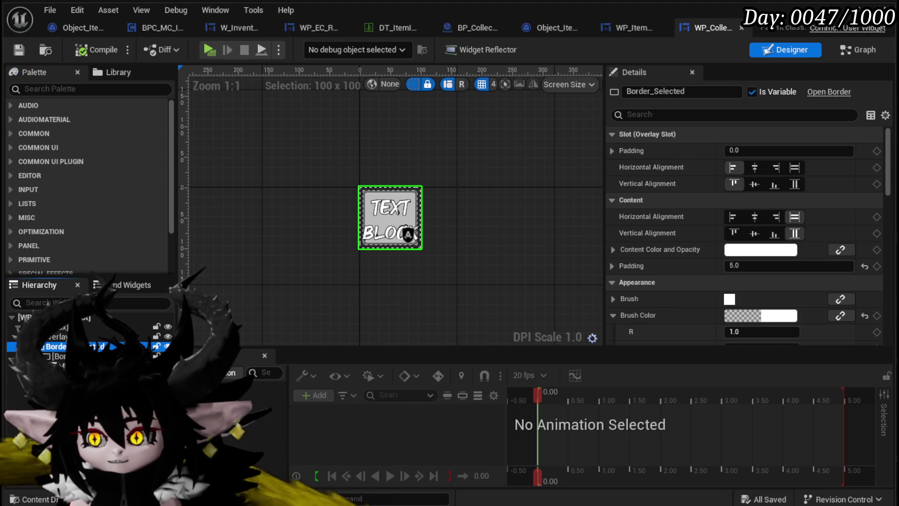
left_click(791, 165)
left_click(794, 184)
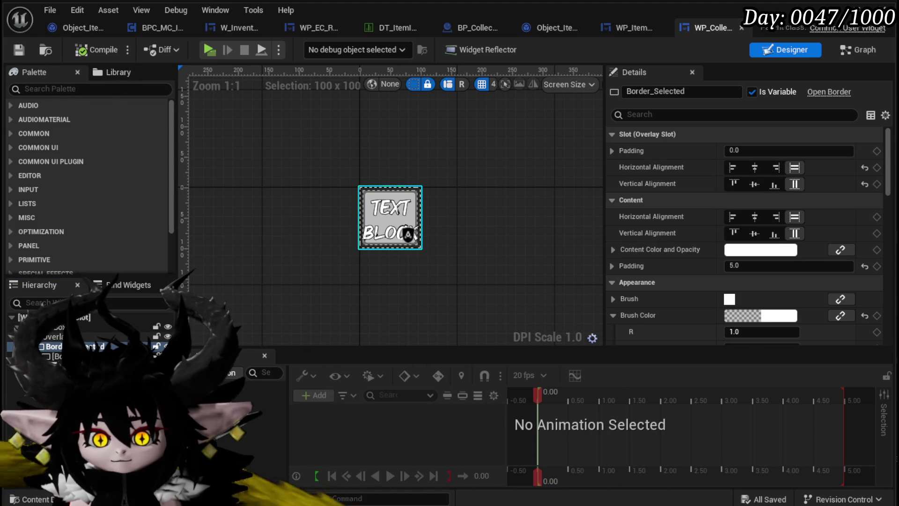
left_click(59, 336)
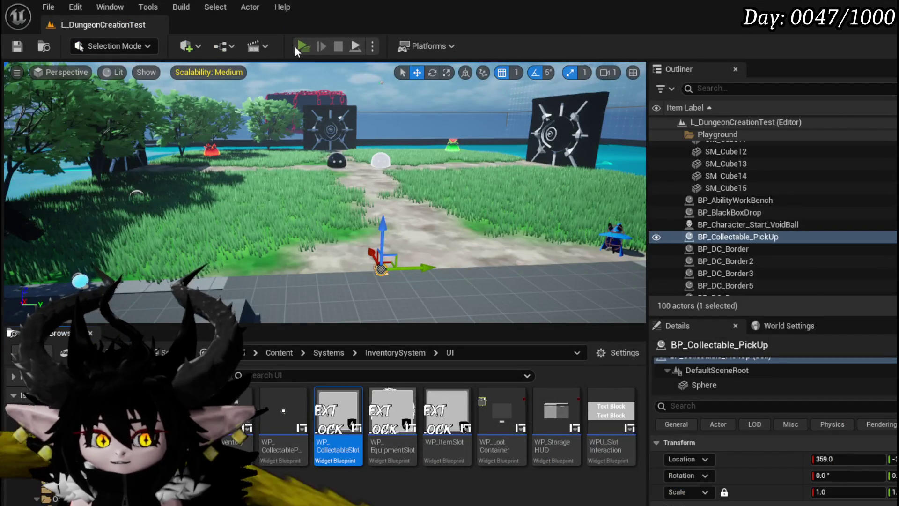
left_click(294, 46)
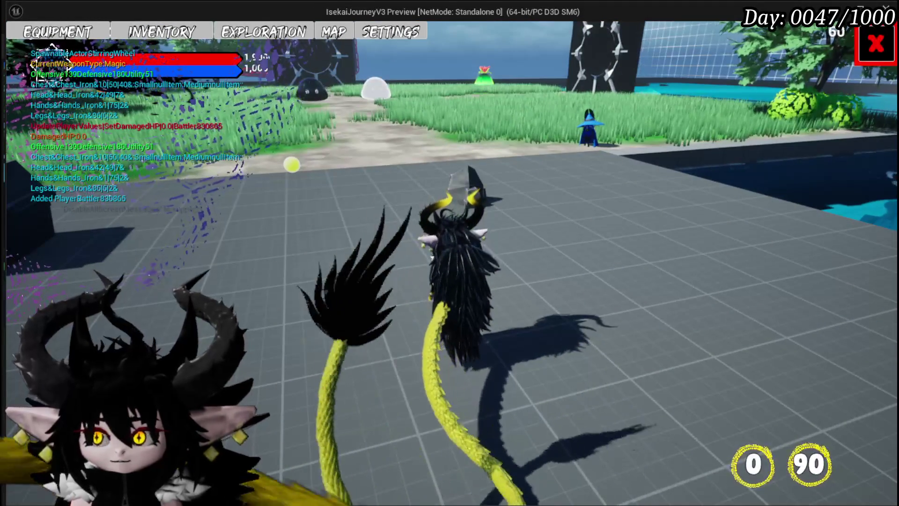
left_click(372, 131)
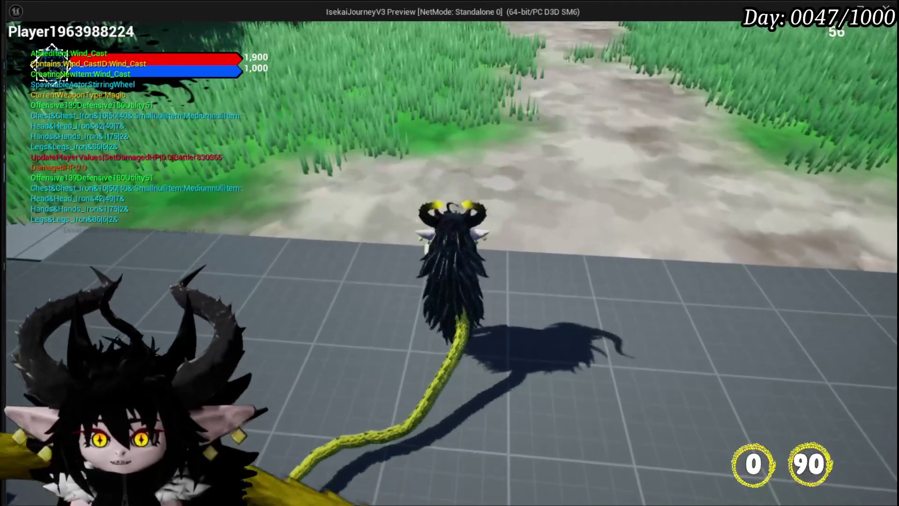
key("Tab")
left_click(183, 33)
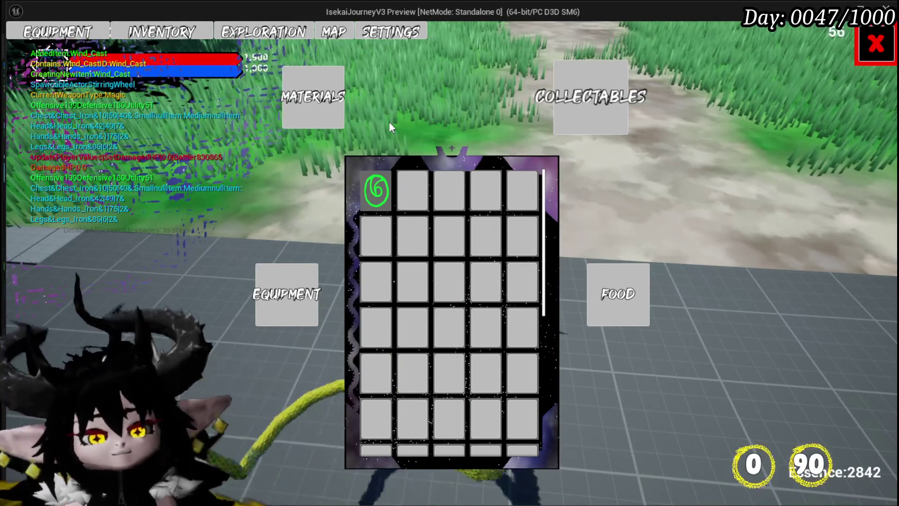
key("Escape")
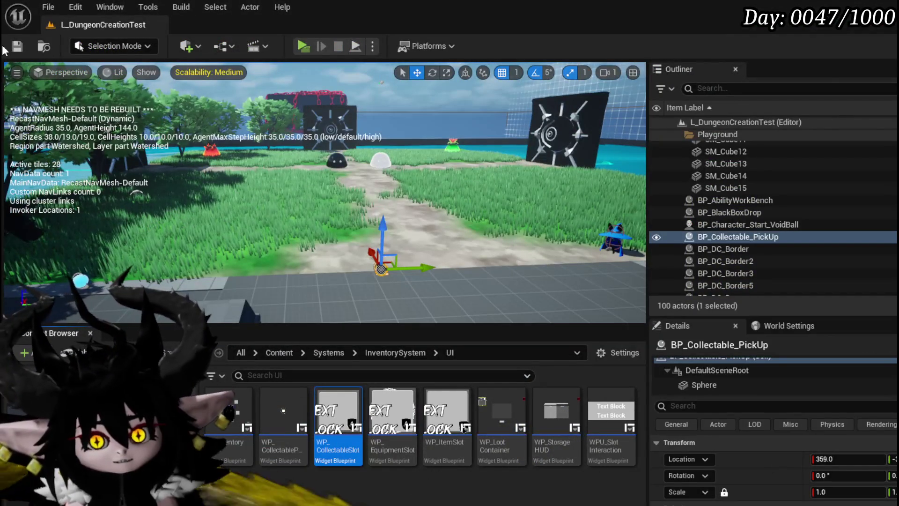
Step: Place a copy of the collectable pickup beside the original, save the level, and open WP_CollectableSlot
left_click(17, 46)
key("f")
key("p")
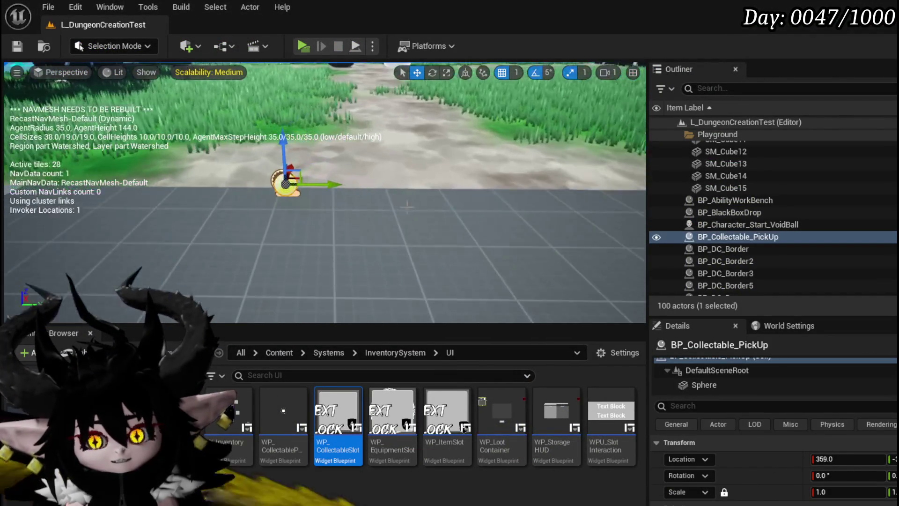
left_click_drag(331, 187, 557, 194)
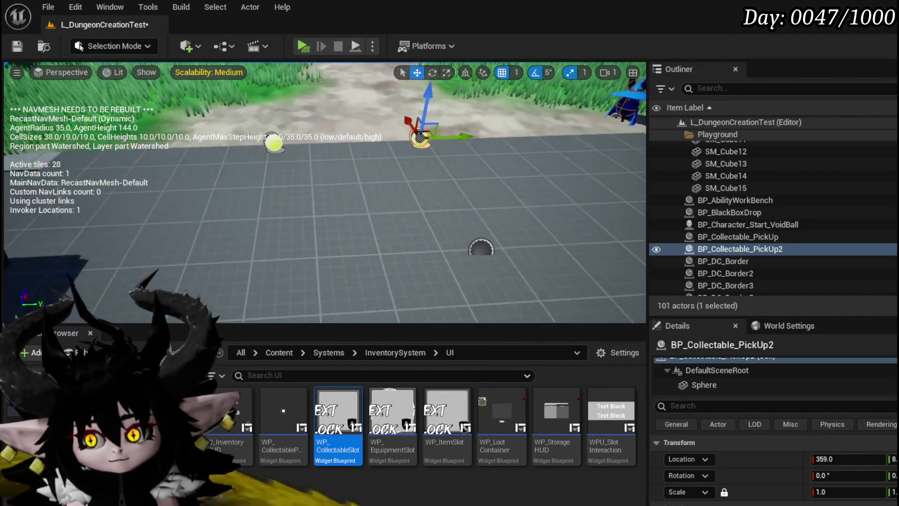
left_click(18, 47)
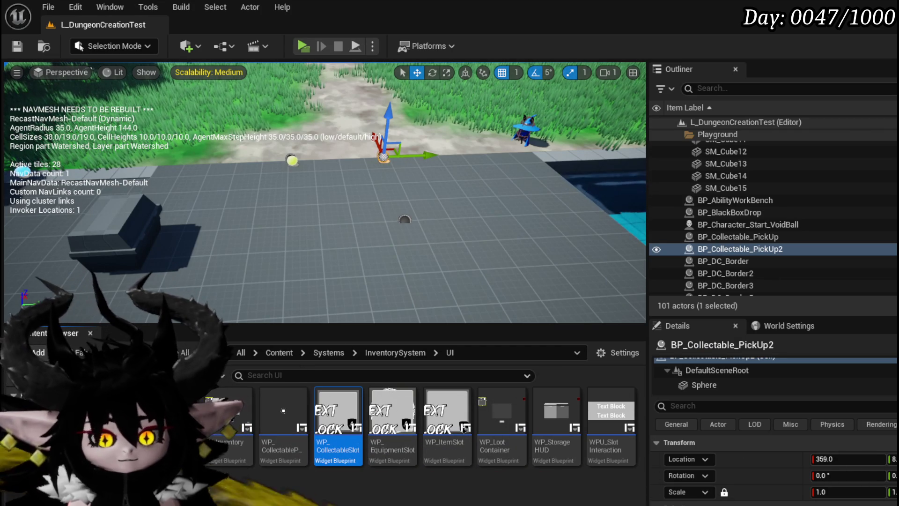
double_click(337, 412)
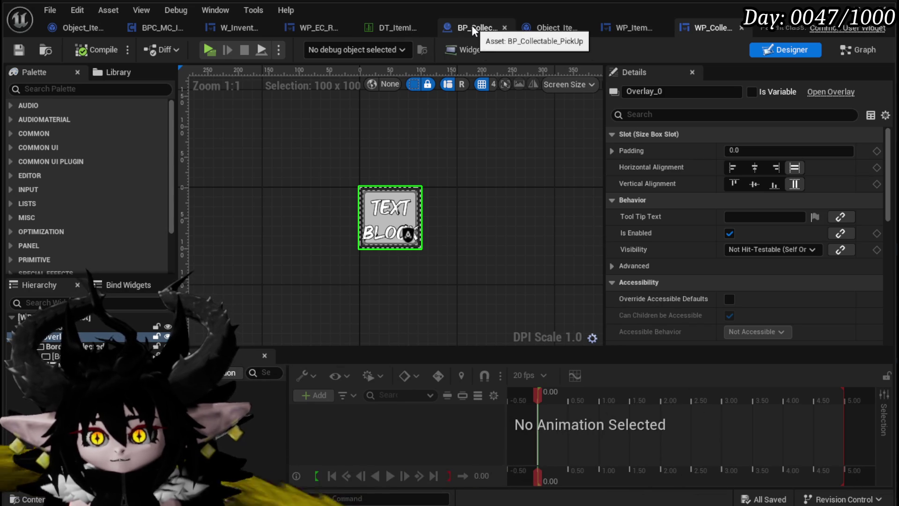
Step: Add a new DT_ItemInfo row and rename it Ability_Adrenaline
left_click(373, 30)
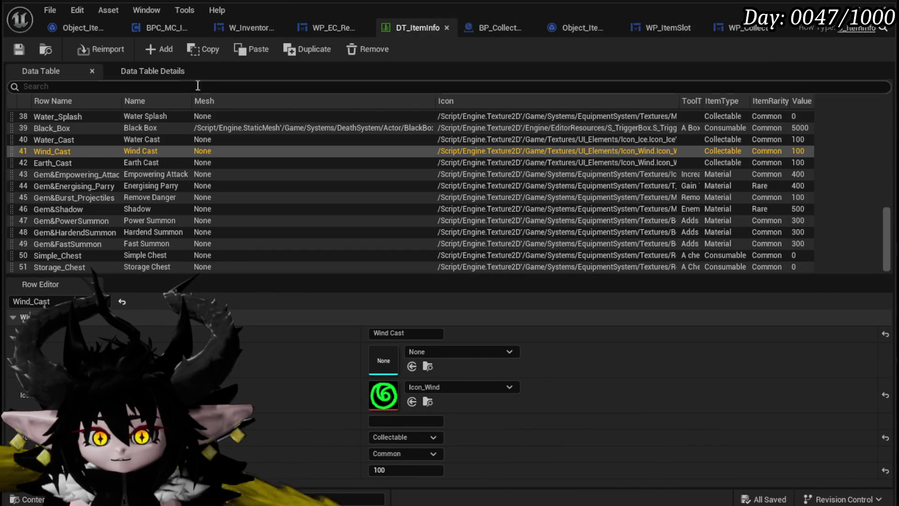
left_click(49, 175)
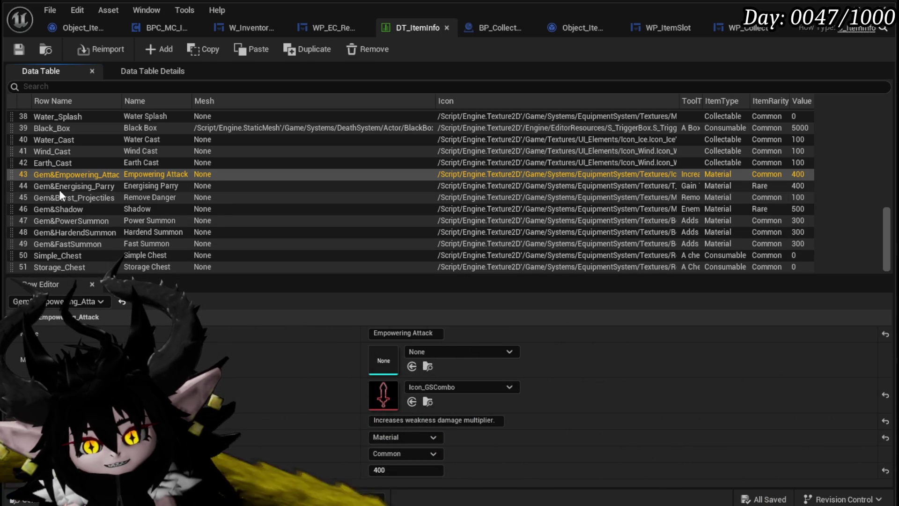
left_click(162, 49)
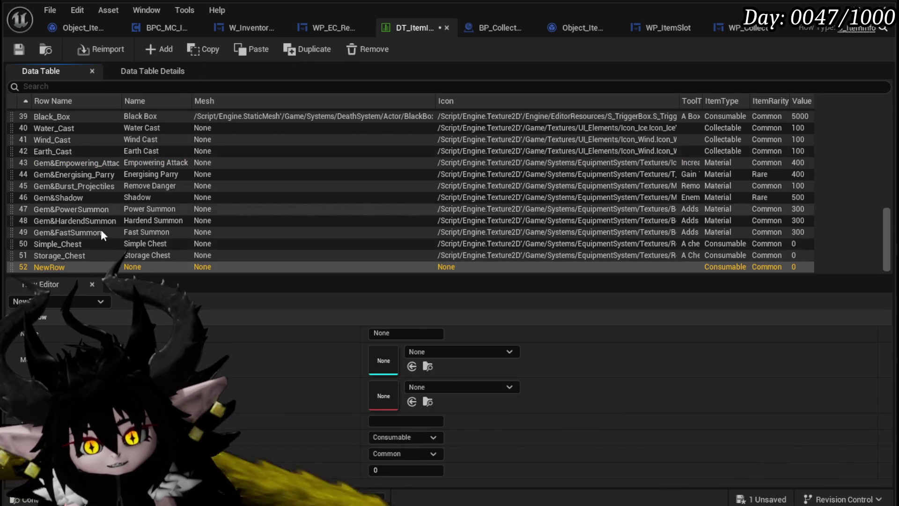
double_click(54, 265)
type("A")
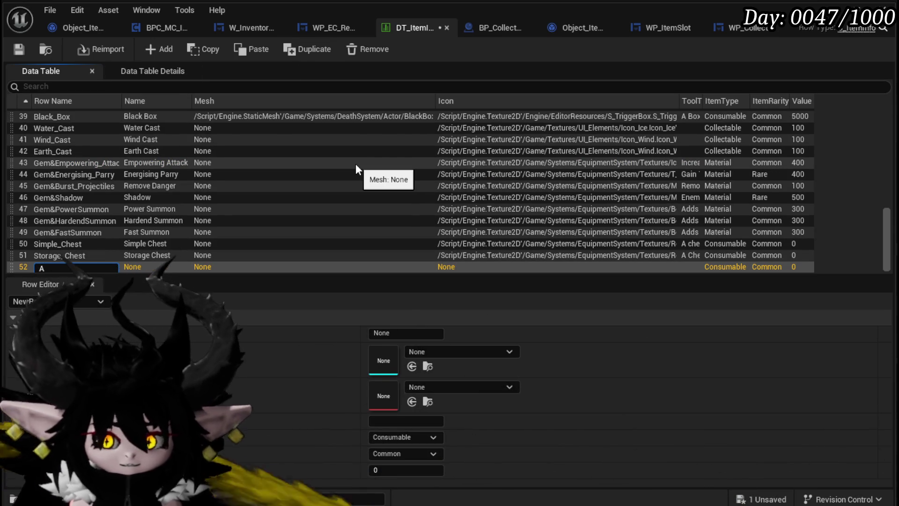
type("bility_A")
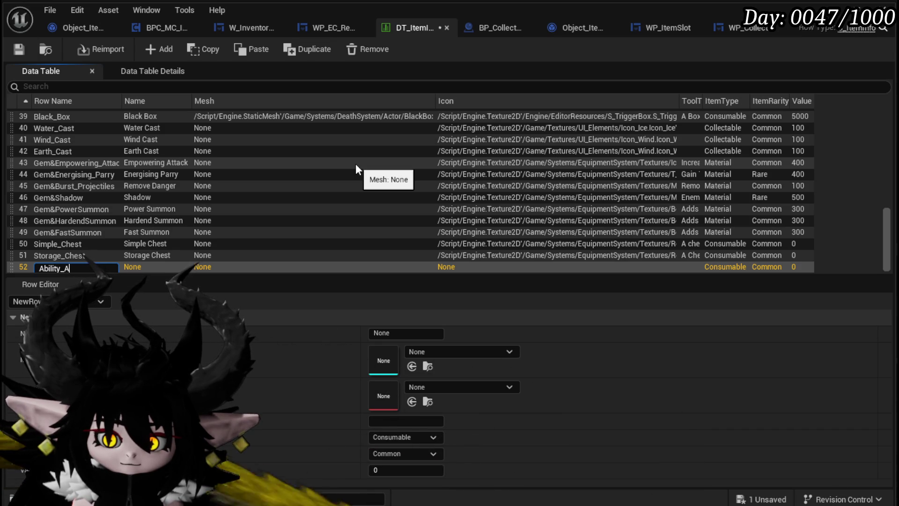
type("drena")
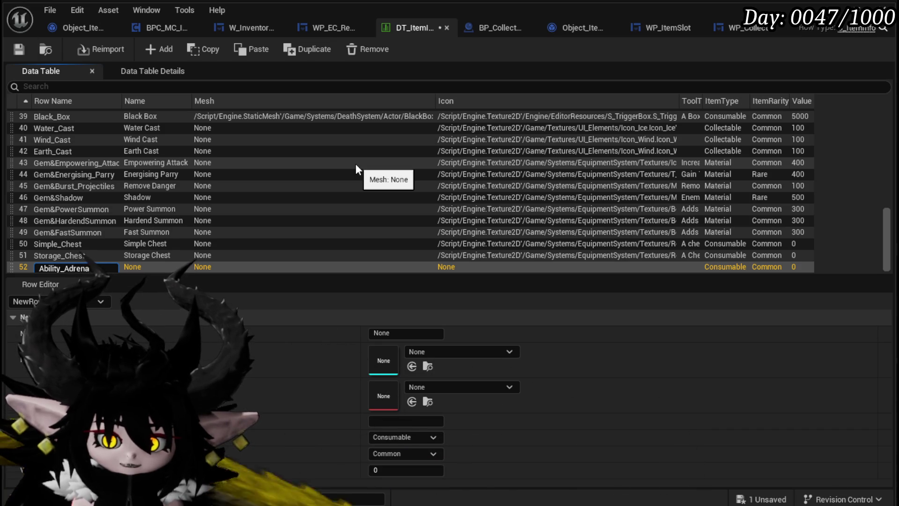
type("lin")
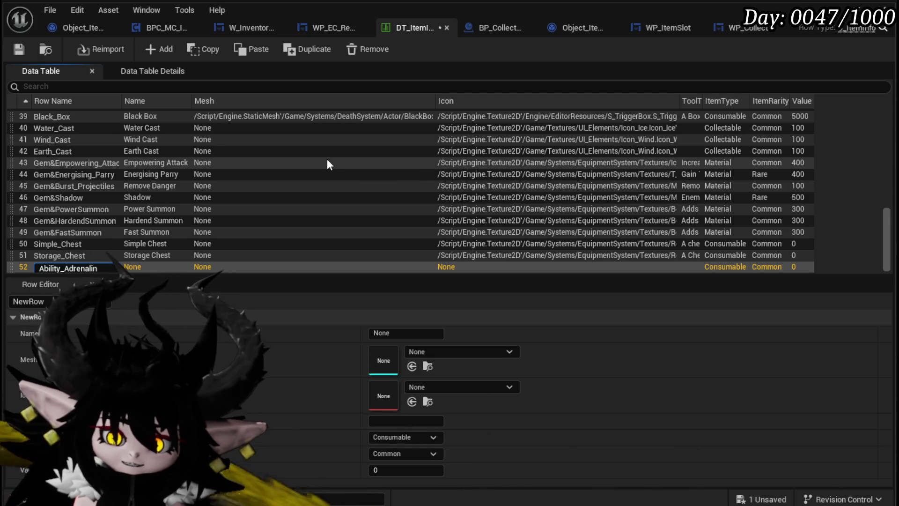
key("Return")
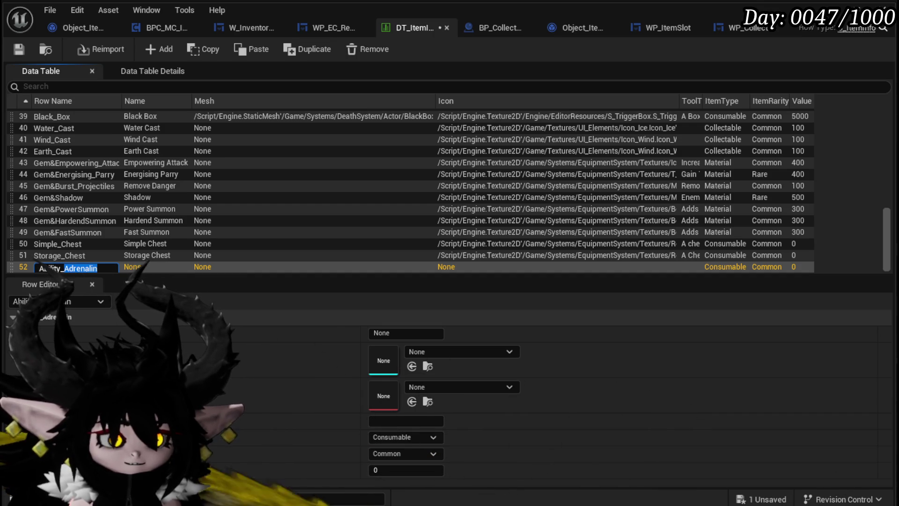
key("Return")
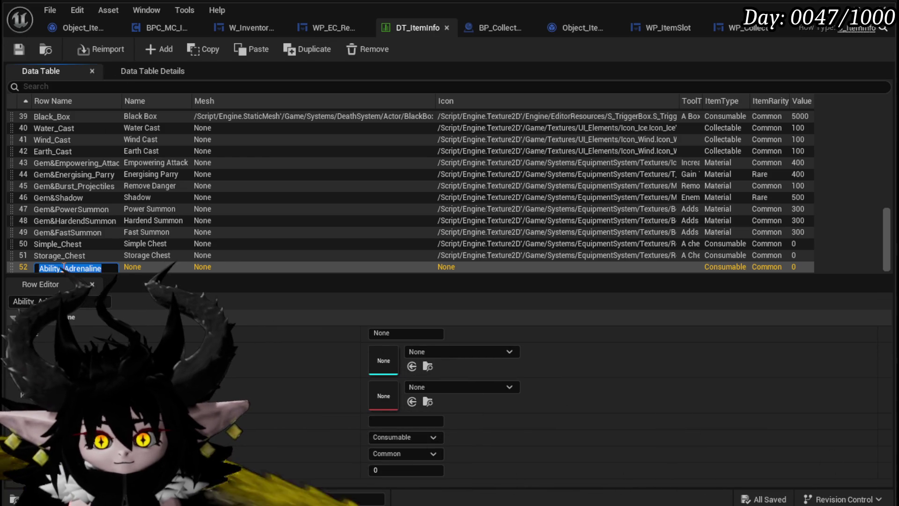
Step: Set the row's Name to Adrenaline and its Icon to Icon_Lightning
left_click(406, 333)
type("Adrenaline")
key("Return")
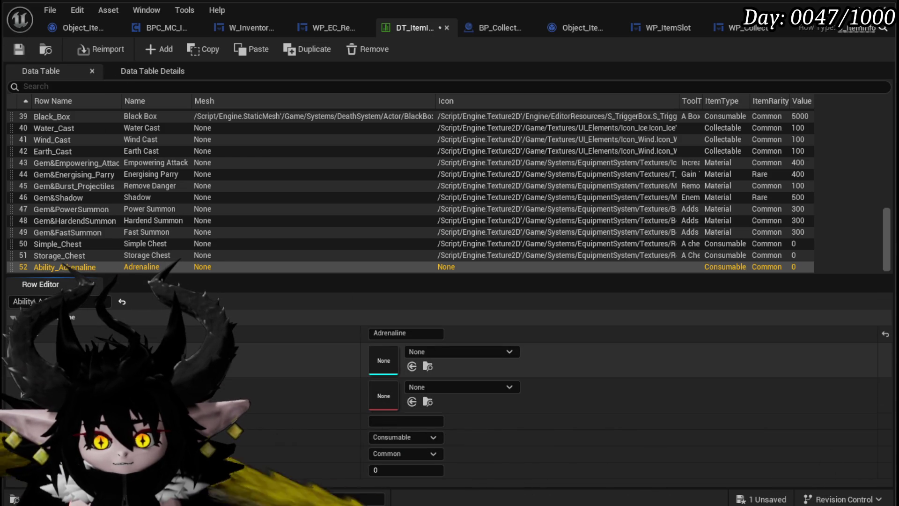
left_click(436, 386)
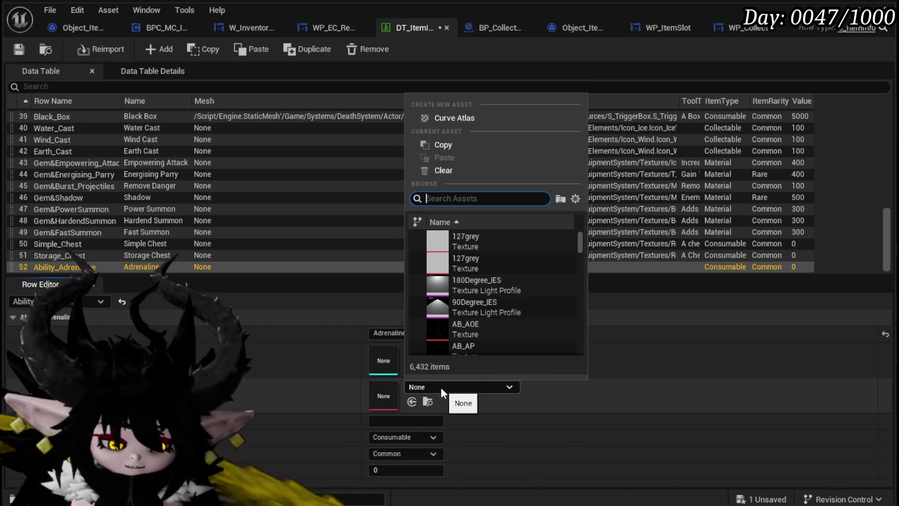
type("Nature")
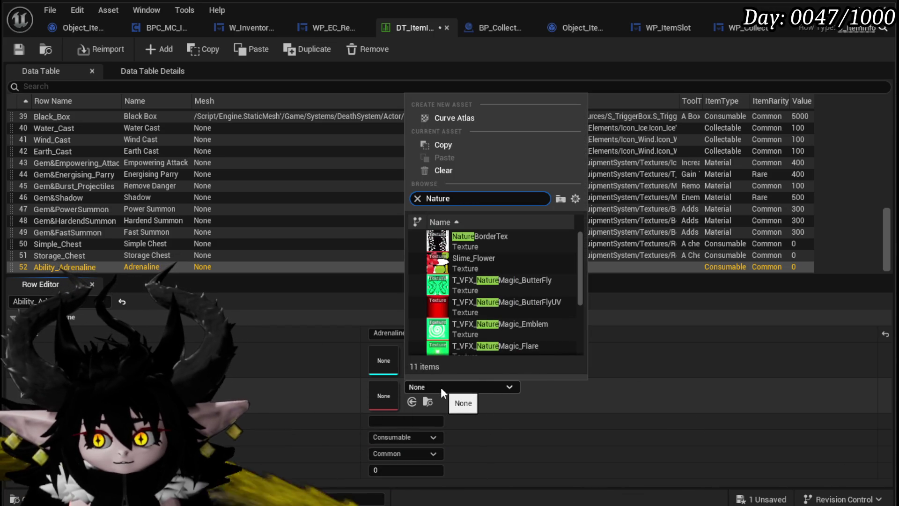
key("BackSpace")
key("BackSpace")
key("BackSpace")
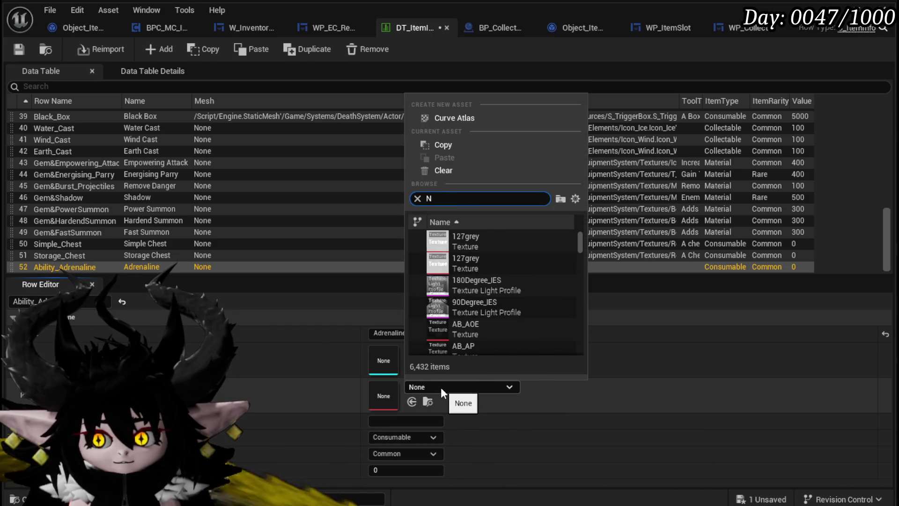
type("Lightning ")
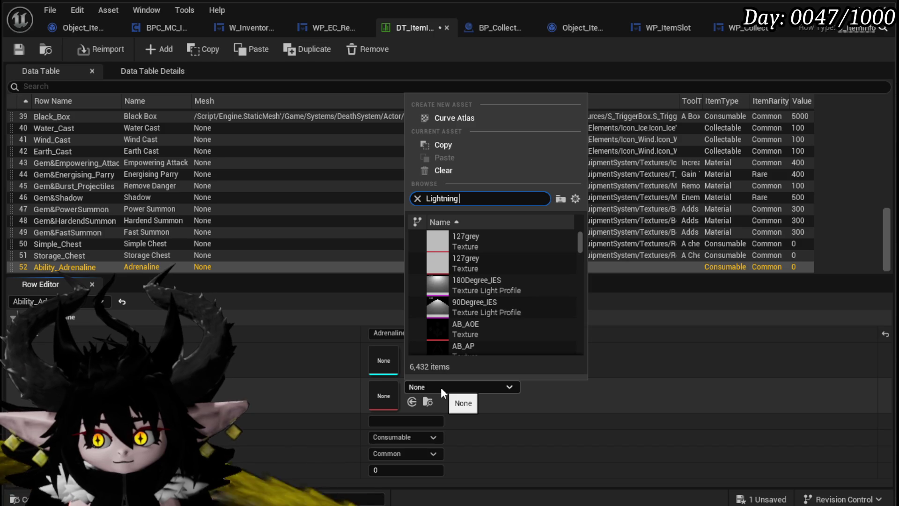
type("Icon")
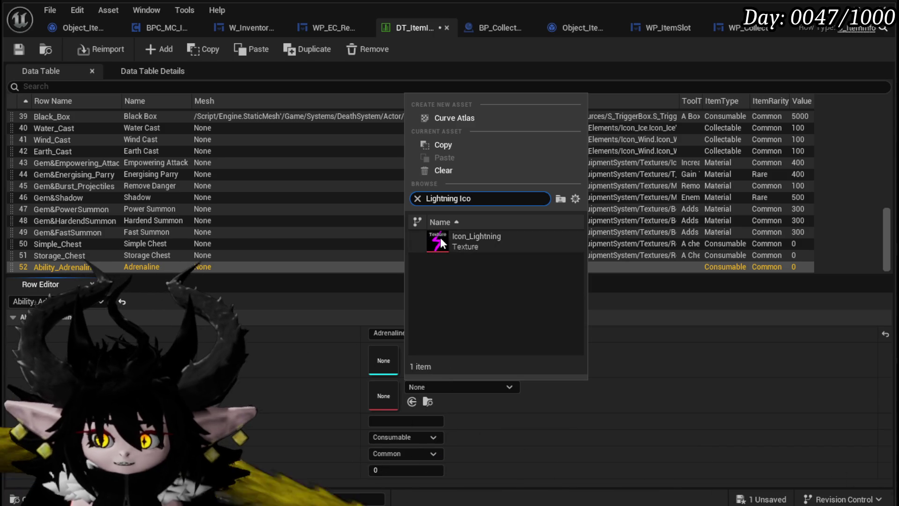
left_click(473, 241)
Step: Set ItemType to Collectable, ItemRarity to Epic, Value to 500, and save the table
left_click(396, 437)
left_click(394, 483)
left_click(399, 453)
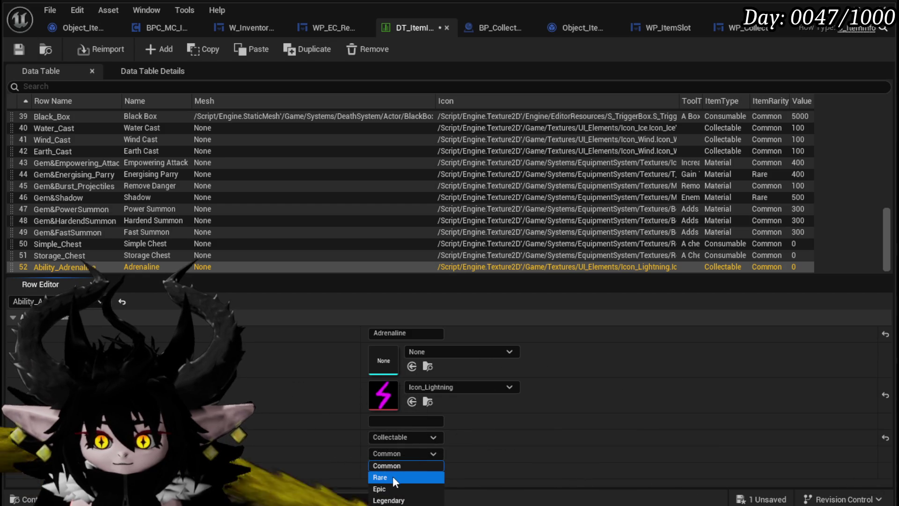
left_click(393, 489)
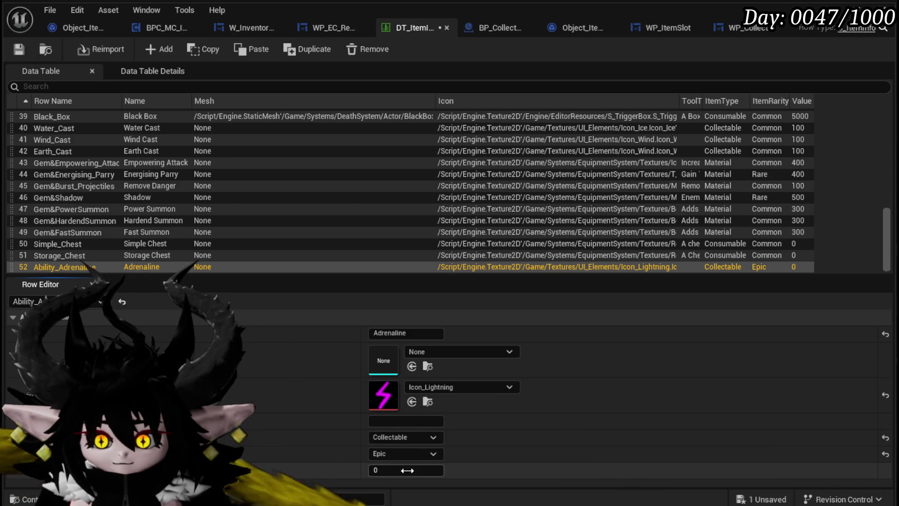
left_click(407, 470)
type("500")
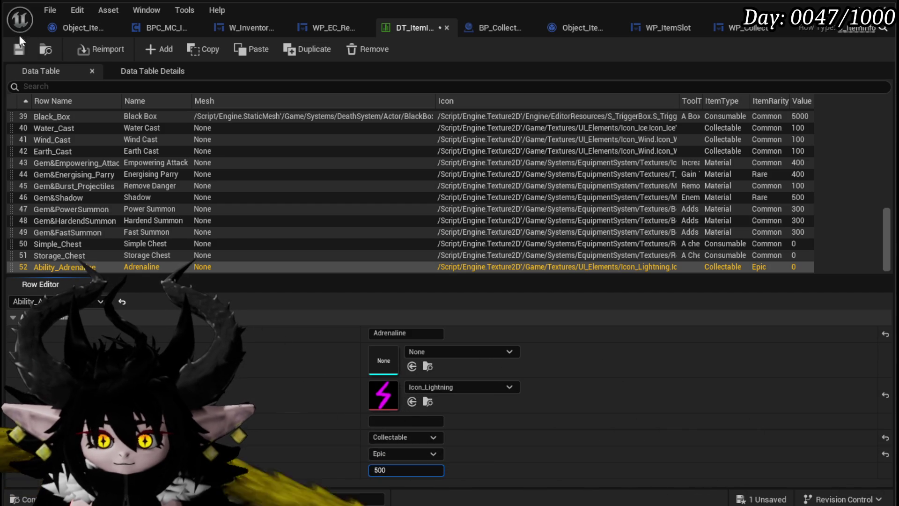
key("Return")
key("ctrl+s")
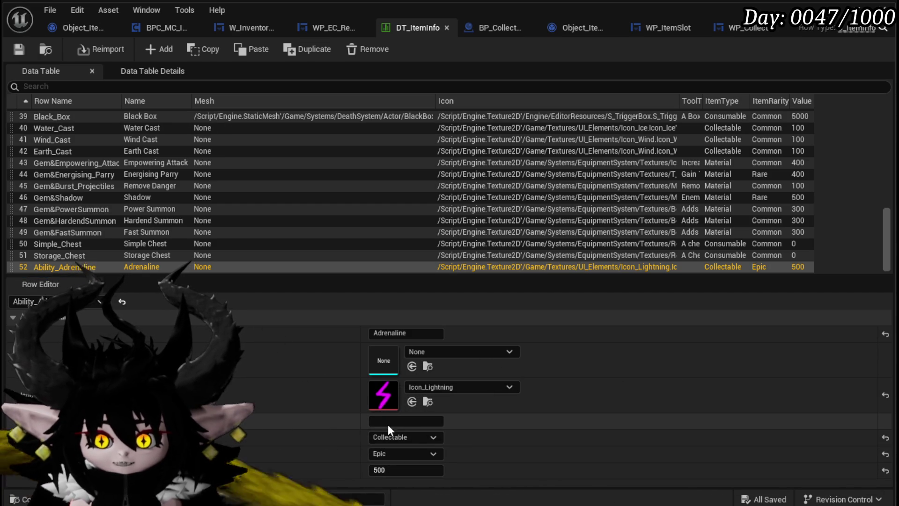
left_click(388, 424)
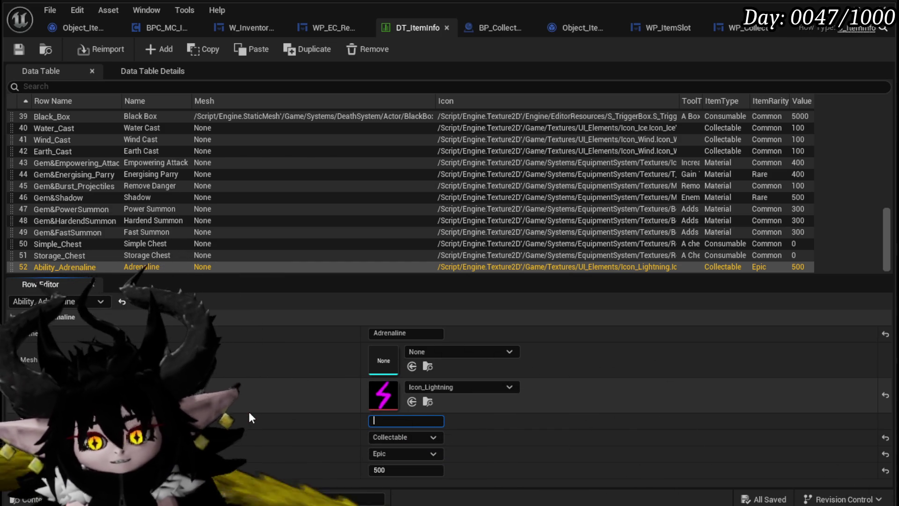
left_click(27, 45)
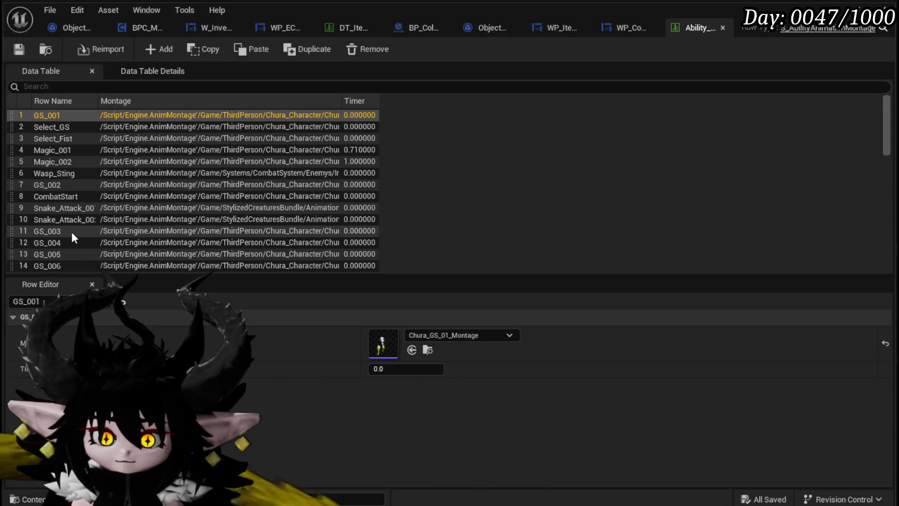
Step: Browse the ability montage rows, selecting Fist_009, then close the montage data table editor
scroll(71, 232, "down", 3)
scroll(71, 232, "down", 5)
scroll(108, 232, "down", 5)
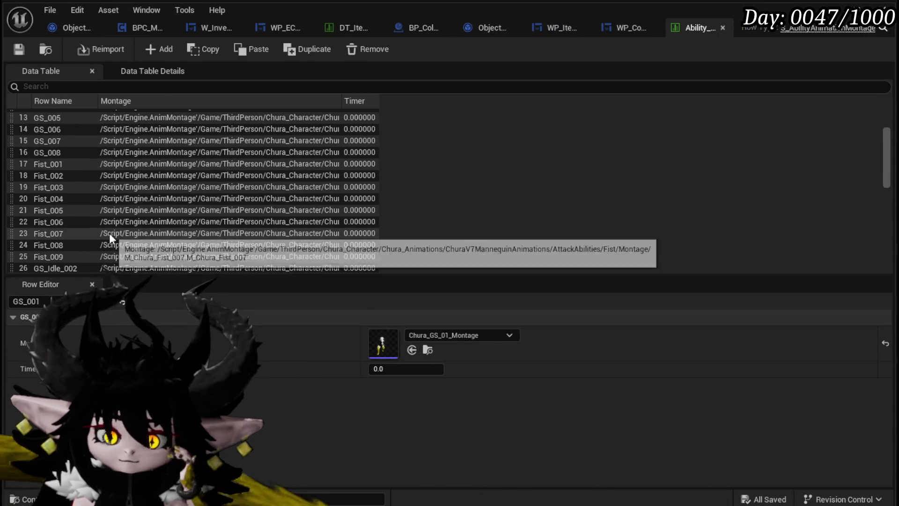
left_click(59, 217)
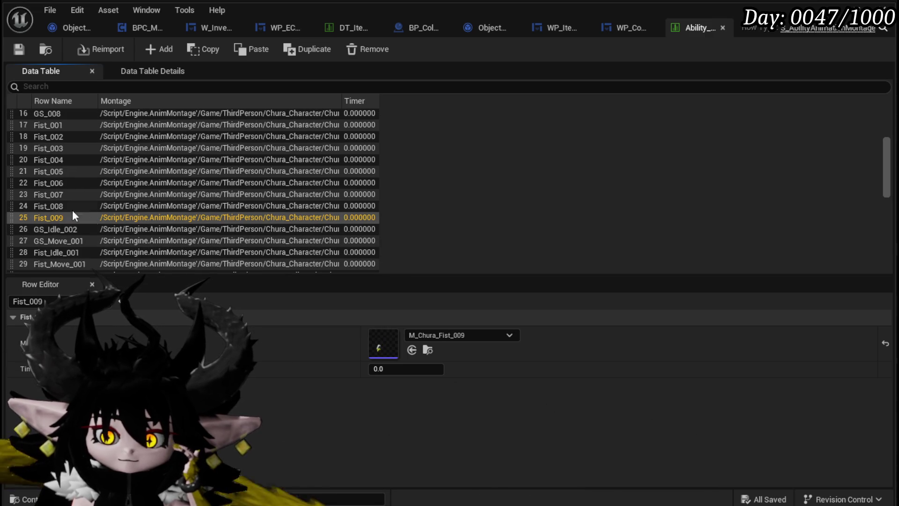
scroll(109, 218, "down", 3)
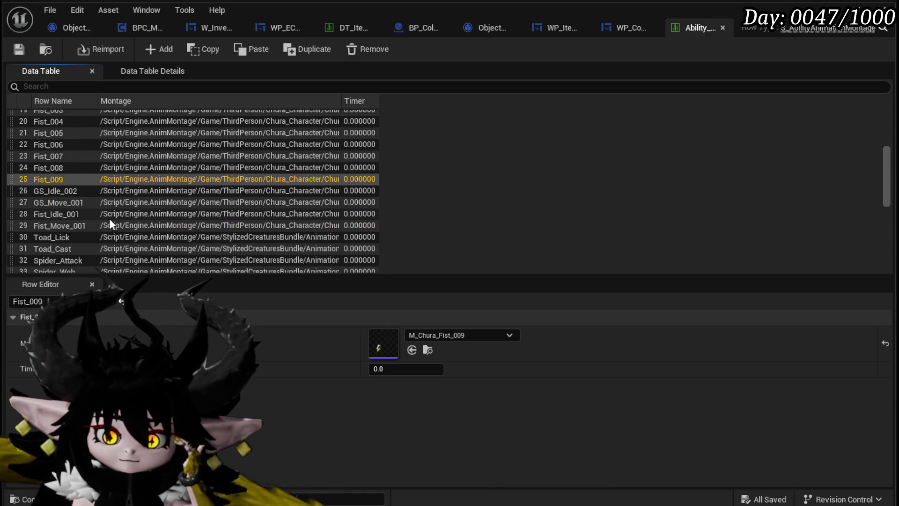
scroll(109, 221, "down", 2)
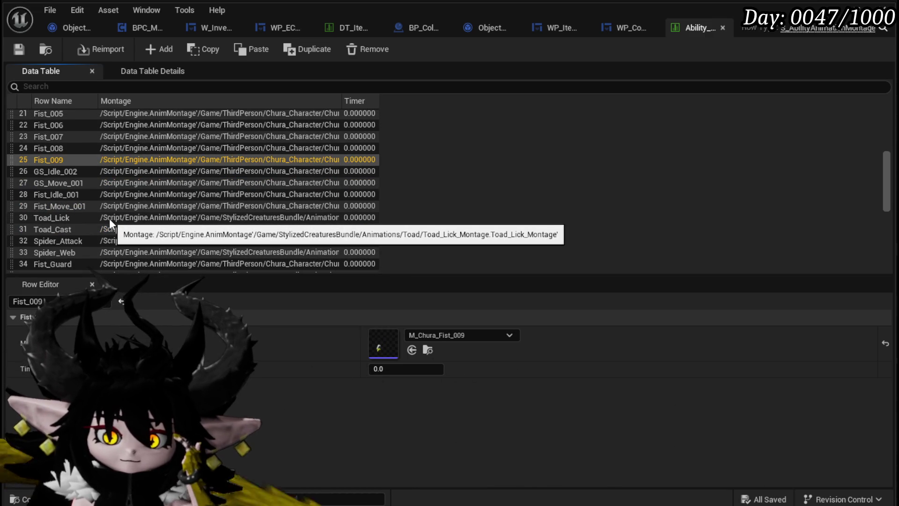
scroll(109, 219, "down", 7)
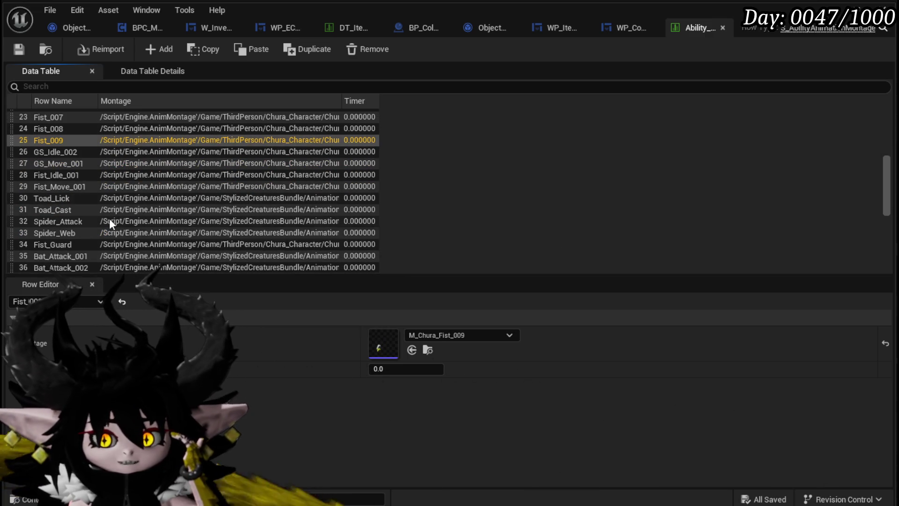
scroll(109, 219, "down", 10)
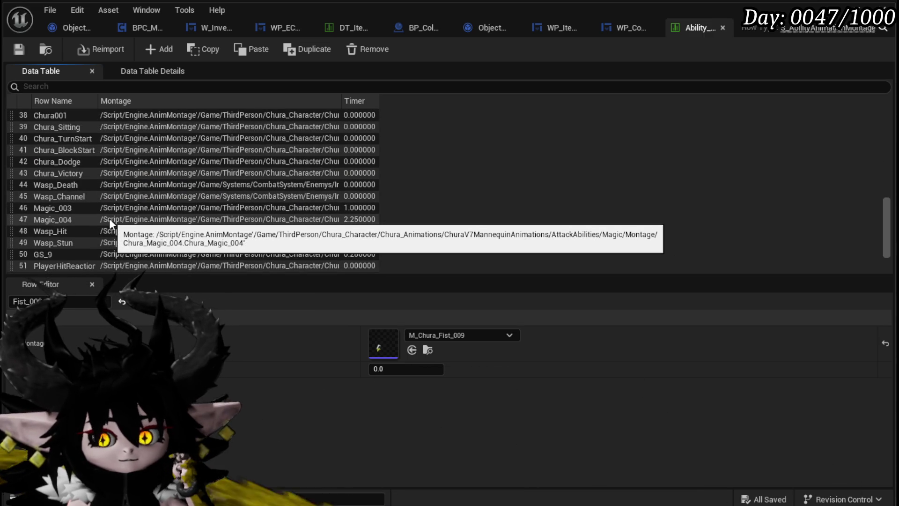
scroll(158, 216, "down", 2)
scroll(162, 223, "down", 3)
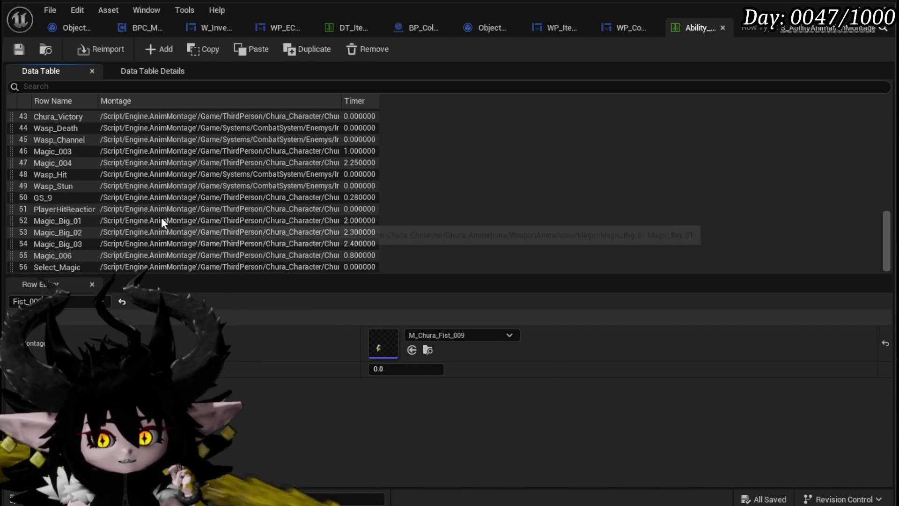
scroll(162, 223, "up", 7)
scroll(161, 217, "up", 20)
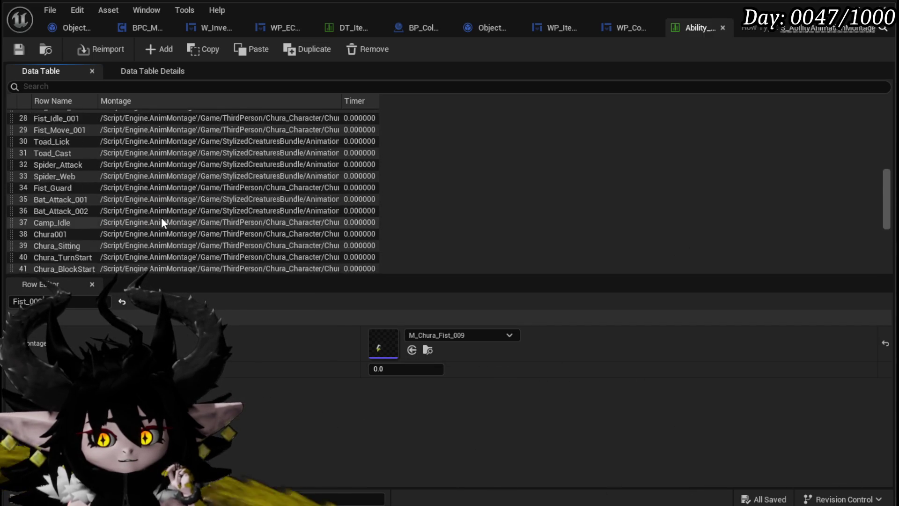
scroll(161, 217, "up", 5)
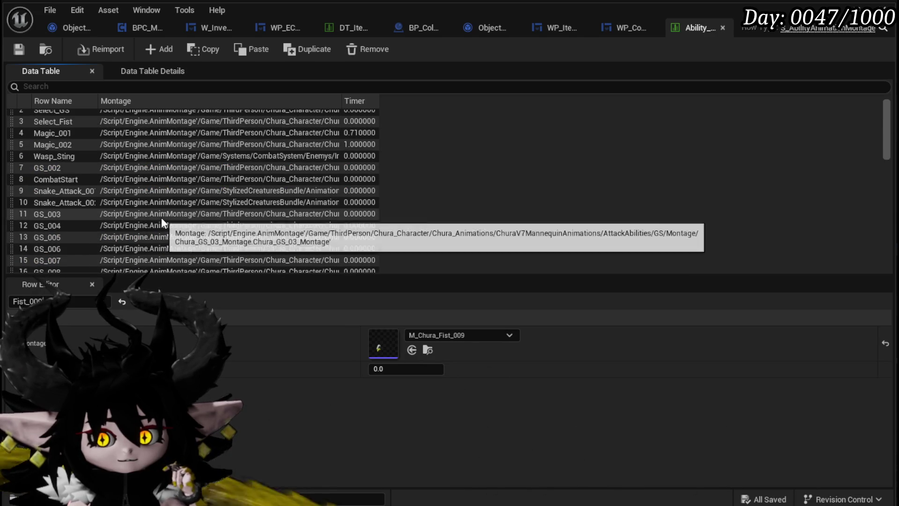
scroll(72, 187, "up", 2)
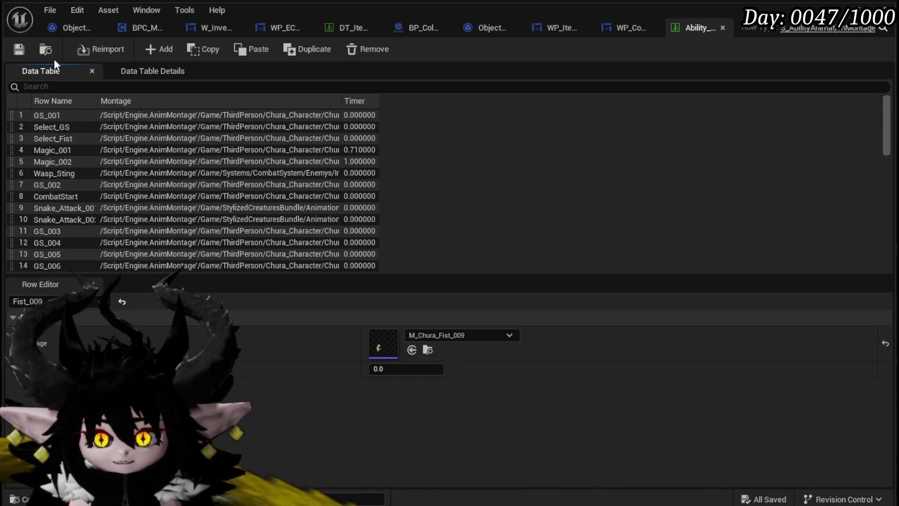
left_click(838, 7)
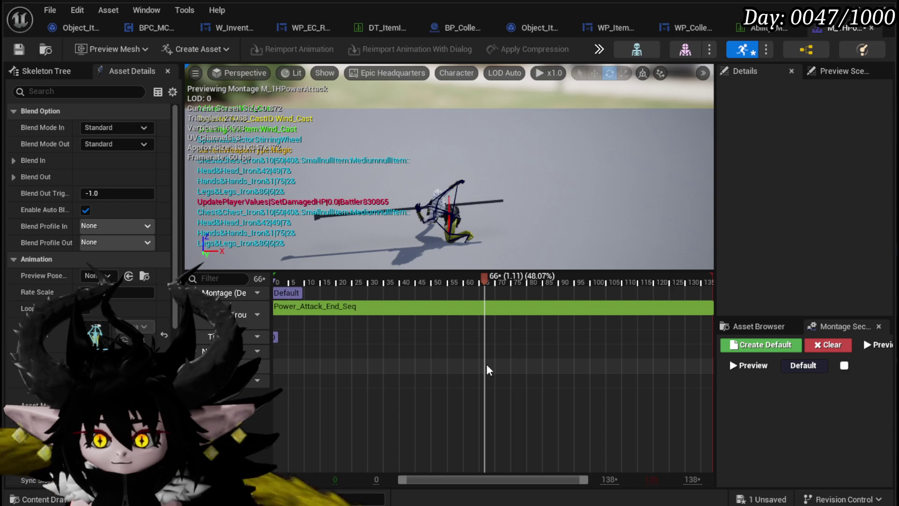
Step: Add a new notify named Hit at frame 66 of the M_1HPowerAttack montage
right_click(485, 364)
mouse_move(535, 393)
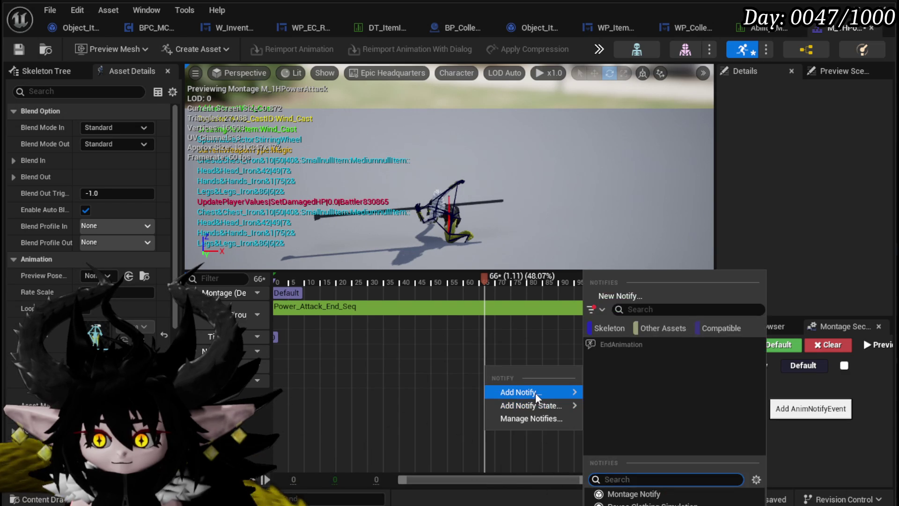
left_click(633, 494)
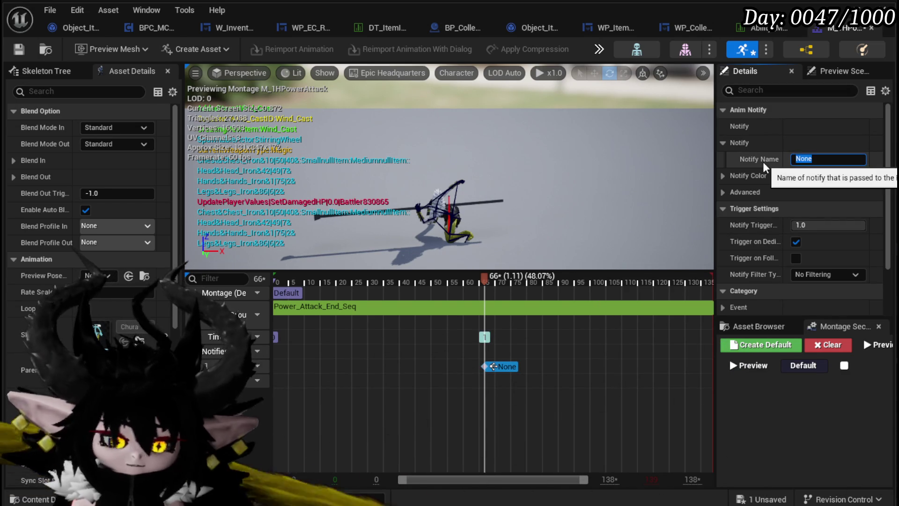
type("Hit")
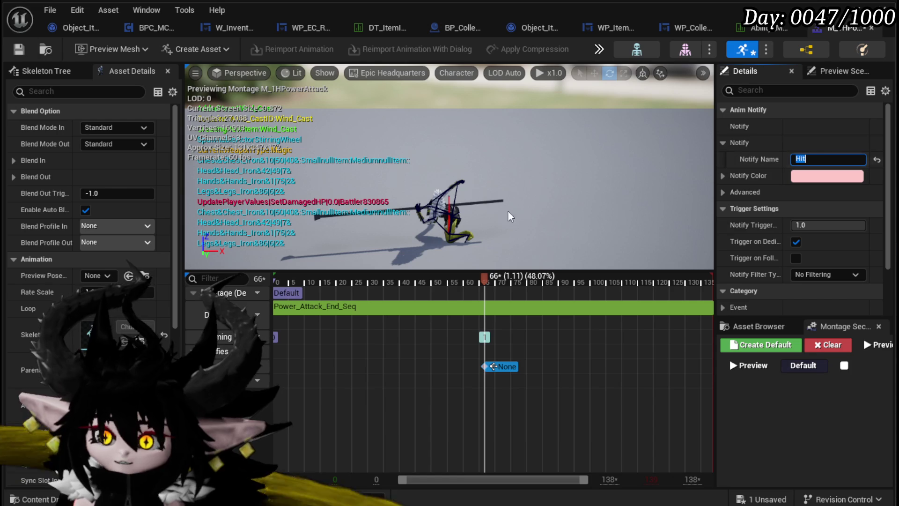
key("Return")
Step: Add a second notify near frame 110, typing End as its name, and save the montage
left_click(523, 280)
left_click_drag(525, 281, 631, 280)
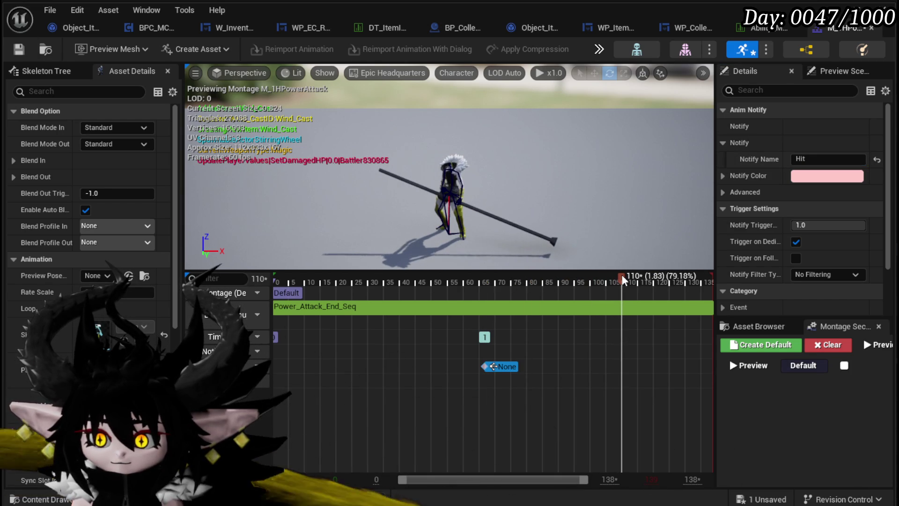
right_click(625, 365)
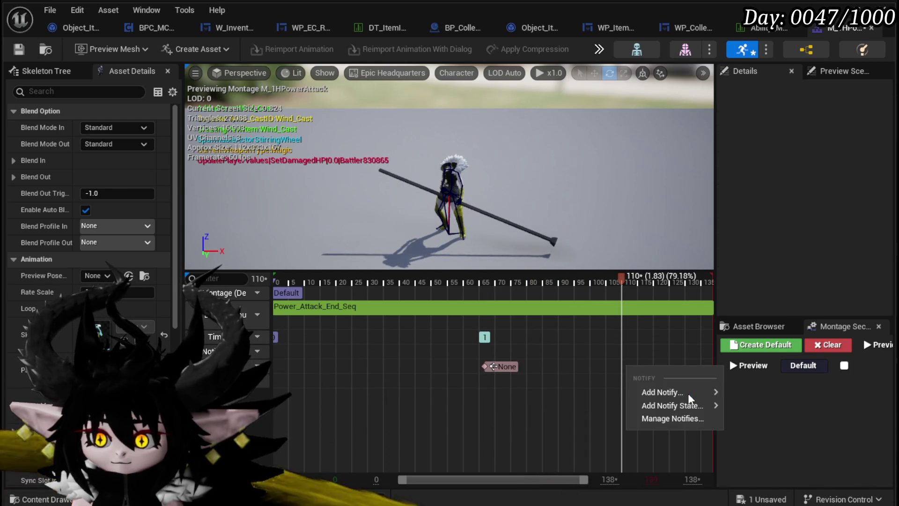
mouse_move(686, 393)
left_click(775, 494)
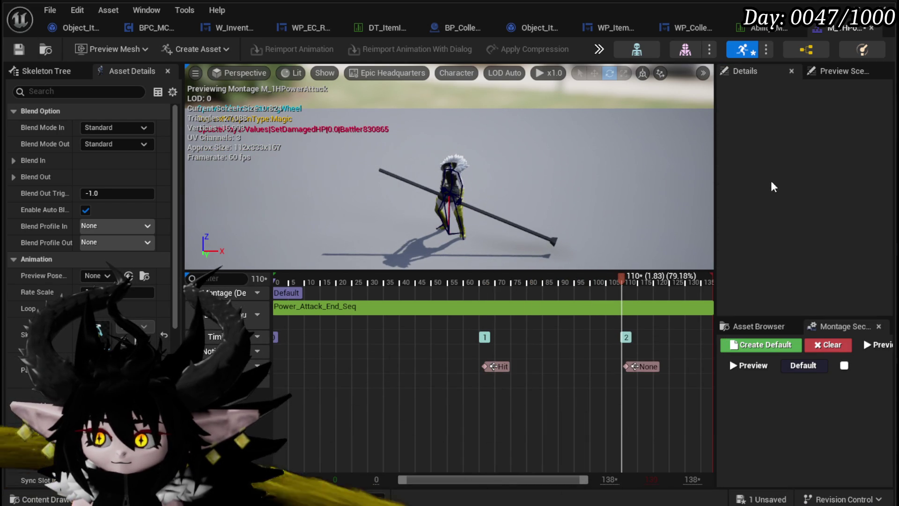
left_click(829, 160)
type("End")
key("Return")
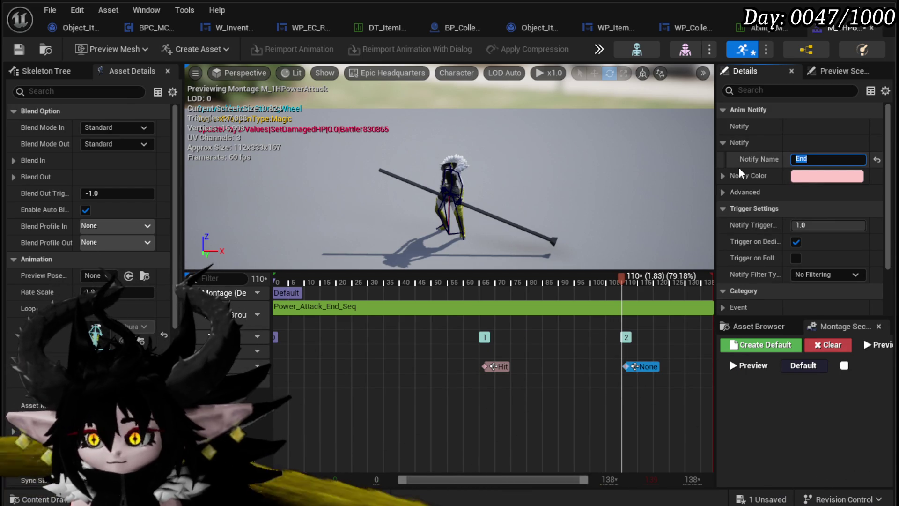
left_click(19, 50)
Step: Select the Hit notify and scrub the playhead back to frame 66
left_click(498, 366)
left_click_drag(621, 278, 486, 291)
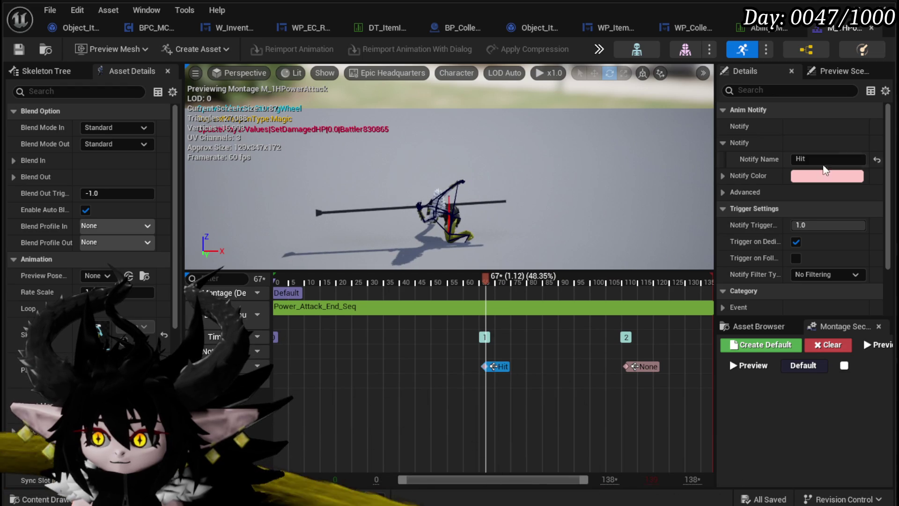
scroll(812, 239, "down", 3)
scroll(809, 250, "up", 3)
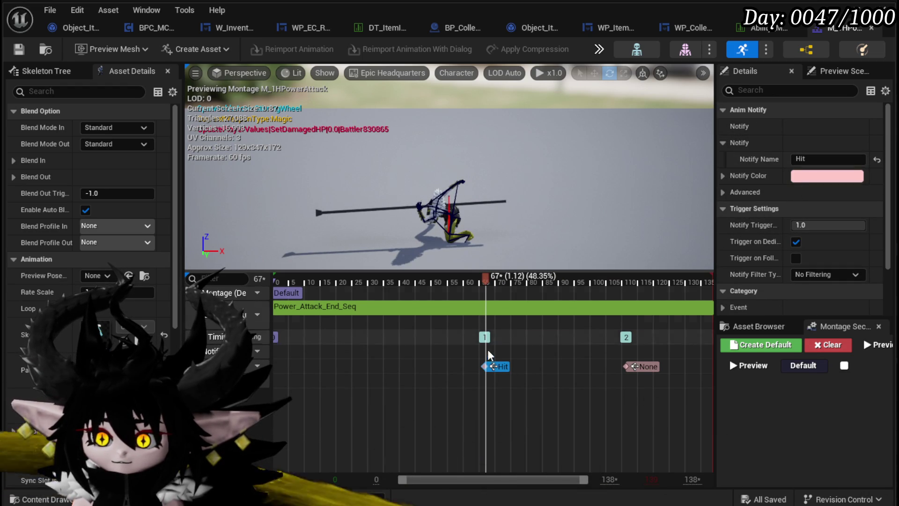
left_click(482, 278)
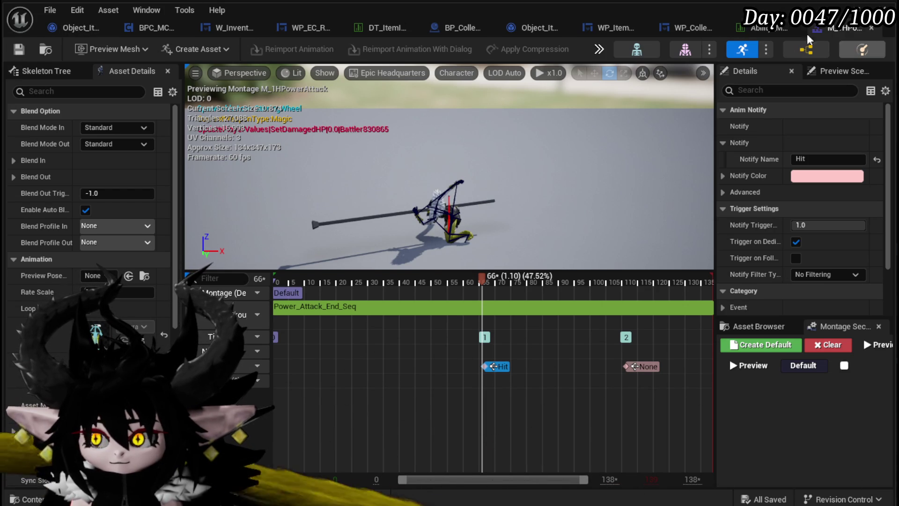
Step: Add a new row to the ability montage table named 1H_Power
left_click(768, 27)
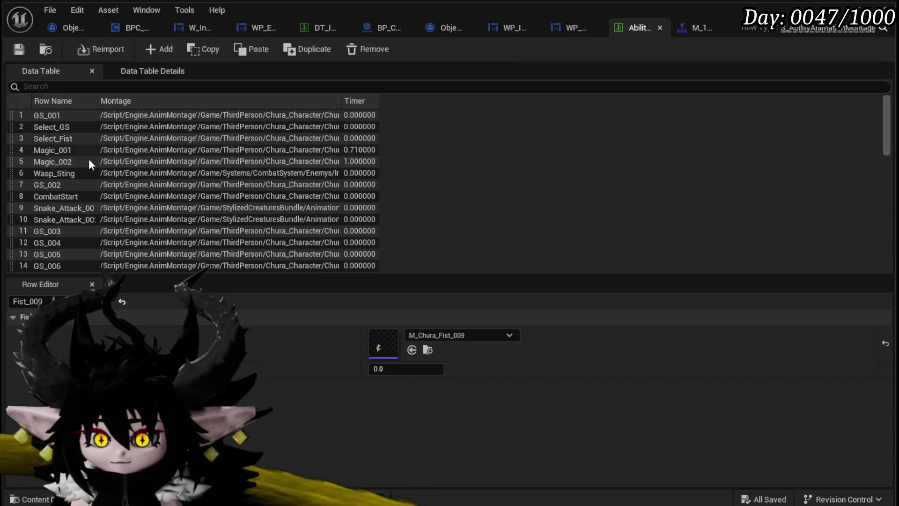
left_click(153, 53)
double_click(43, 268)
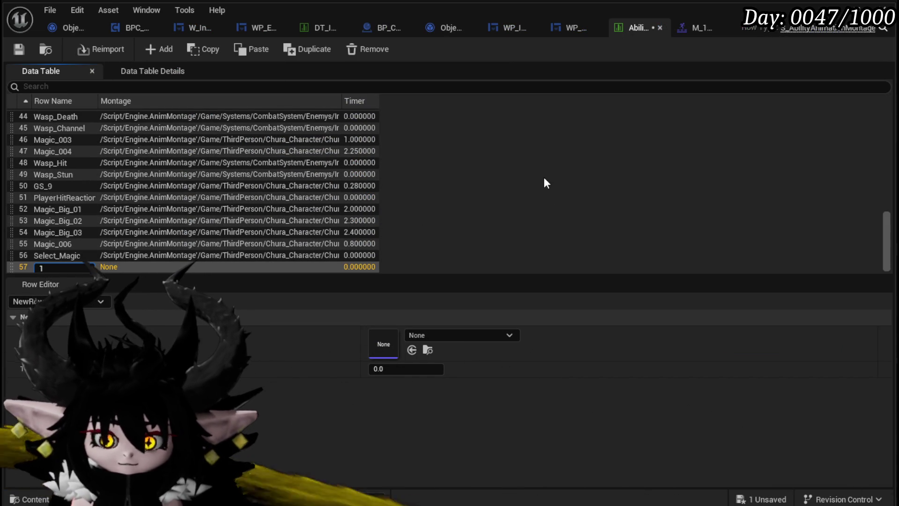
type("H_Power")
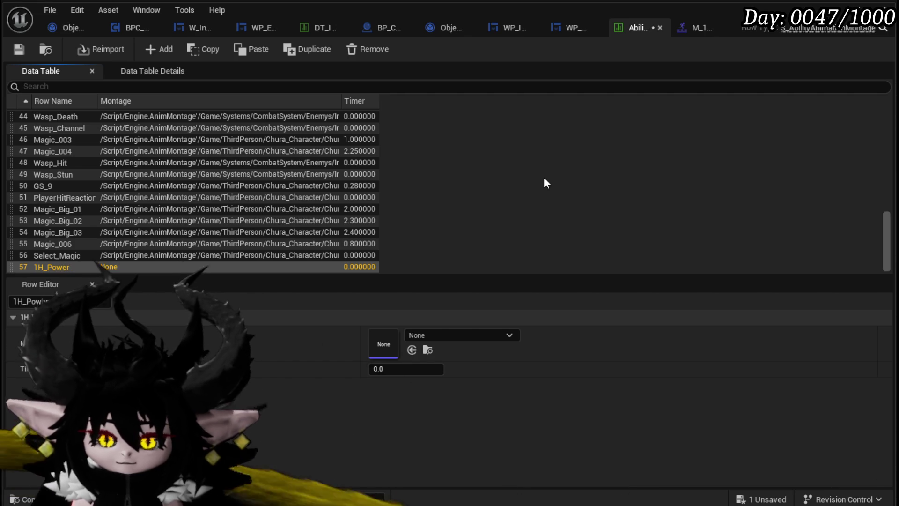
Step: Set the 1H_Power row's Montage to M_1HPowerAttack and Timer to 1.11, and save
left_click(468, 335)
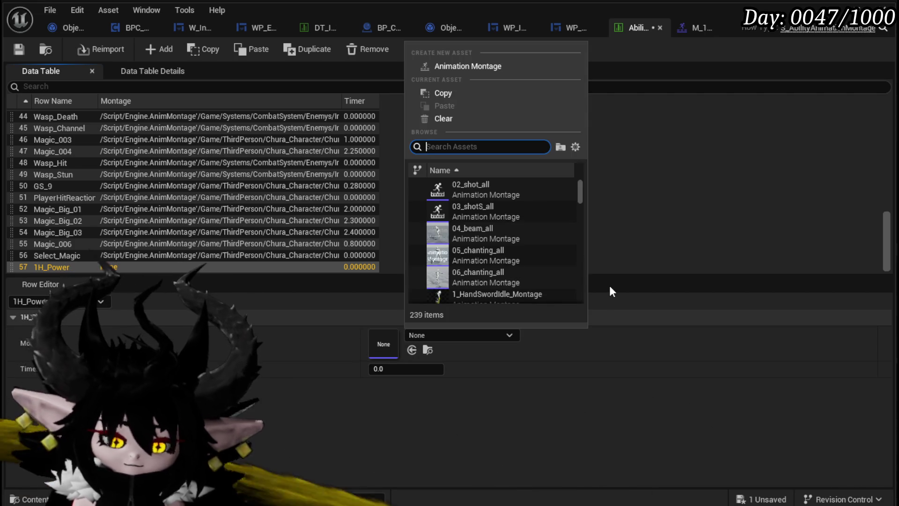
type("Power")
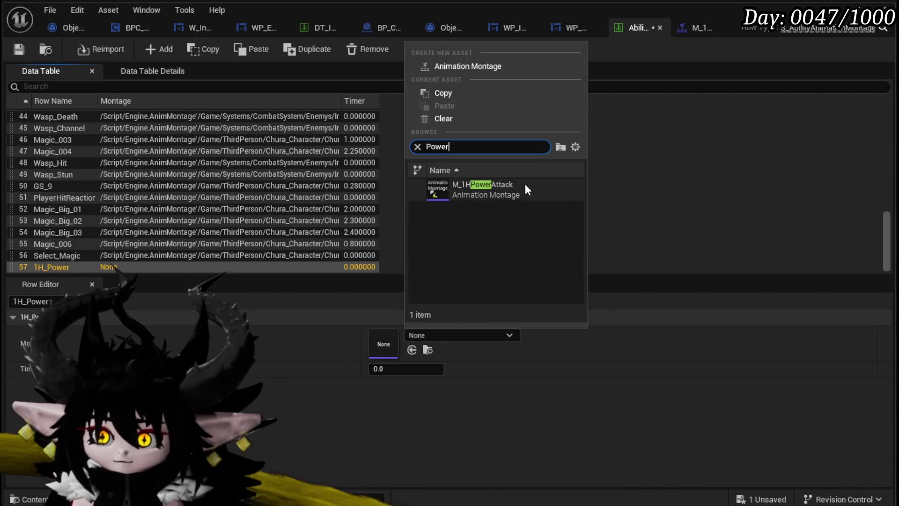
left_click(487, 189)
left_click(406, 370)
type("1.11")
key("Return")
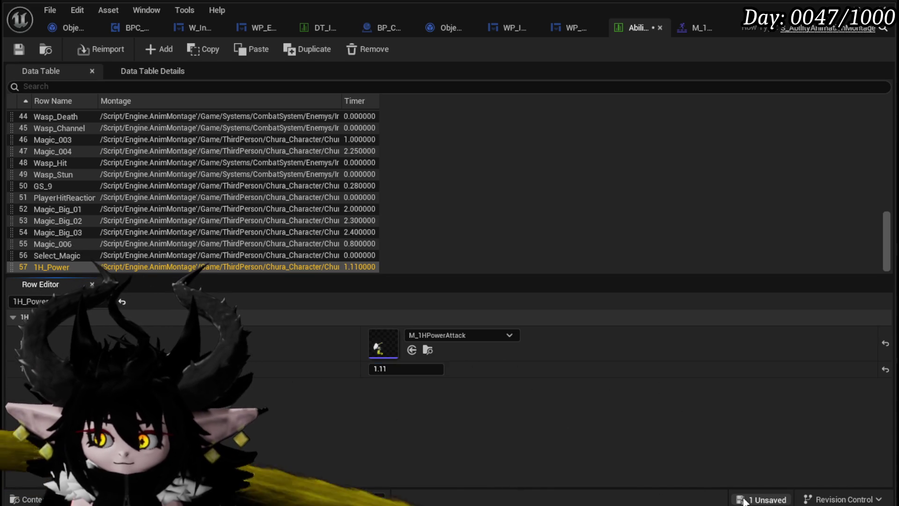
left_click(744, 501)
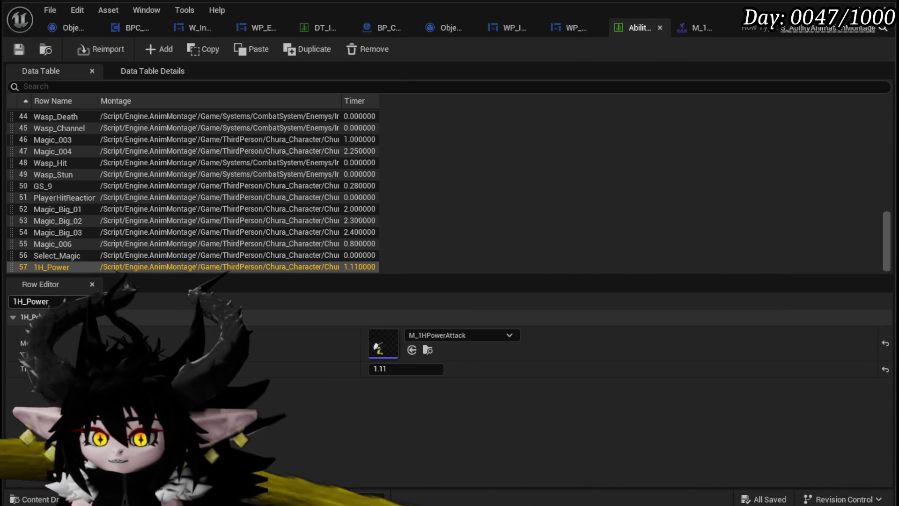
double_click(58, 266)
key("ctrl+c")
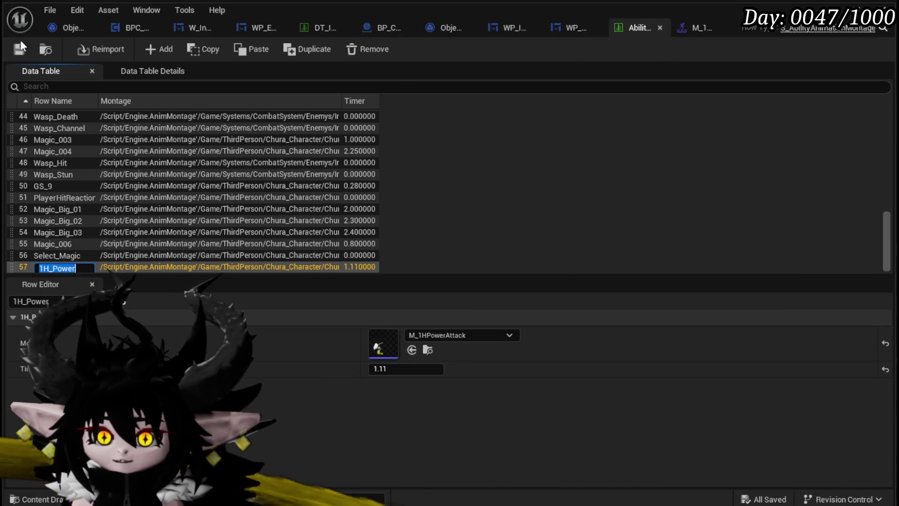
key("Return")
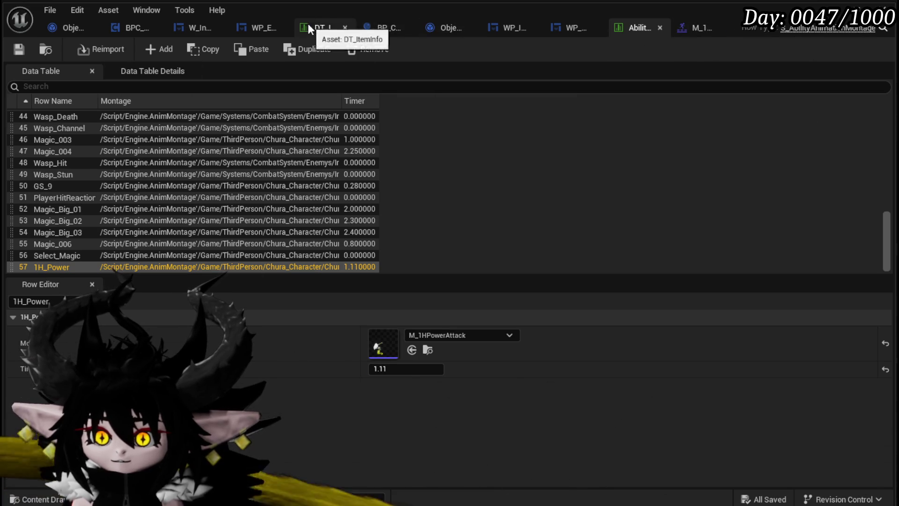
left_click(308, 26)
Step: Paste 1H_Power into Ability_Adrenaline's field below Icon and leave the item table
left_click(393, 421)
key("ctrl+v")
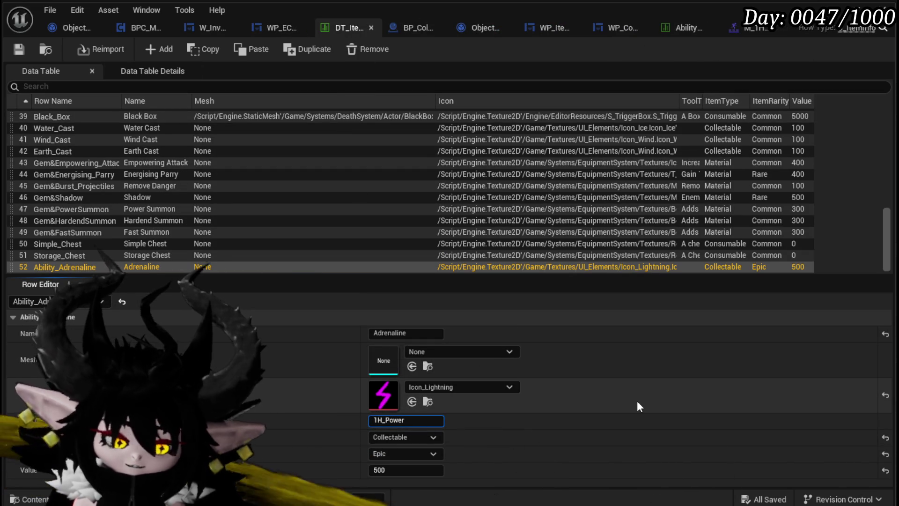
key("Return")
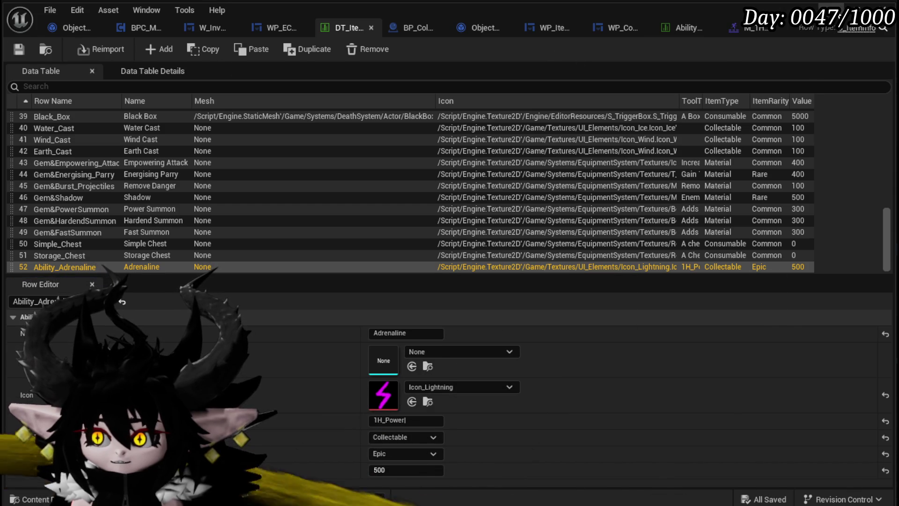
key("alt+Tab")
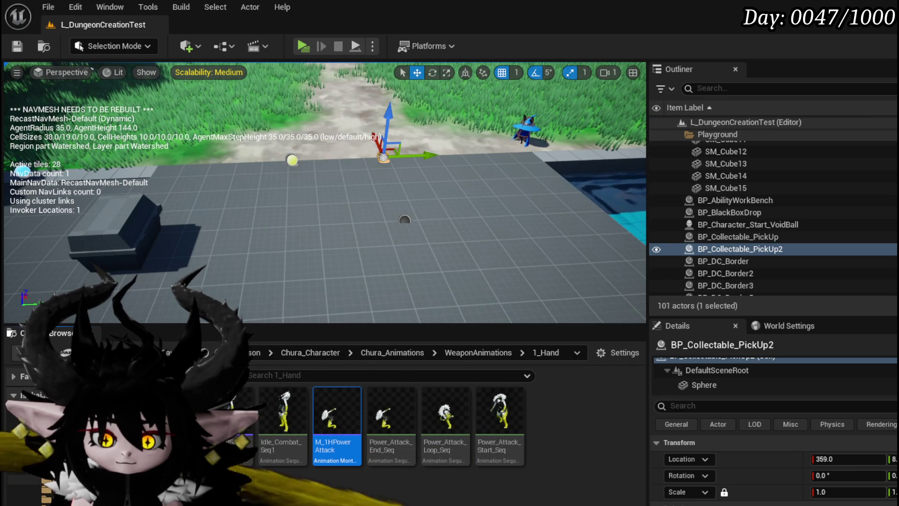
Step: Go back to the AbilitySystem DataBase folder and open Ability_VFX_DataTable
key("alt+Left")
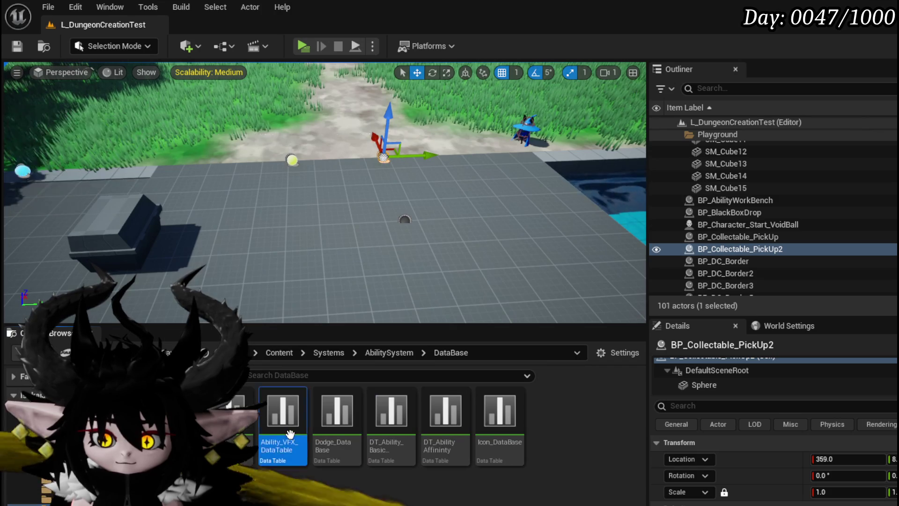
double_click(290, 434)
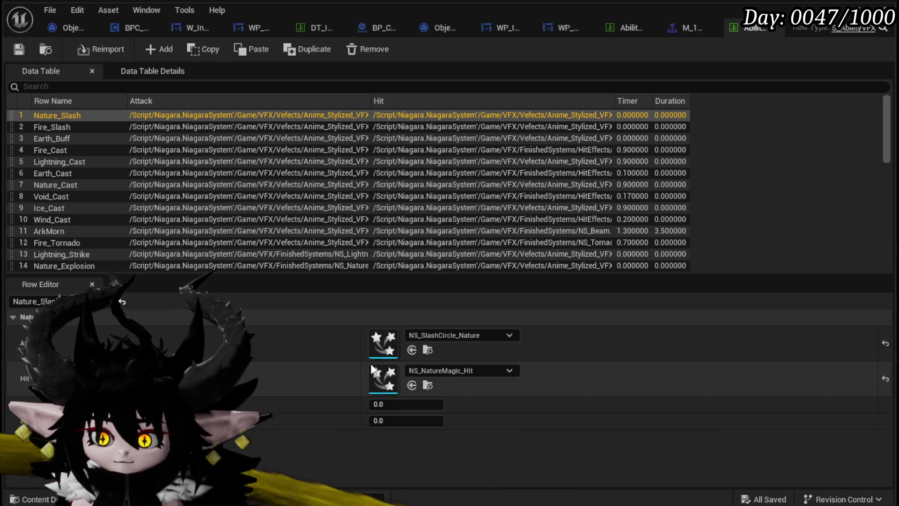
Step: Scroll down through the ability VFX data table to review its rows
right_click(380, 345)
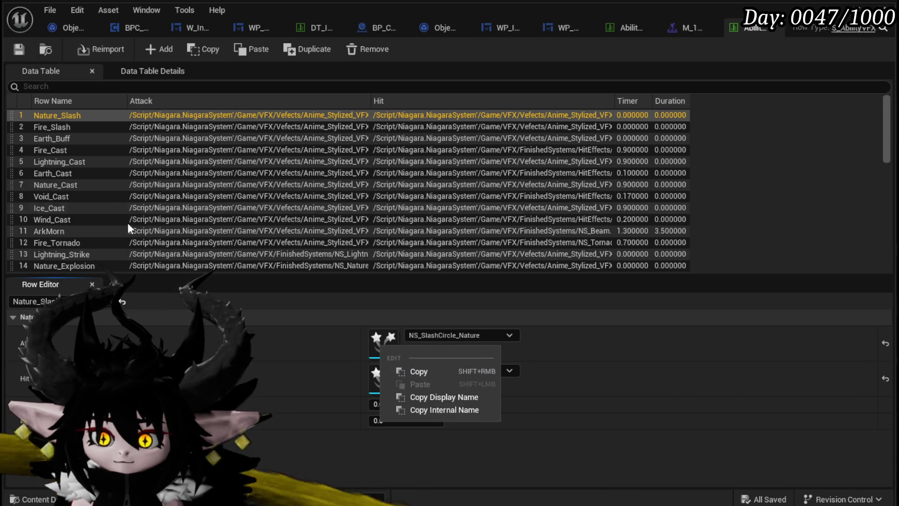
scroll(81, 195, "down", 2)
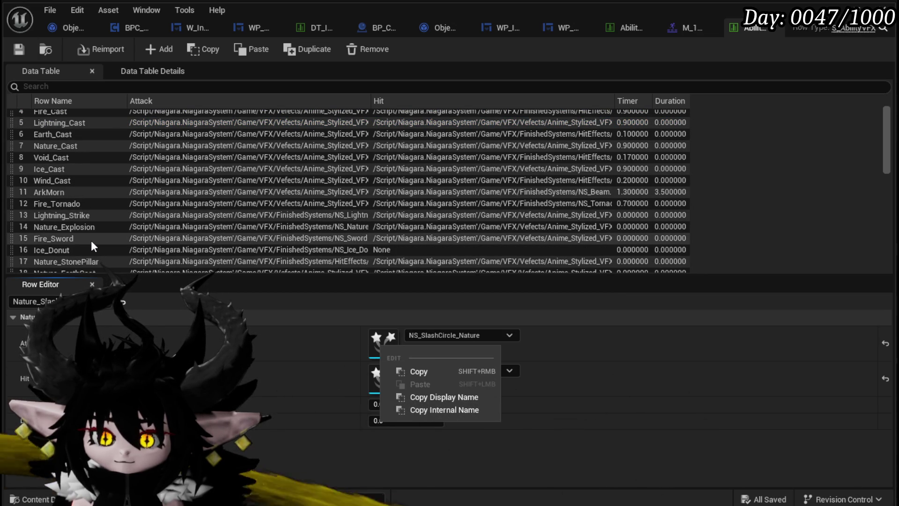
scroll(92, 244, "down", 2)
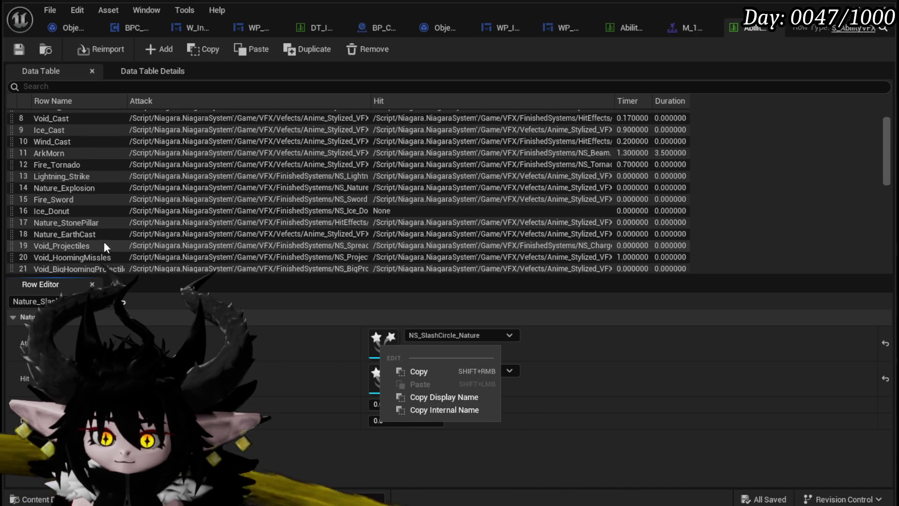
scroll(137, 244, "down", 1)
scroll(138, 247, "down", 1)
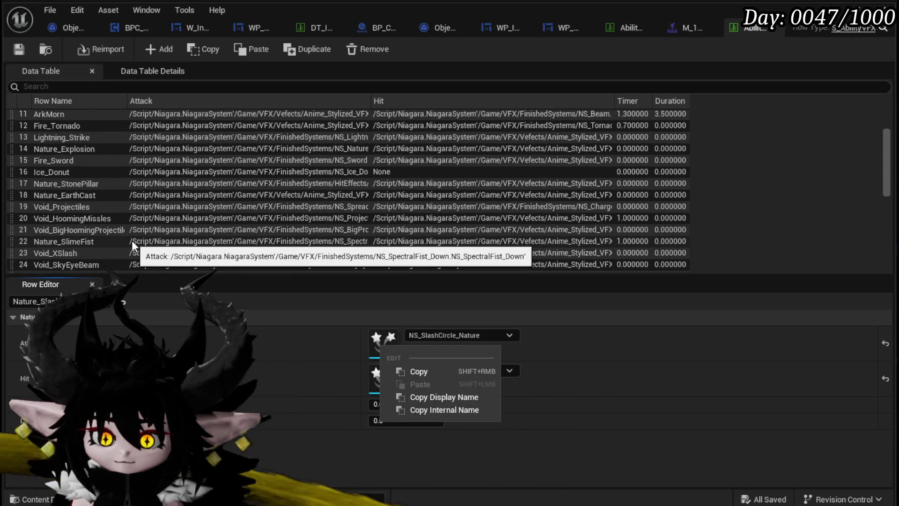
scroll(131, 240, "down", 1)
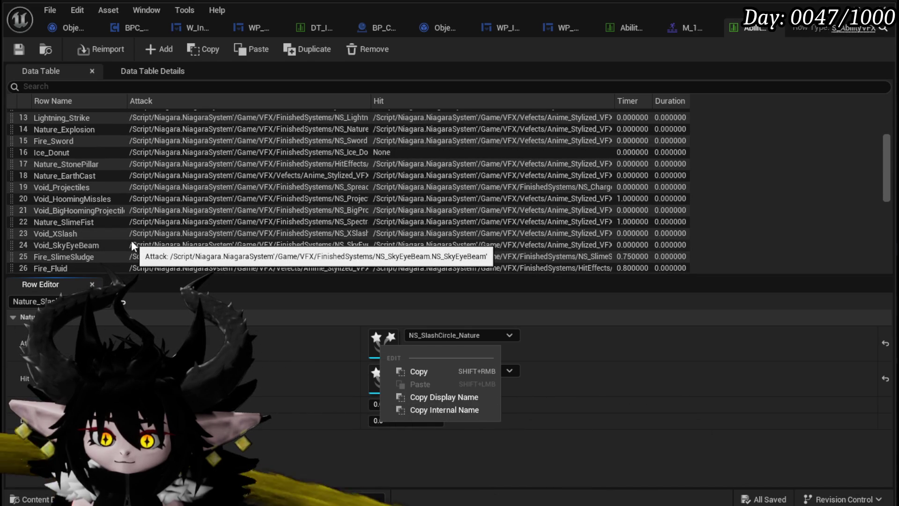
scroll(131, 241, "down", 2)
scroll(131, 240, "down", 1)
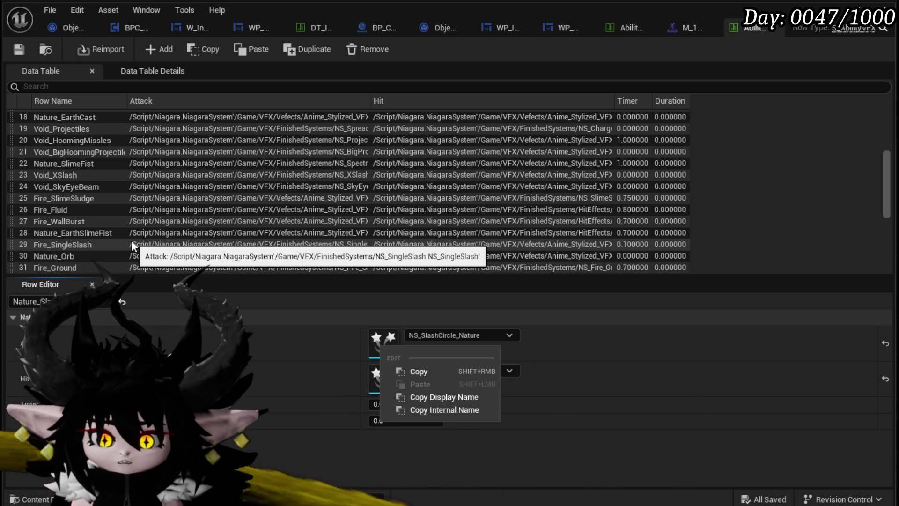
scroll(132, 245, "down", 1)
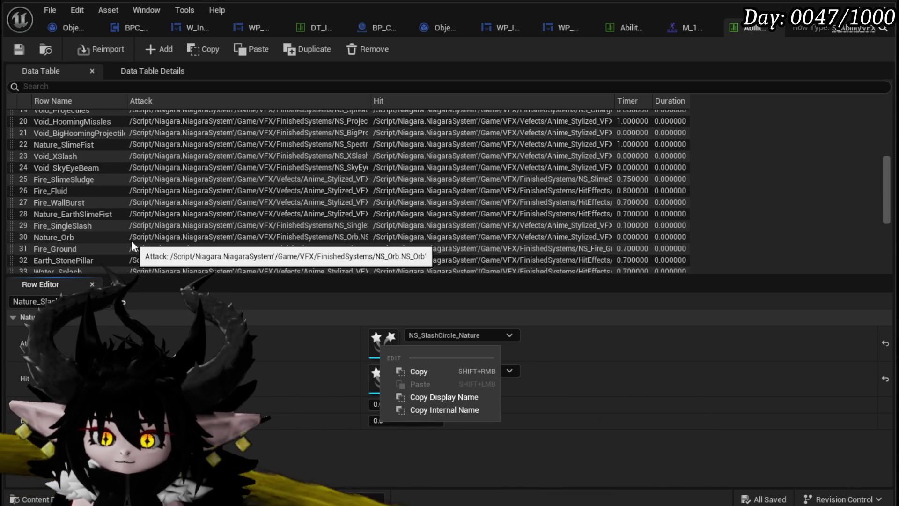
scroll(132, 243, "down", 1)
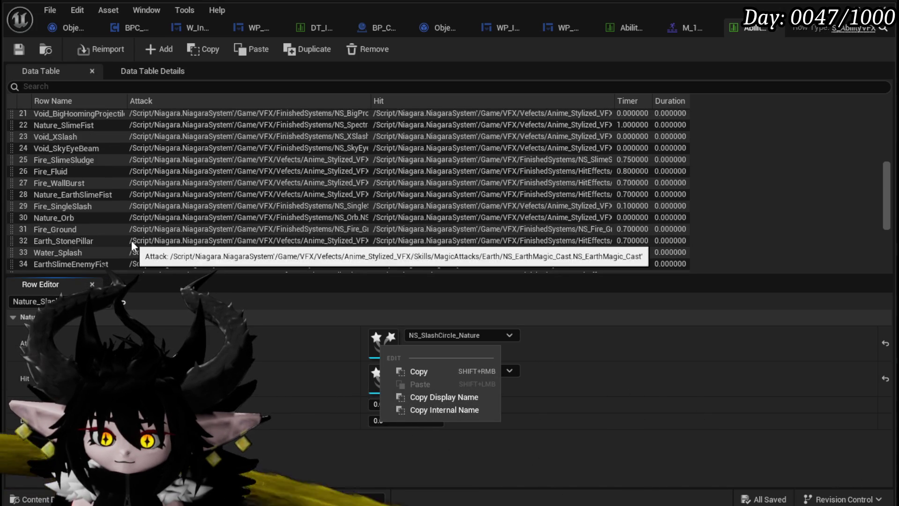
scroll(131, 242, "down", 1)
scroll(131, 243, "down", 1)
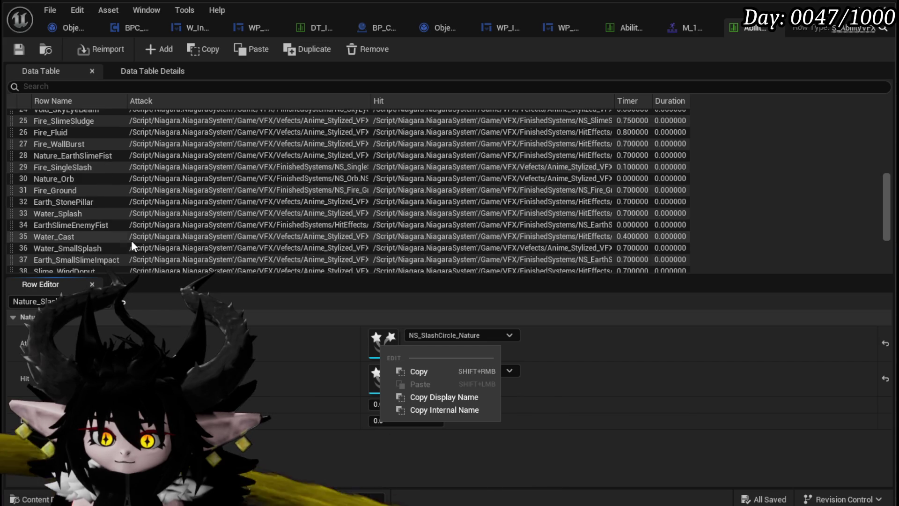
scroll(131, 243, "down", 1)
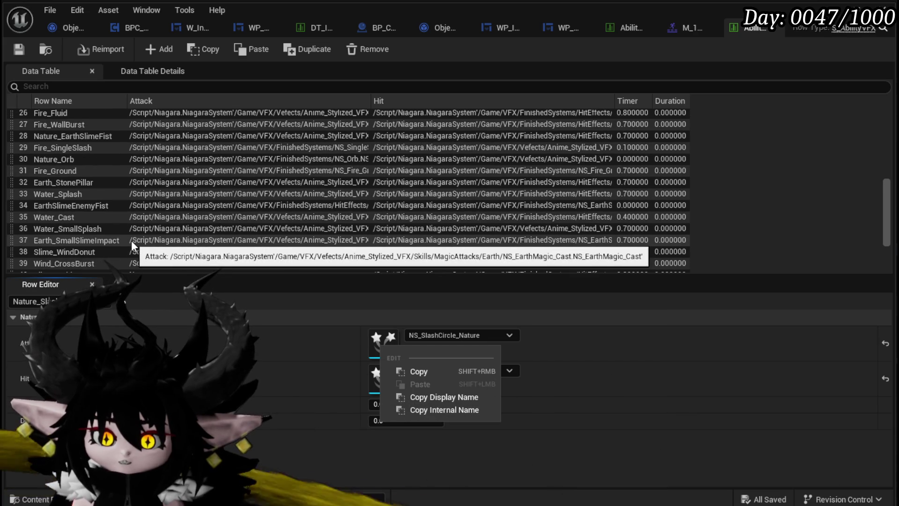
scroll(131, 241, "down", 1)
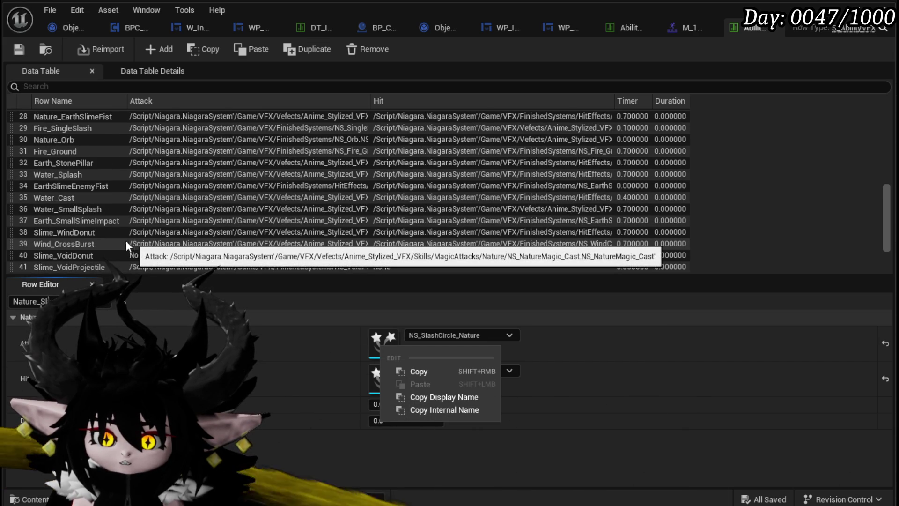
scroll(94, 257, "down", 2)
Step: Select the Wind_Cast row to show its NS_NatureMagic_Cast attack and NS_WindExplosion hit effects
scroll(95, 257, "up", 3)
scroll(95, 260, "up", 10)
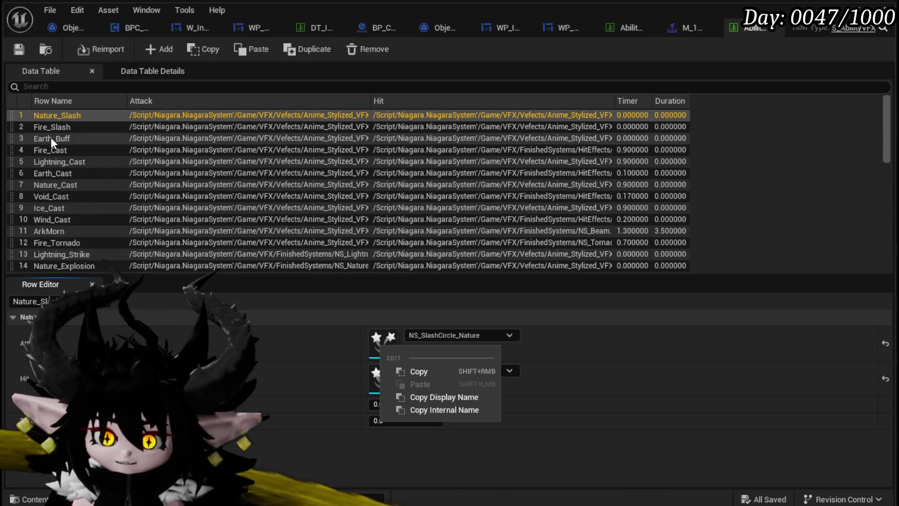
left_click(56, 220)
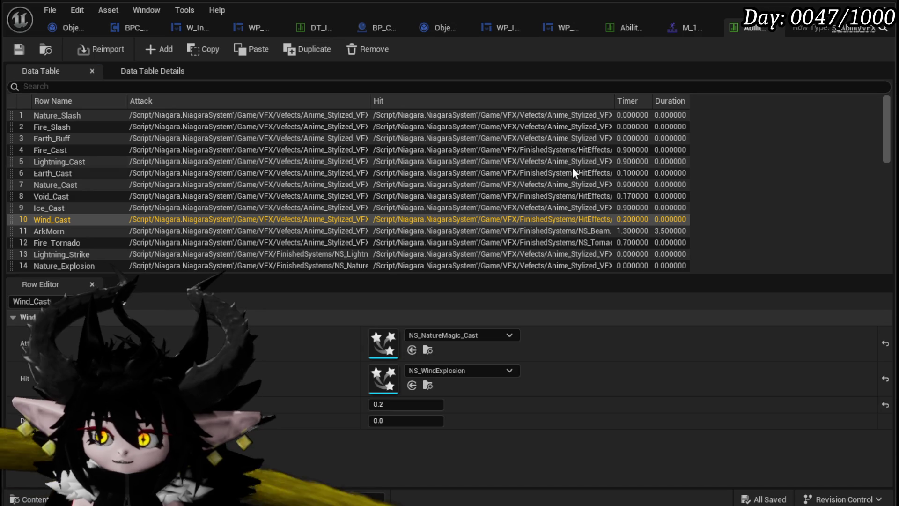
double_click(60, 220)
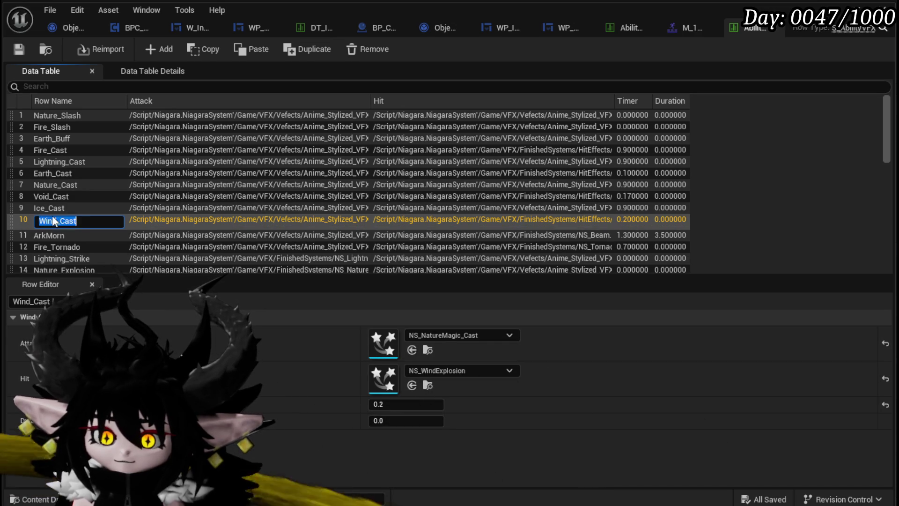
Step: Append the copied Wind_Cast name to Ability_Adrenaline's tooltip in DT_ItemInfo and save
key("Escape")
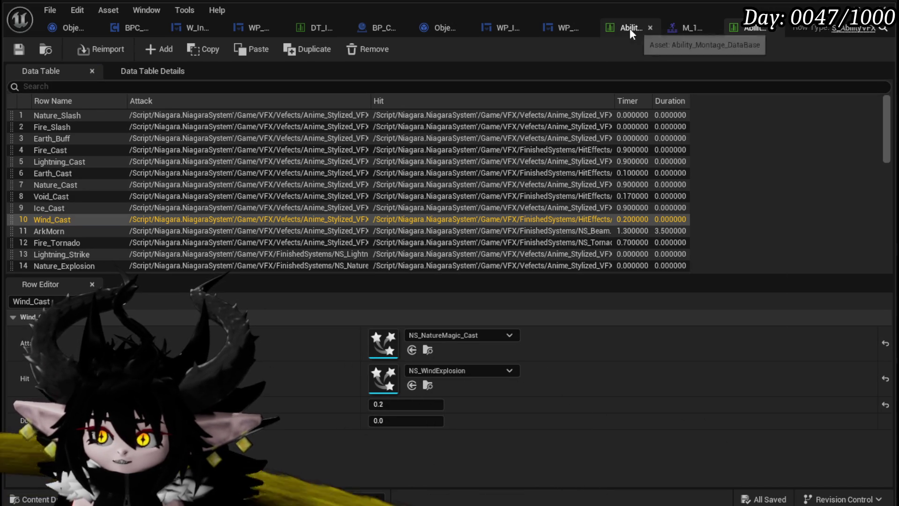
left_click(309, 24)
left_click(408, 421)
left_click(427, 420)
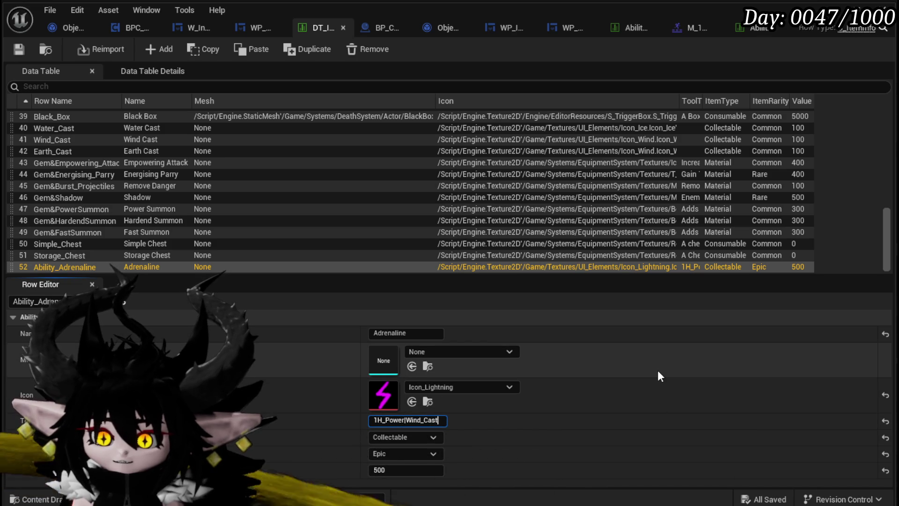
key("Return")
left_click(19, 48)
Step: Append |0|0 to the tooltip, save, and close the M_1HPowerAttack and VFX table editors
left_click(428, 422)
key("End")
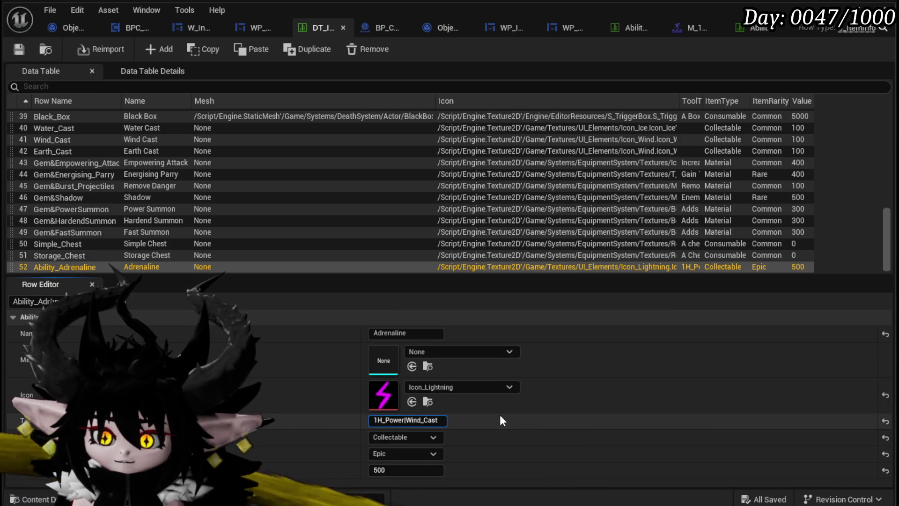
type("|")
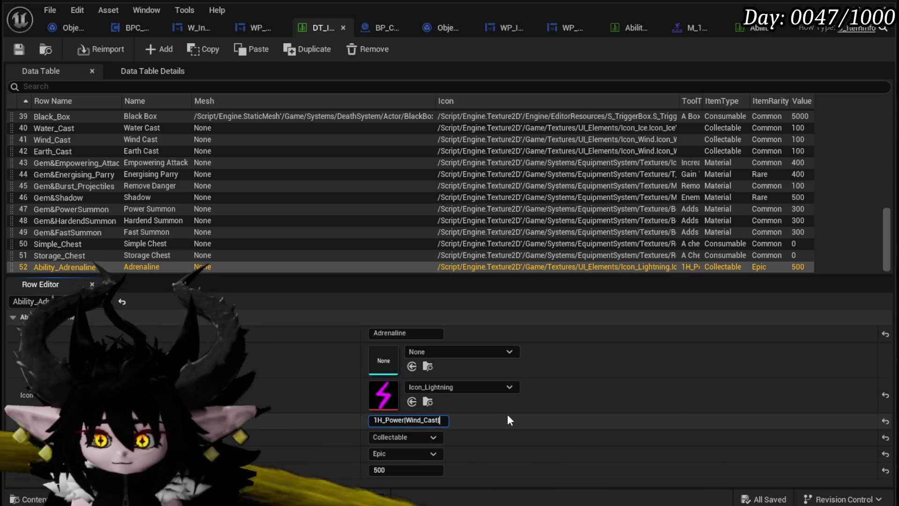
type("0")
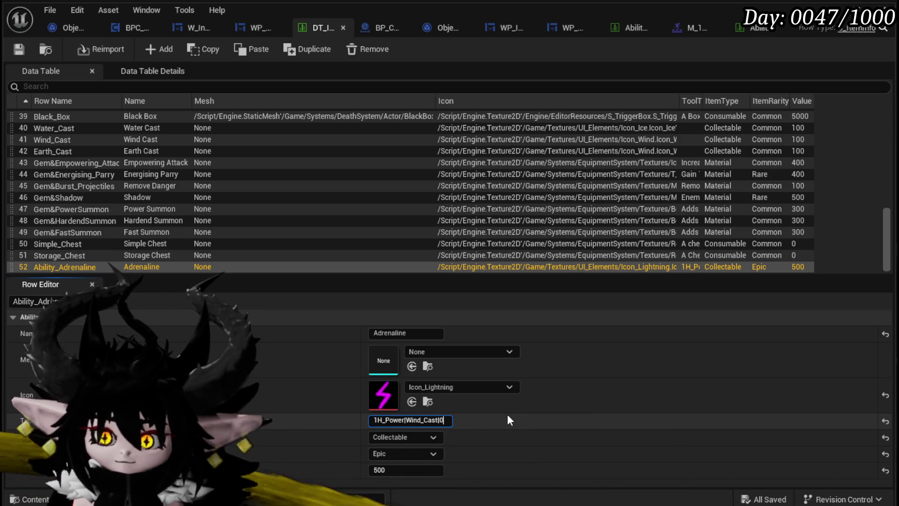
type("|0")
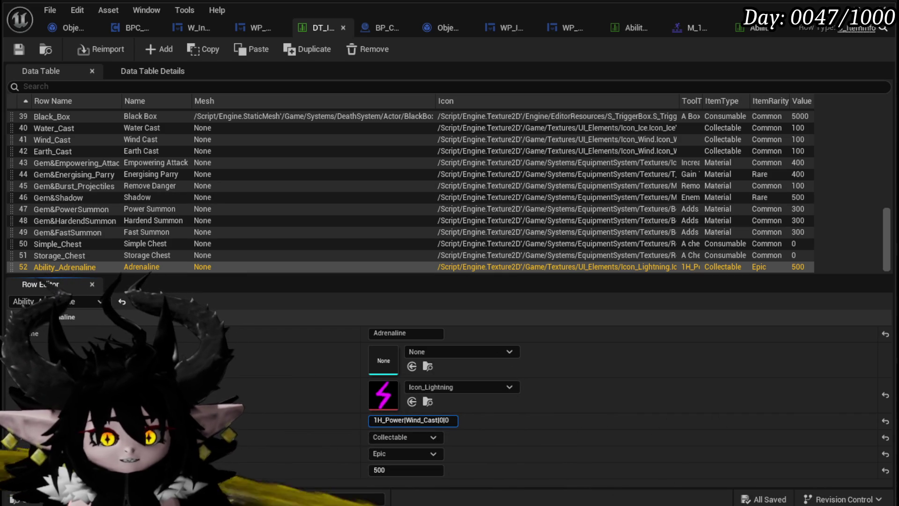
left_click(29, 53)
left_click(717, 27)
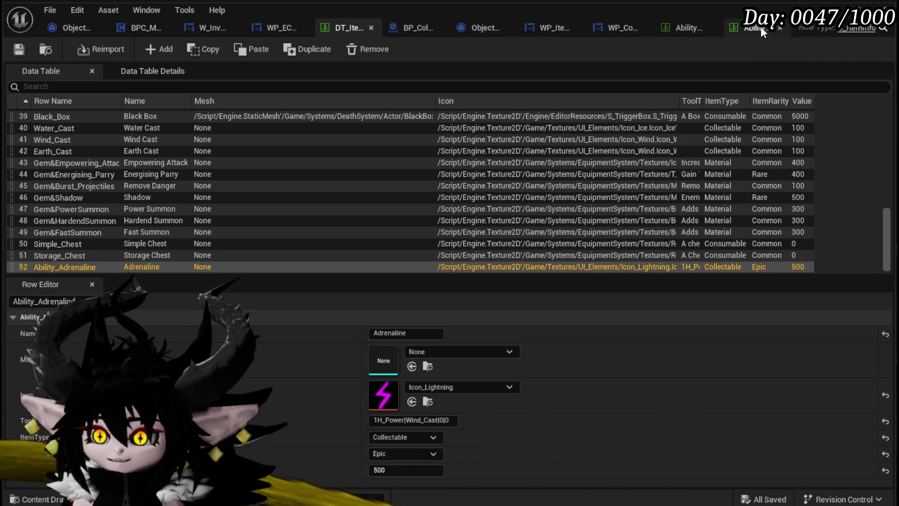
left_click(780, 28)
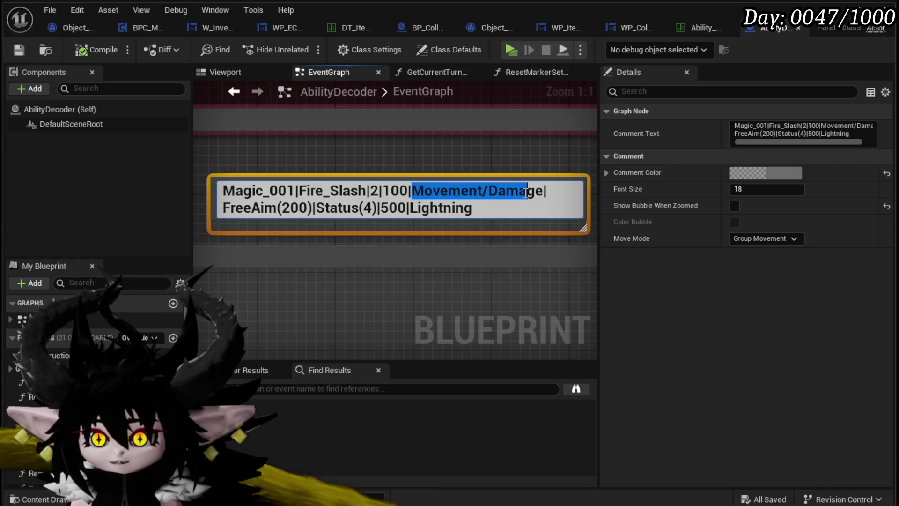
Step: Inspect the Movement/Damage field in the AbilityDecoder format comment, then show Ability_Montage_DataBase
left_click_drag(537, 192, 543, 192)
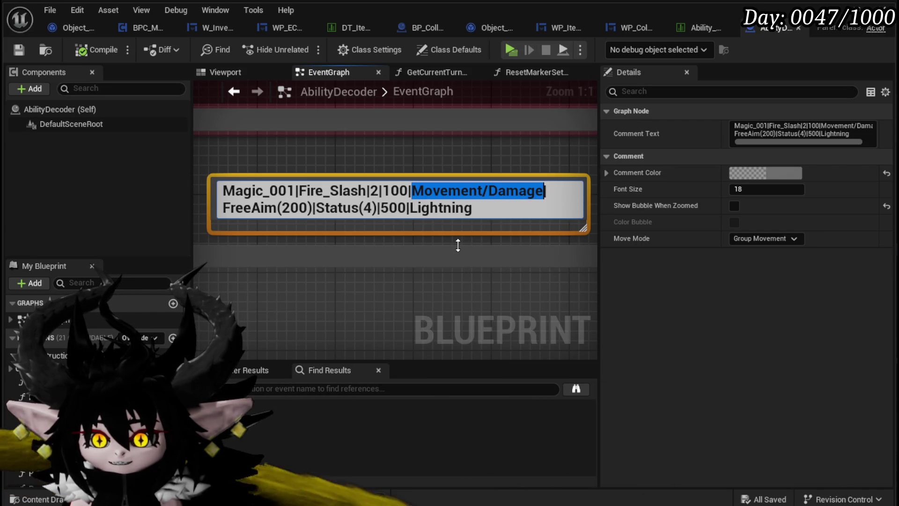
double_click(515, 190)
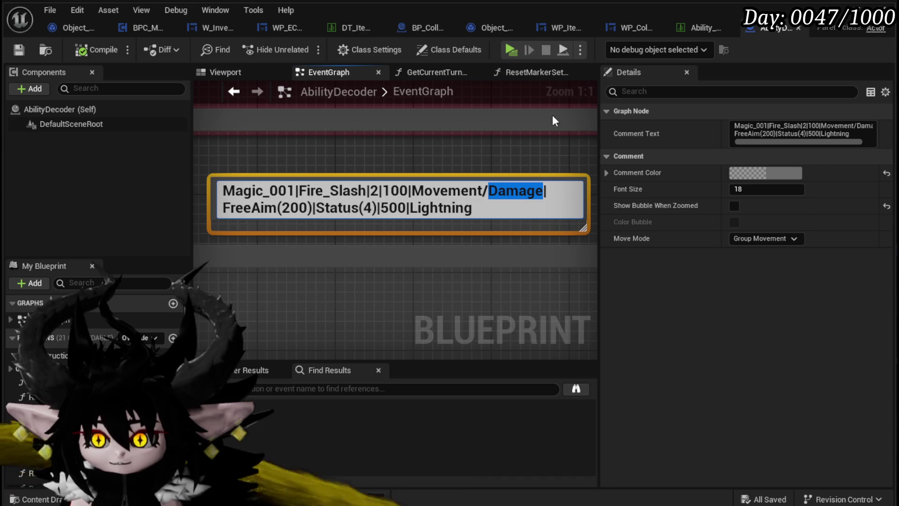
key("ctrl+s")
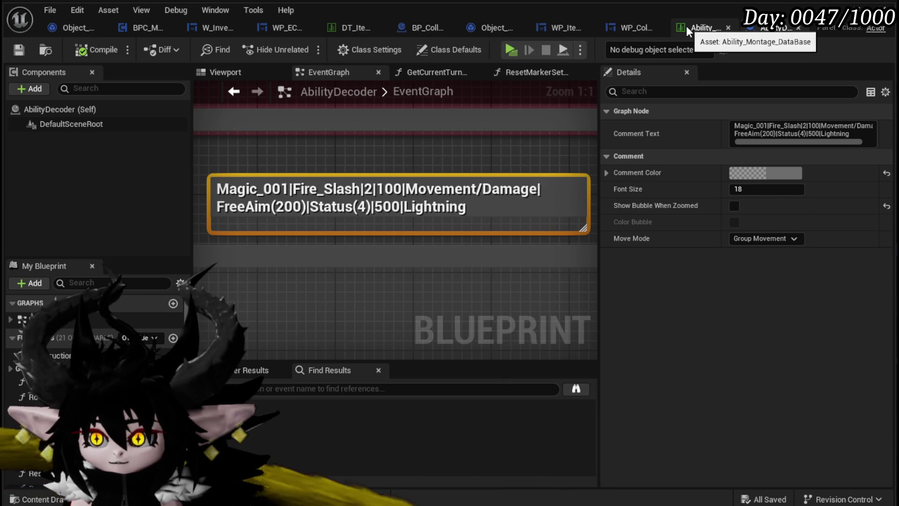
left_click(686, 26)
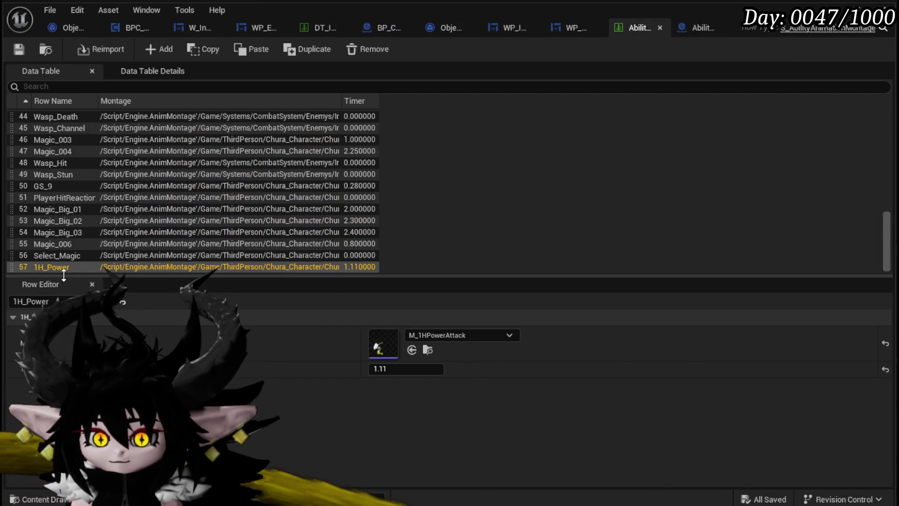
Step: Append |None/Healing to Ability_Adrenaline's tooltip and save DT_ItemInfo
left_click(313, 29)
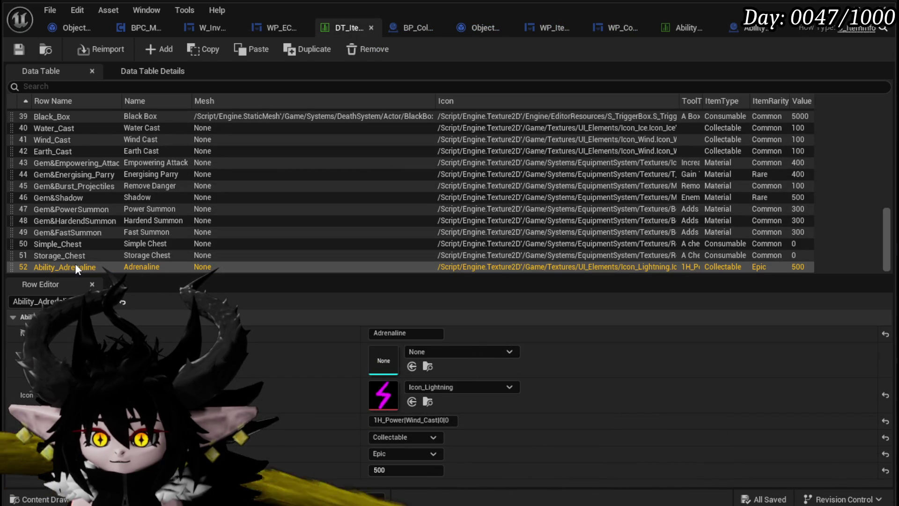
left_click(448, 420)
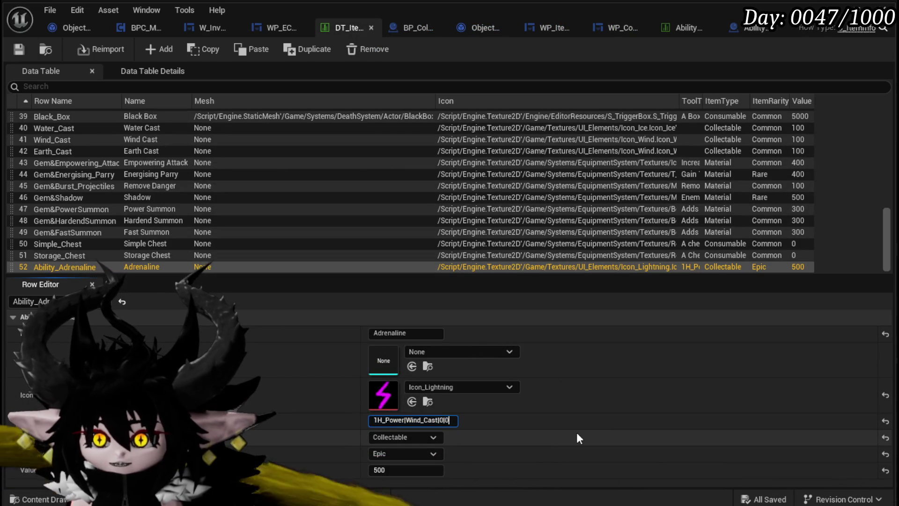
type("|")
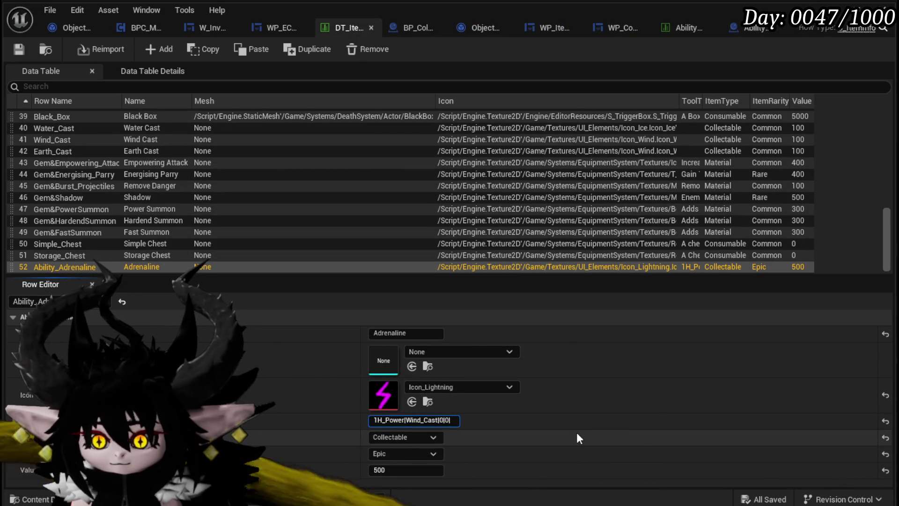
type("None")
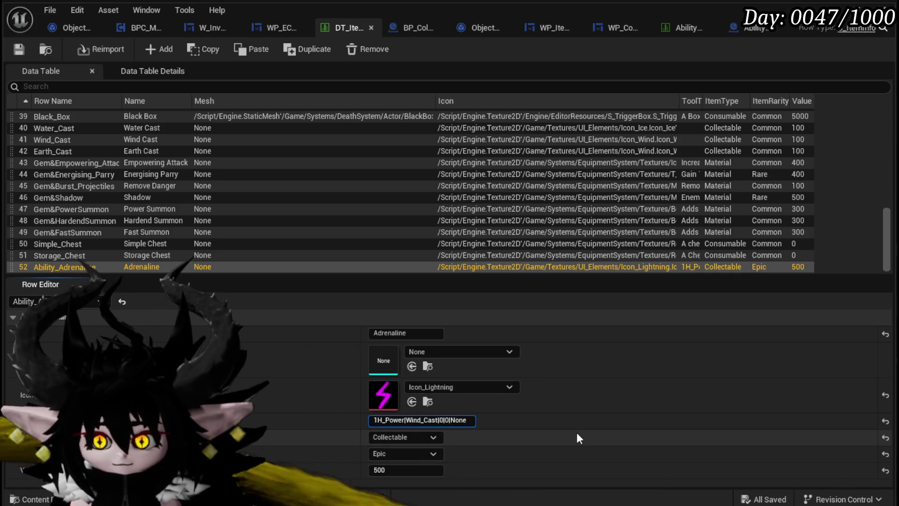
type("/Hea")
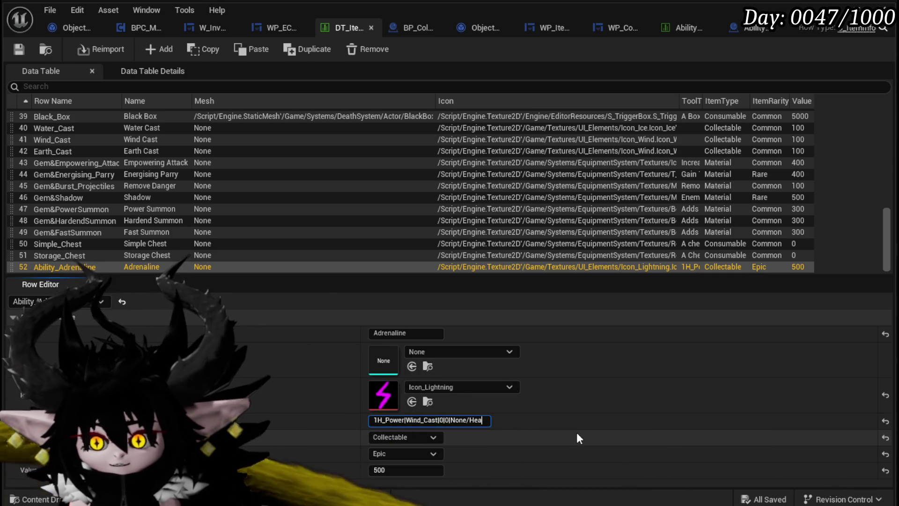
type("ling")
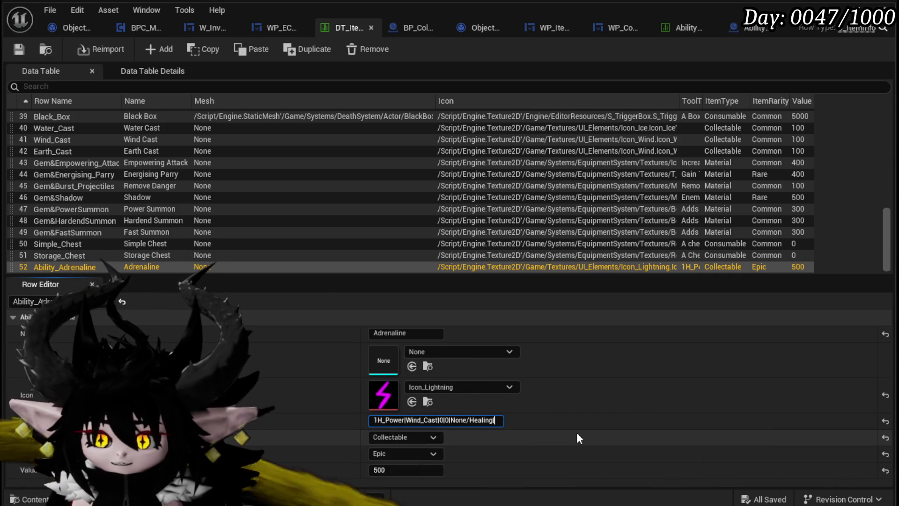
left_click(17, 50)
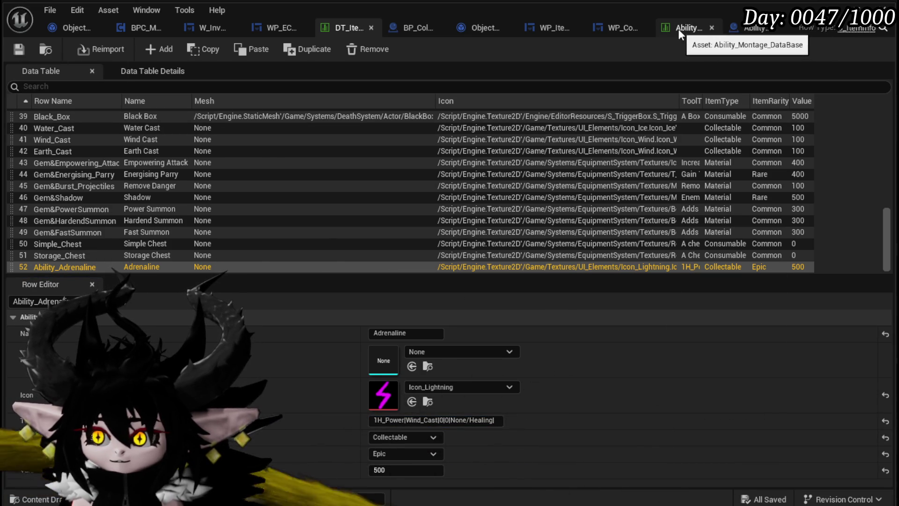
Step: Compare the AbilityDecoder example data string and the Ability_Montage_DataBase table
left_click(678, 29)
left_click(720, 27)
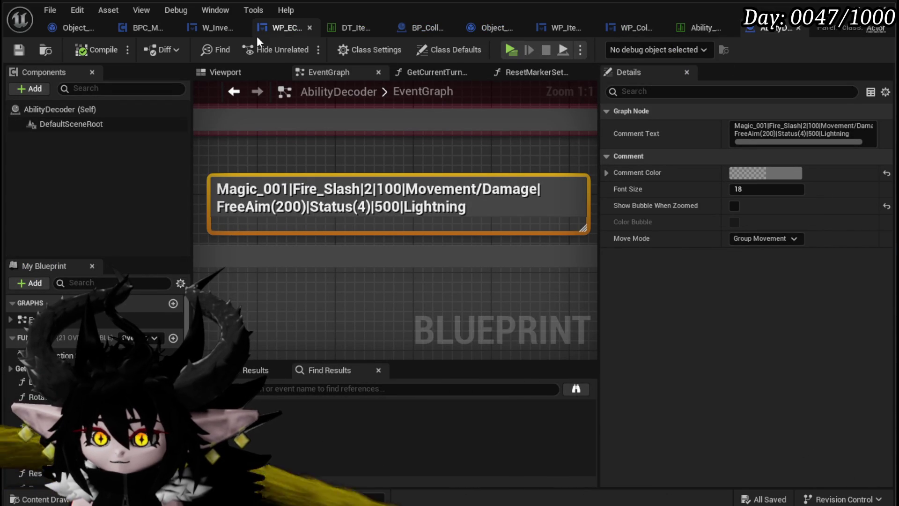
left_click(702, 30)
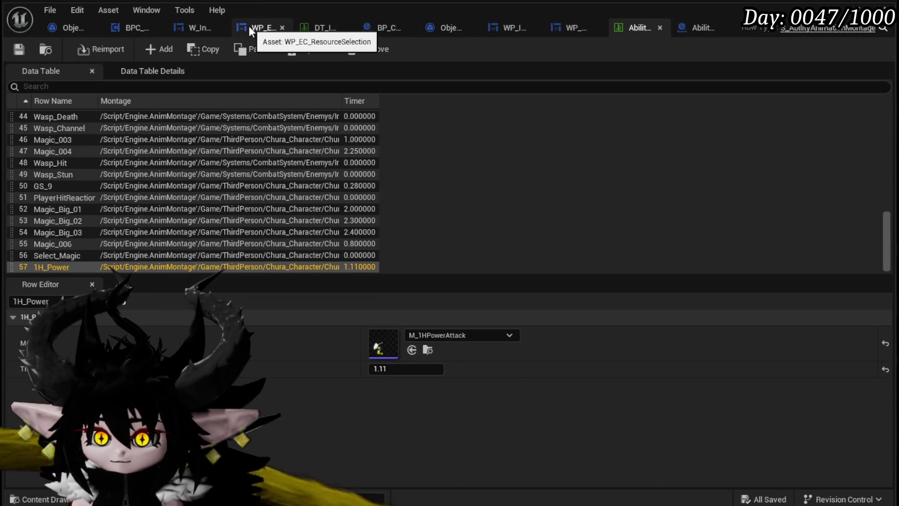
left_click(321, 28)
Step: Add the targeting word after None/Healing, ending as 'Singel|', and commit the tooltip
left_click(495, 420)
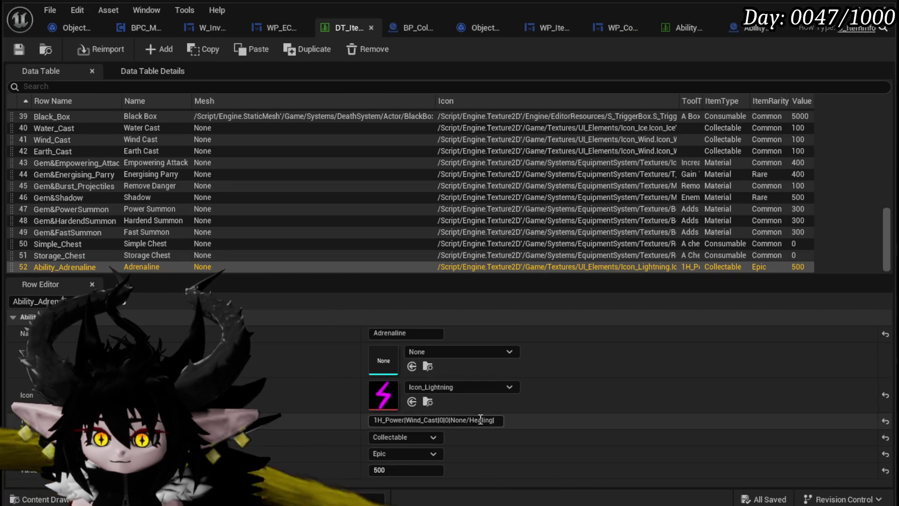
left_click(495, 420)
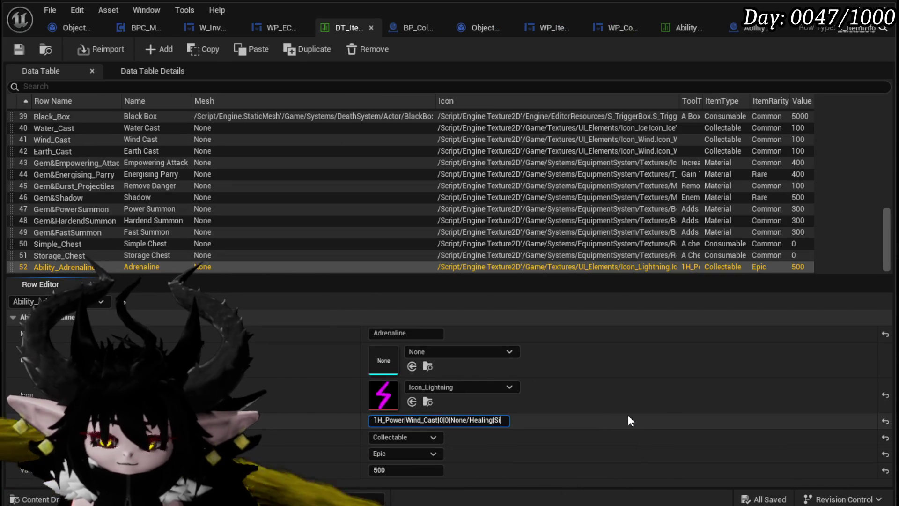
type("ngle")
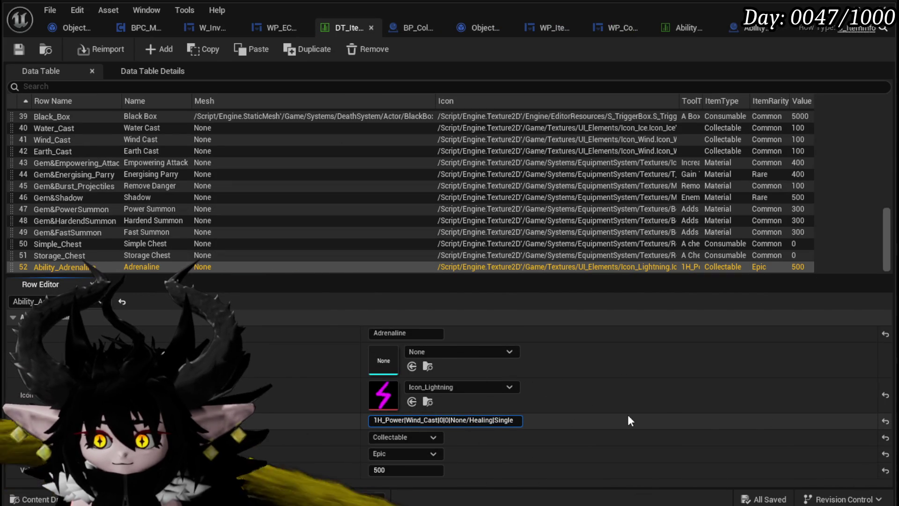
key("BackSpace")
key("BackSpace")
key("BackSpace")
type("elf")
key("BackSpace")
key("BackSpace")
key("BackSpace")
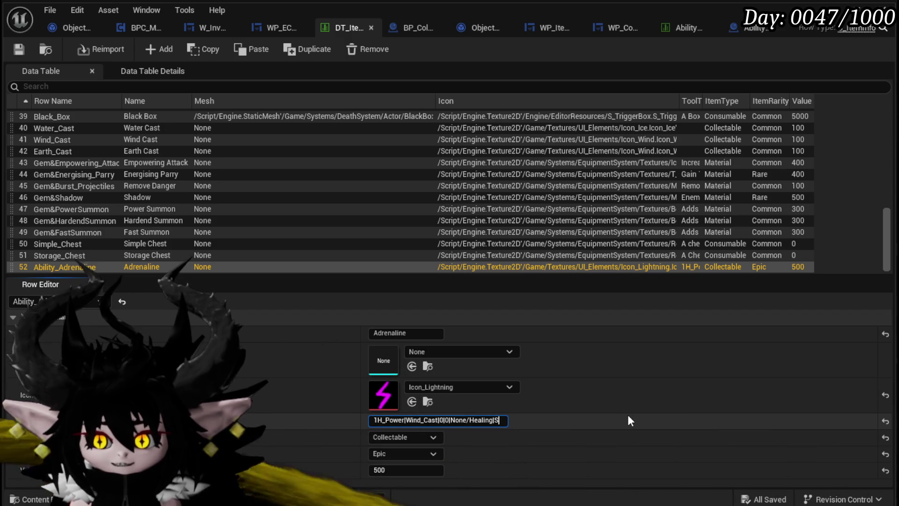
type("ingle|")
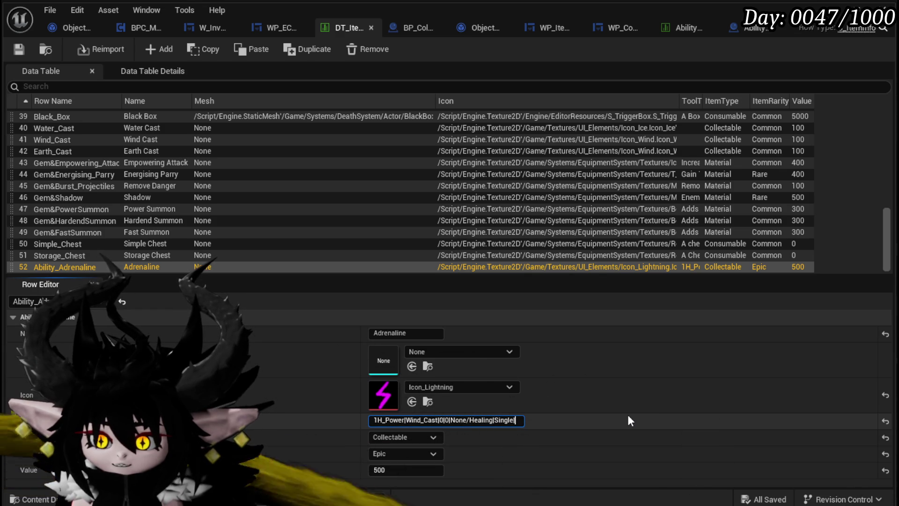
key("BackSpace")
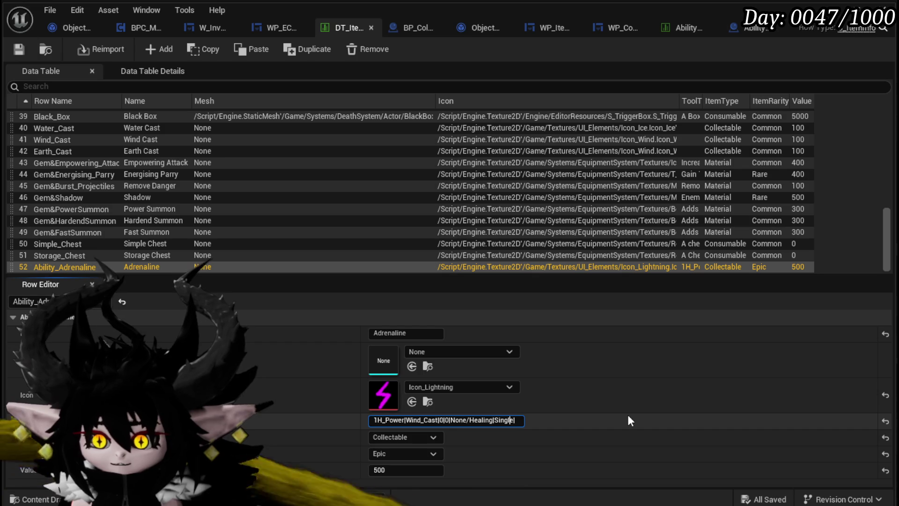
key("BackSpace")
key("BackSpace")
type("e")
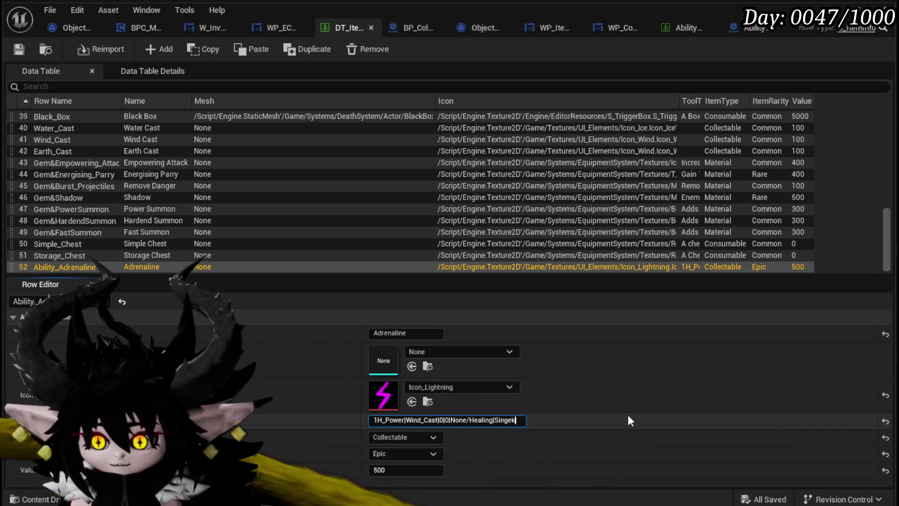
type("l")
type("l")
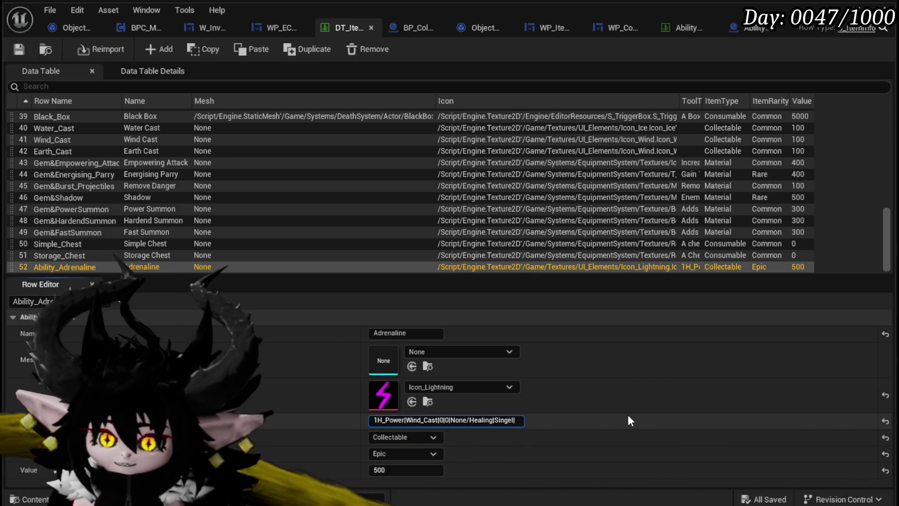
left_click(12, 42)
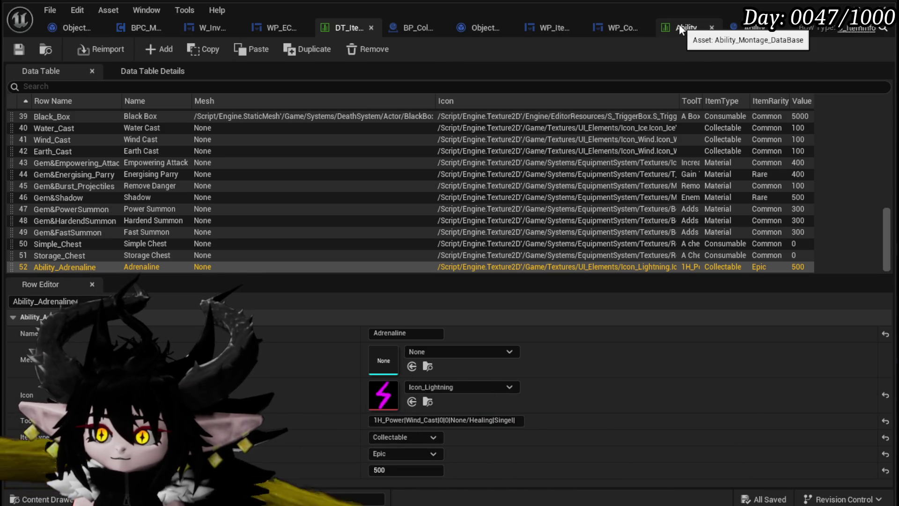
Step: Open Object_AbilityBuilder's StringToEnum_Targeting graph to view the Single and AOE cases
left_click(734, 28)
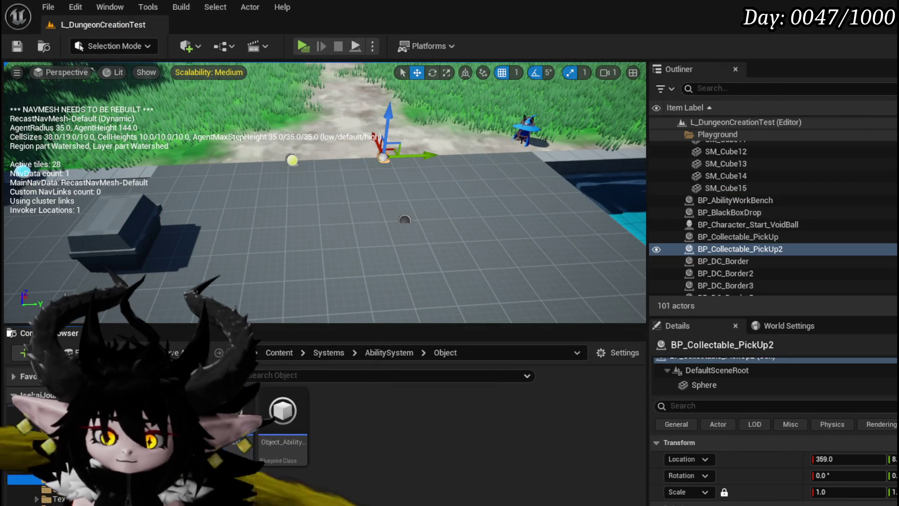
double_click(295, 451)
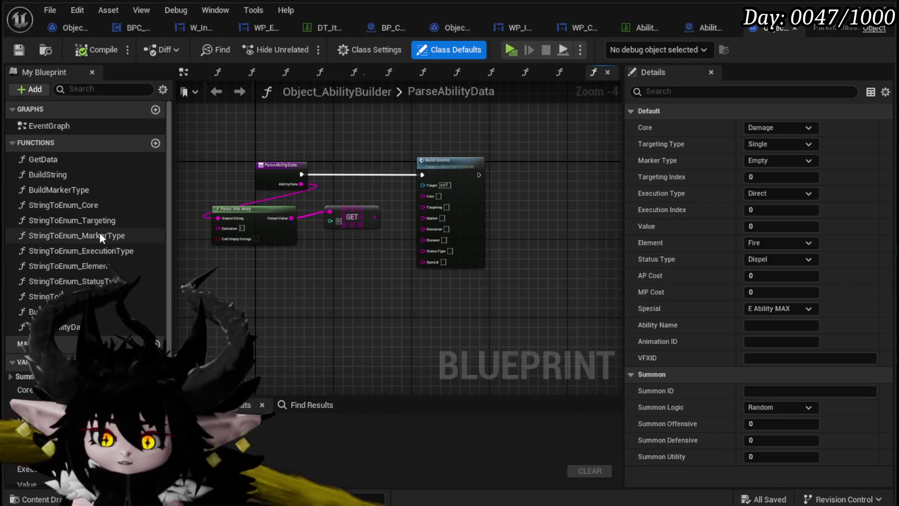
double_click(101, 223)
scroll(361, 257, "up", 2)
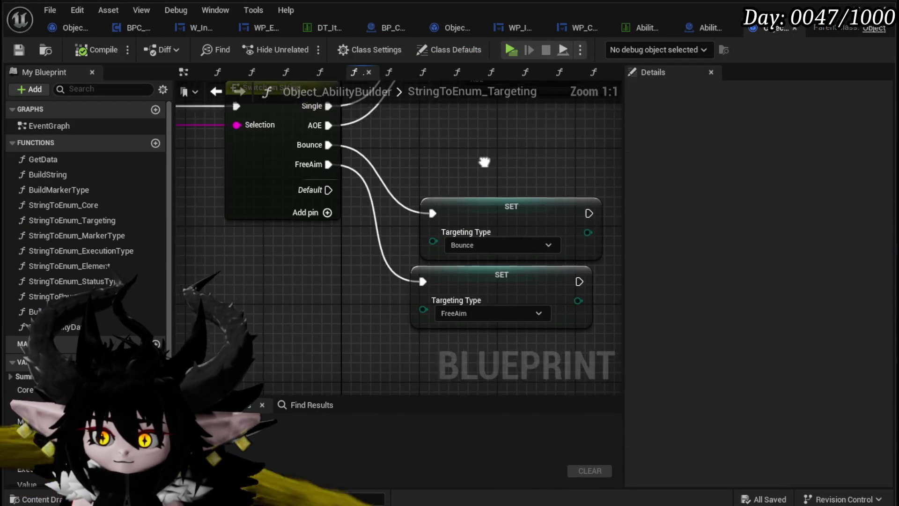
left_click_drag(485, 163, 412, 321)
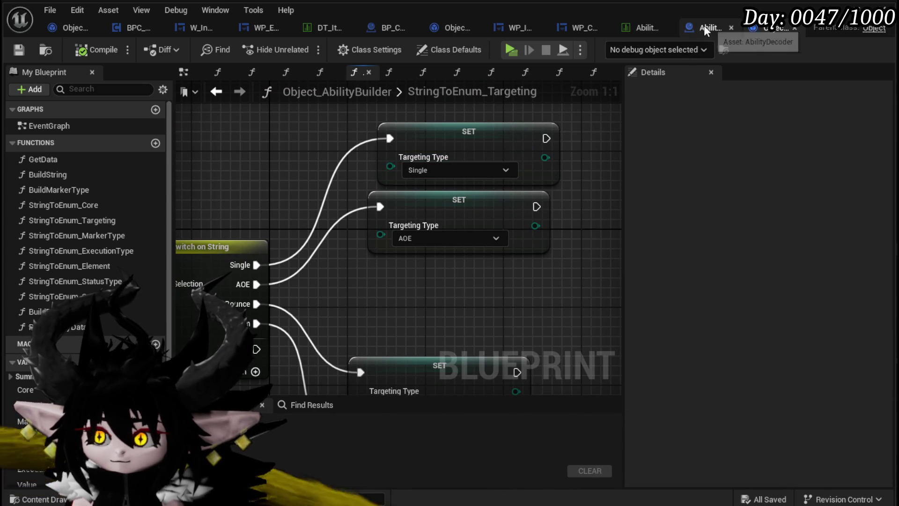
Step: Trim the misspelled targeting word in the Adrenaline tooltip back to 'Si'
left_click(311, 32)
left_click(504, 419)
key("BackSpace")
key("BackSpace")
key("BackSpace")
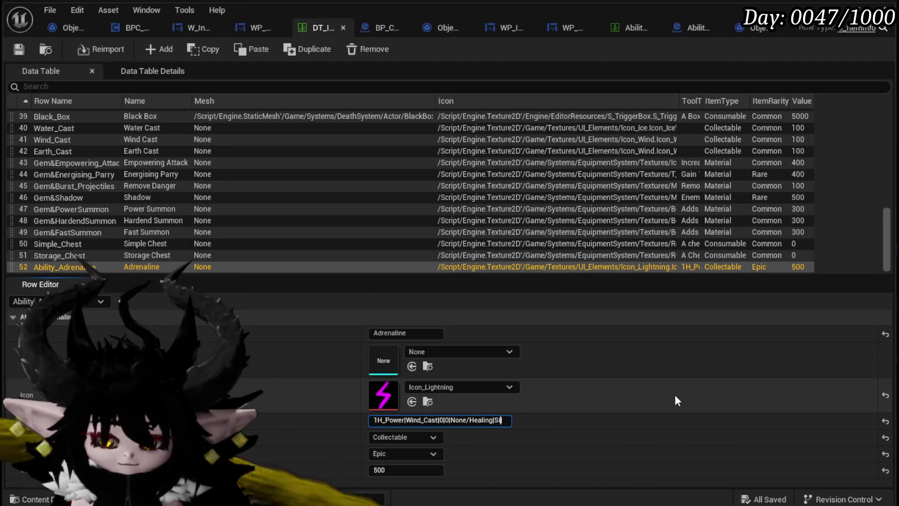
Step: Complete the targeting word as 'Single|', append Status(2), and save DT_ItemInfo
type("ngle|")
key("Return")
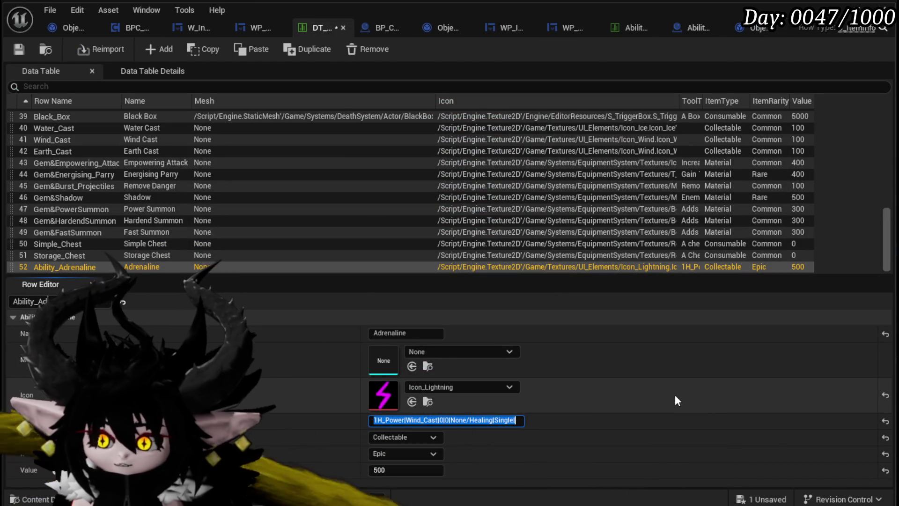
left_click(505, 419)
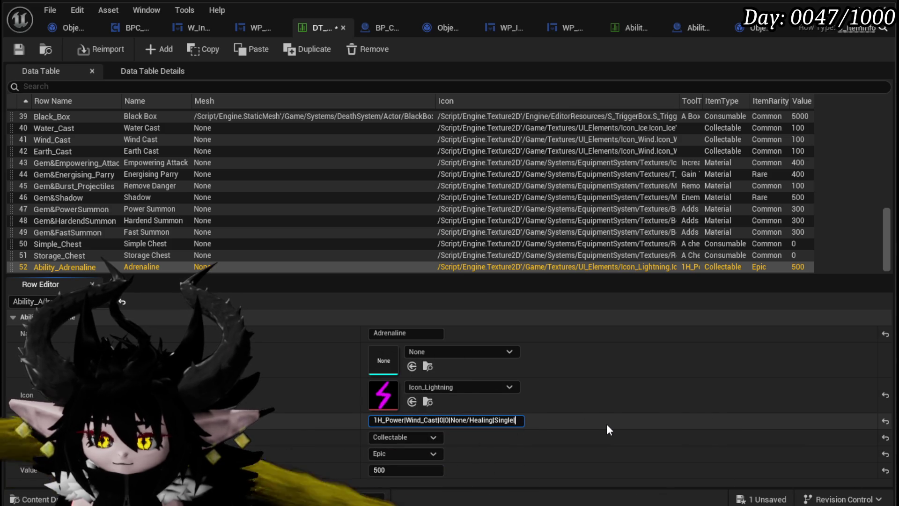
type("Sta")
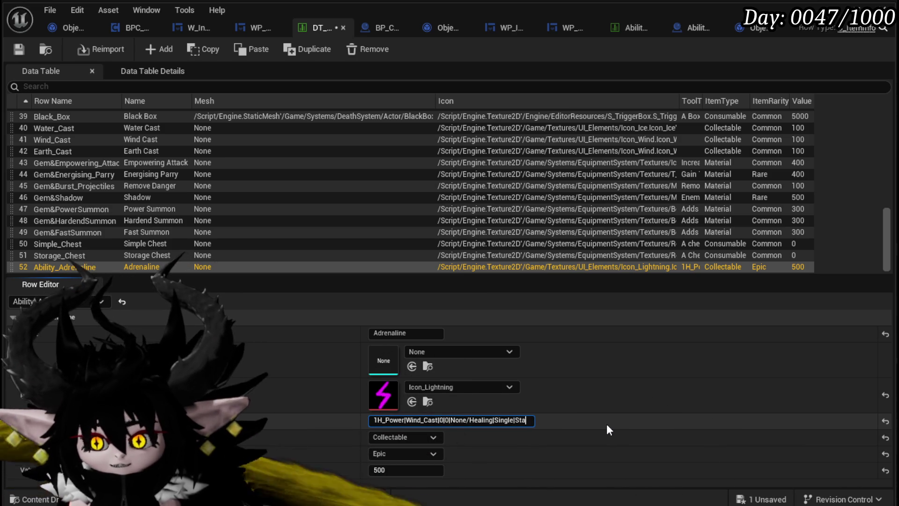
type("tus(2)")
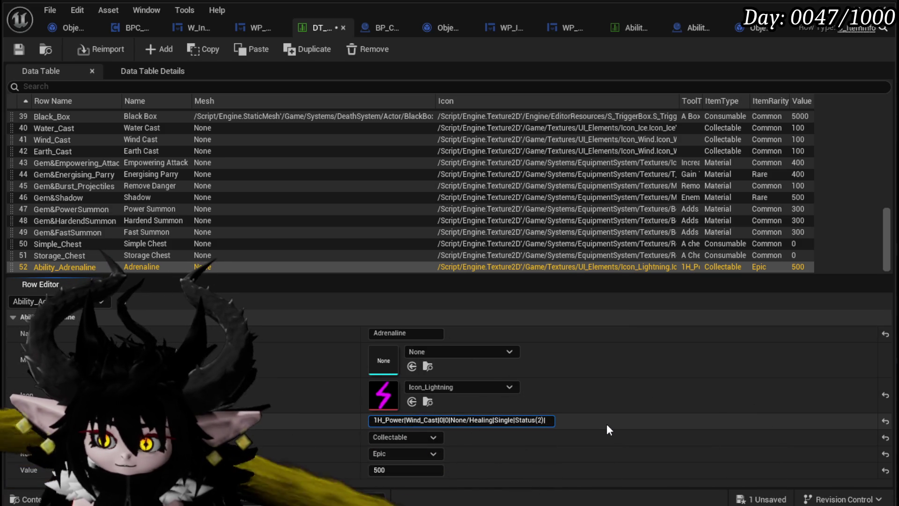
left_click(22, 53)
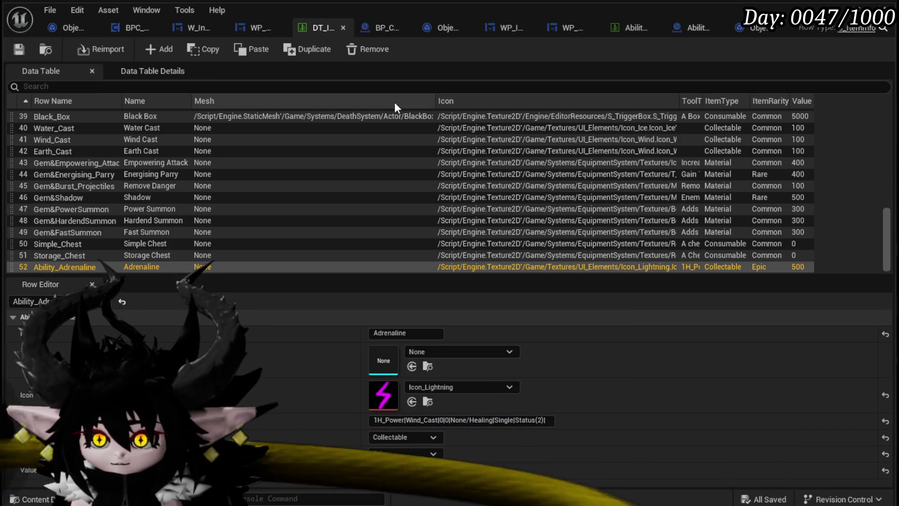
Step: Append '|Wind(' to the tooltip, commit it, and return to the L_DungeonCreationTest level editor
left_click(546, 420)
key("End")
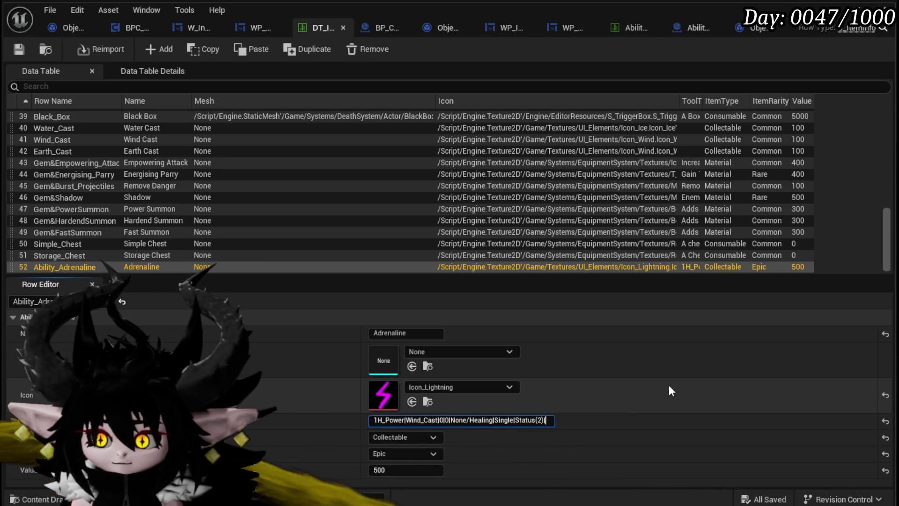
type("|Wind(")
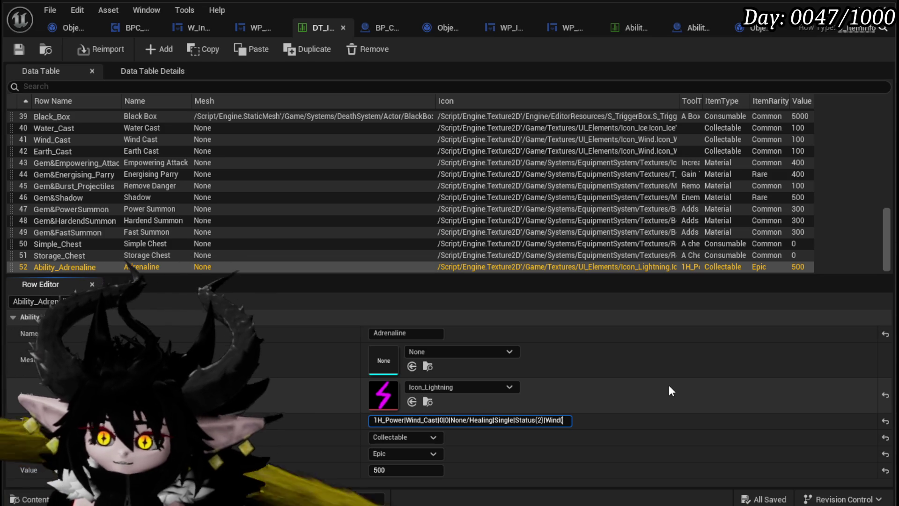
key("Return")
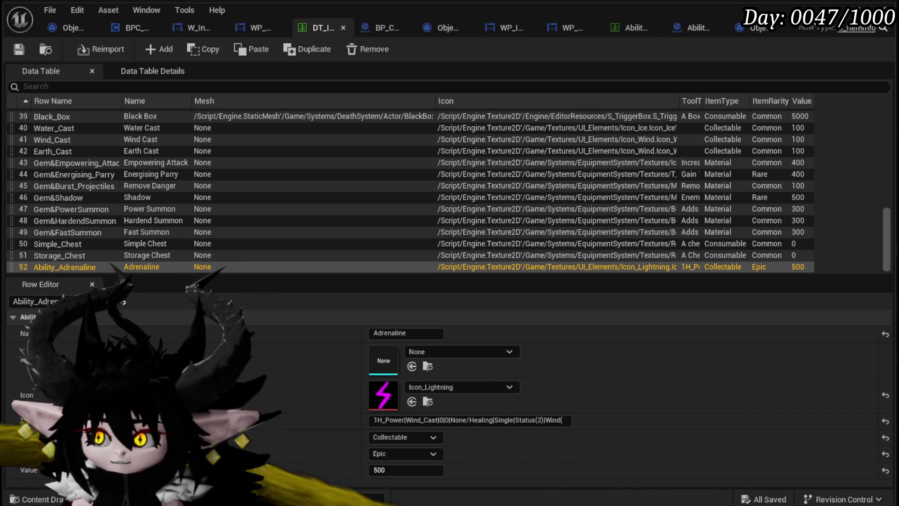
left_click(843, 8)
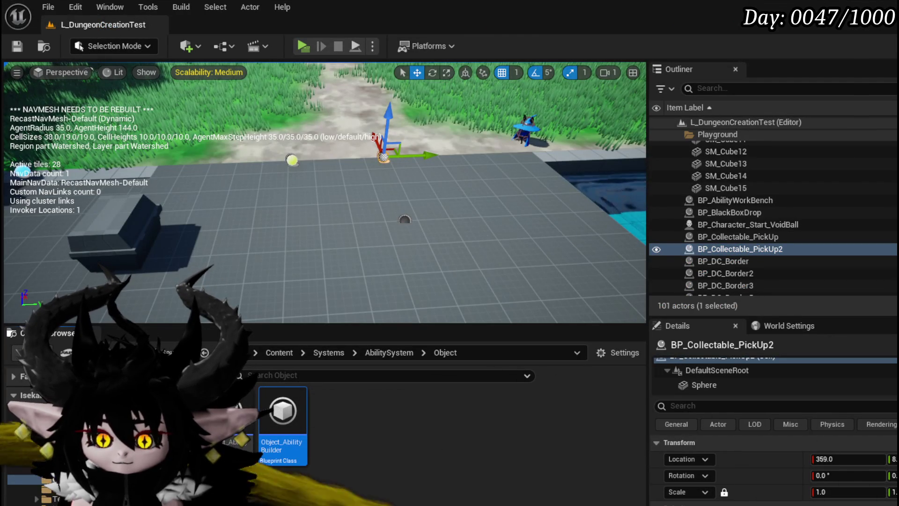
Step: Open DT_AbilityAffinity from the DataBase folder and look up the Speed row's description
left_click(71, 450)
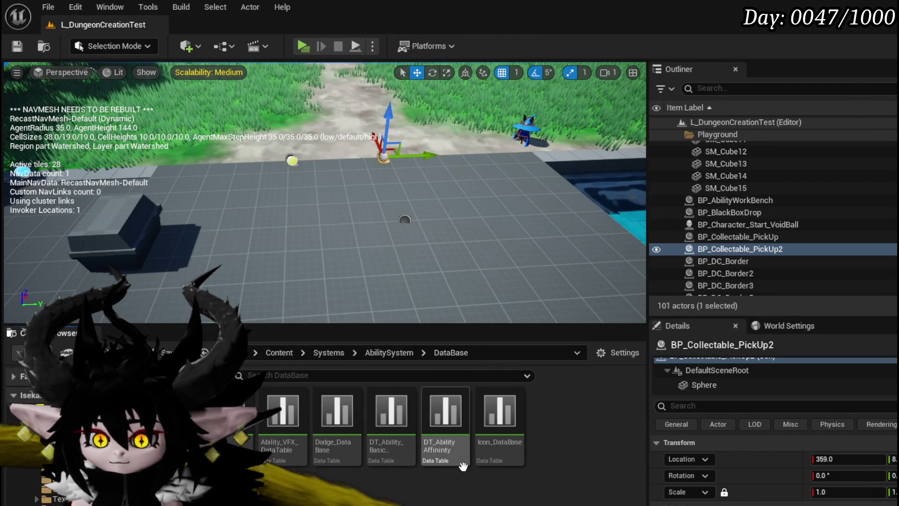
double_click(463, 464)
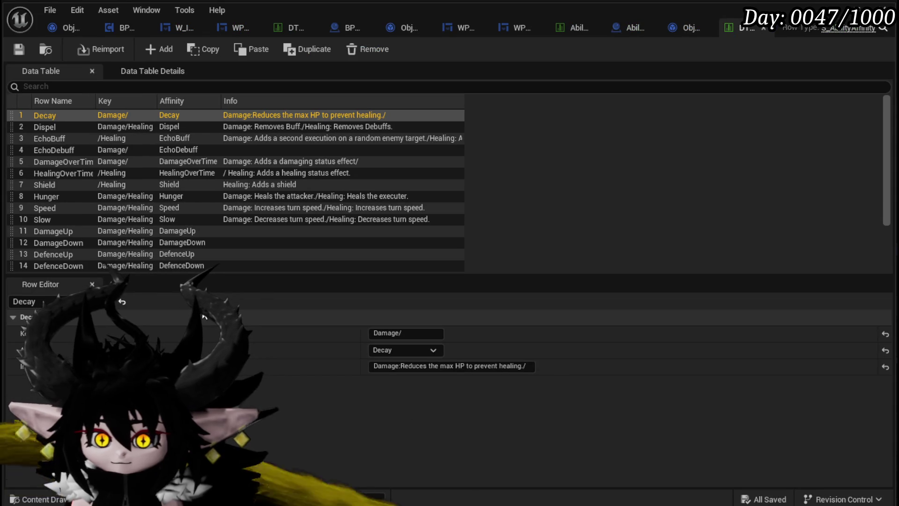
double_click(49, 207)
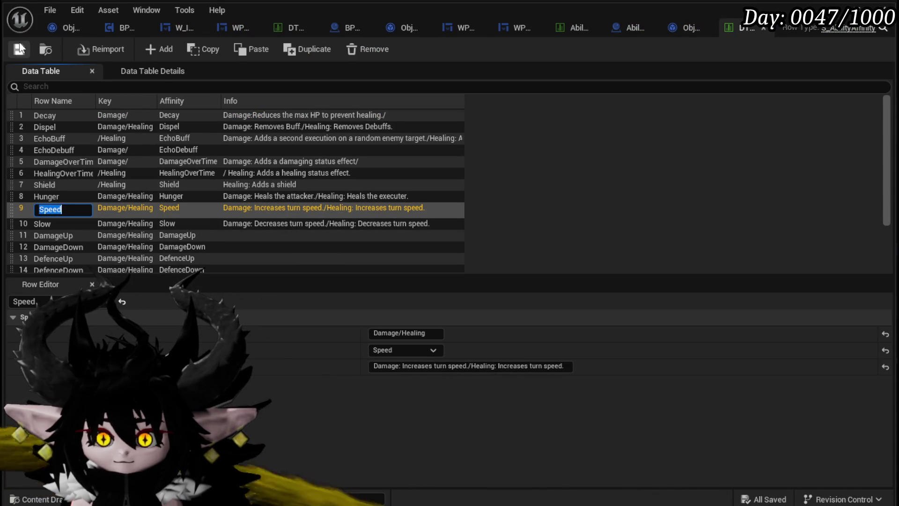
key("Escape")
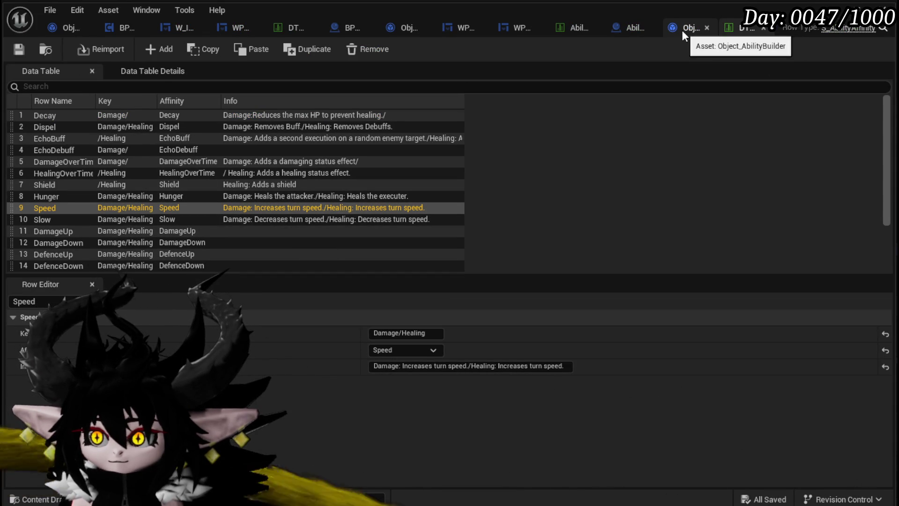
left_click(296, 26)
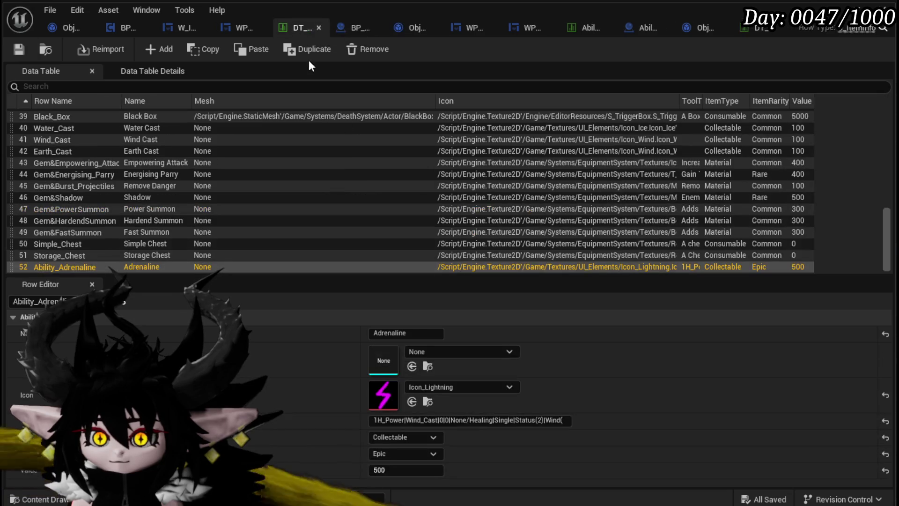
Step: Append 'Speed)|Draw|Empty$' plus the pasted 'Adrenaline' to the tooltip and save DT_ItemInfo
left_click(559, 420)
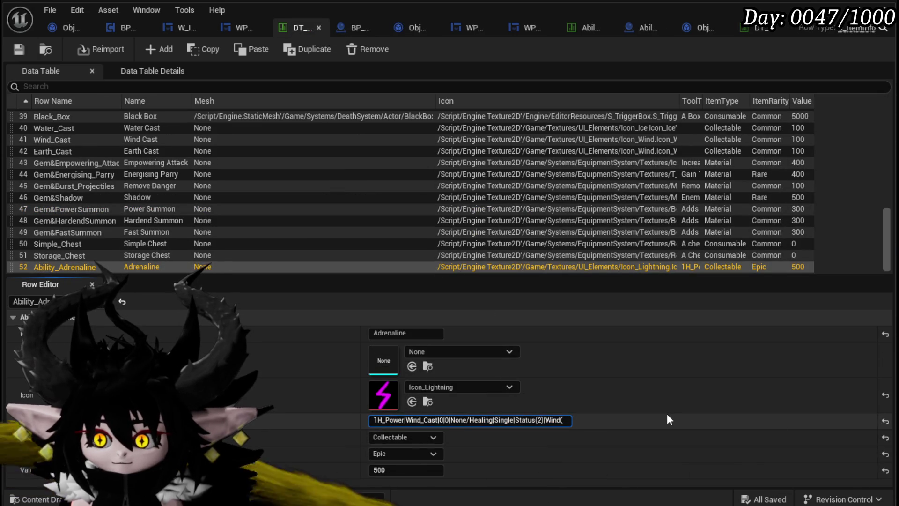
type("Speed")
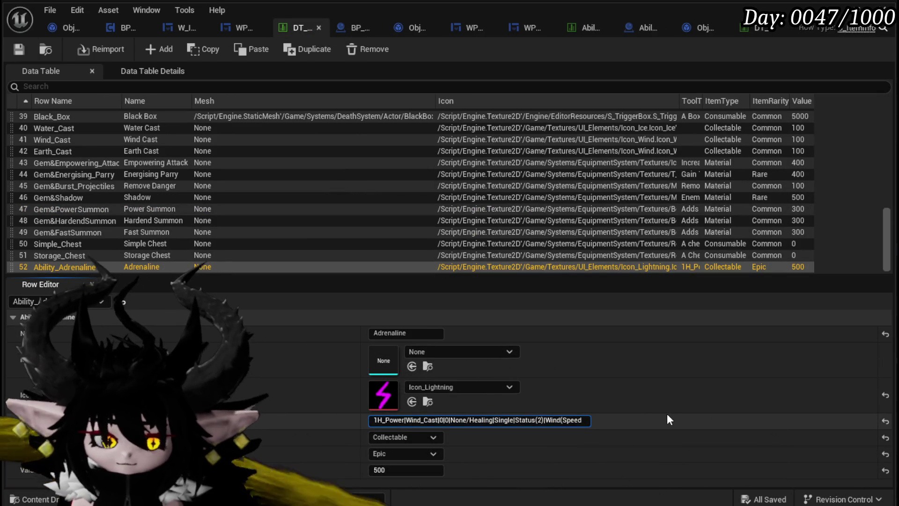
type(")|")
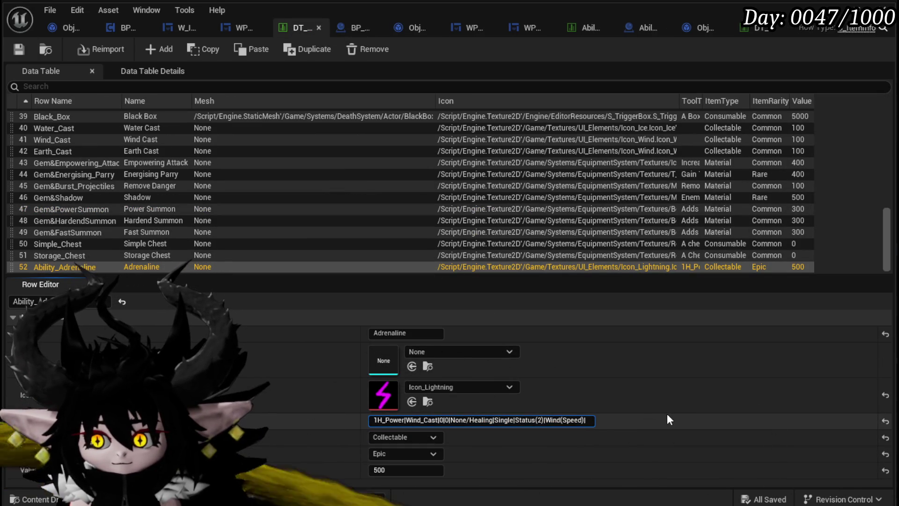
type("Draw")
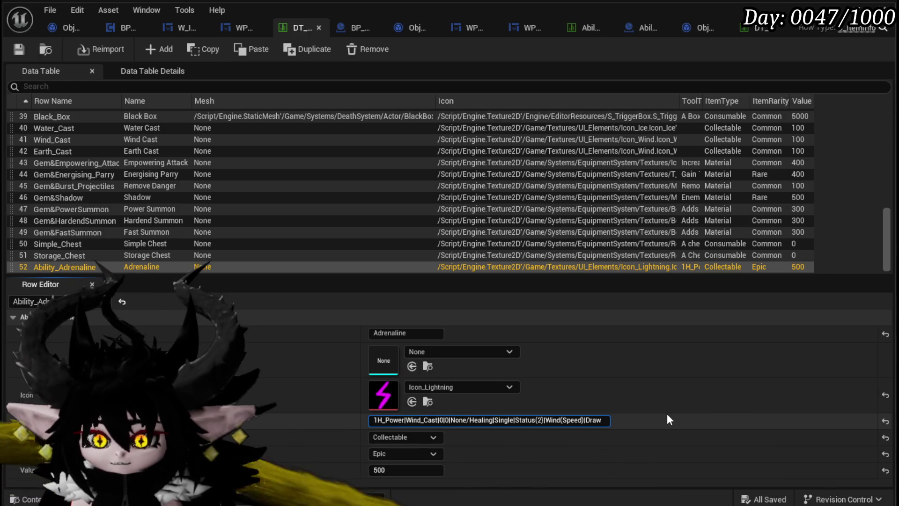
type("|Empty")
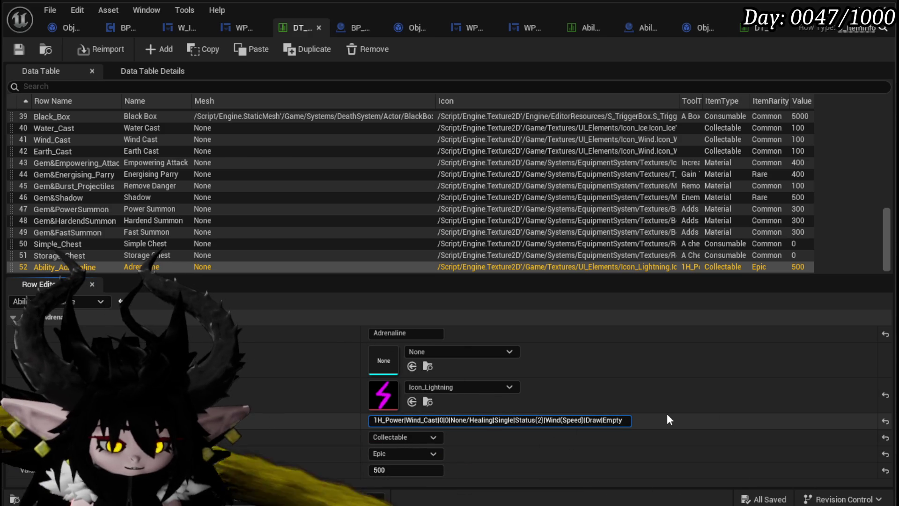
type("$")
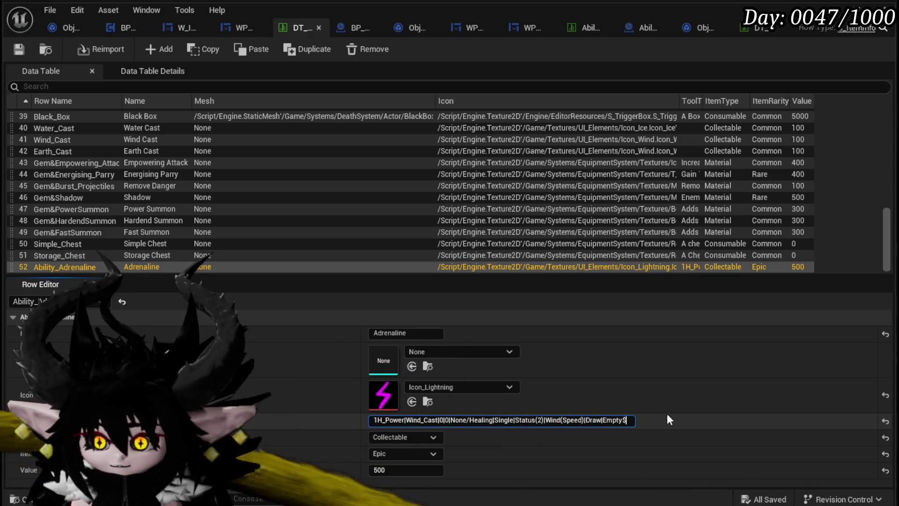
left_click(407, 331)
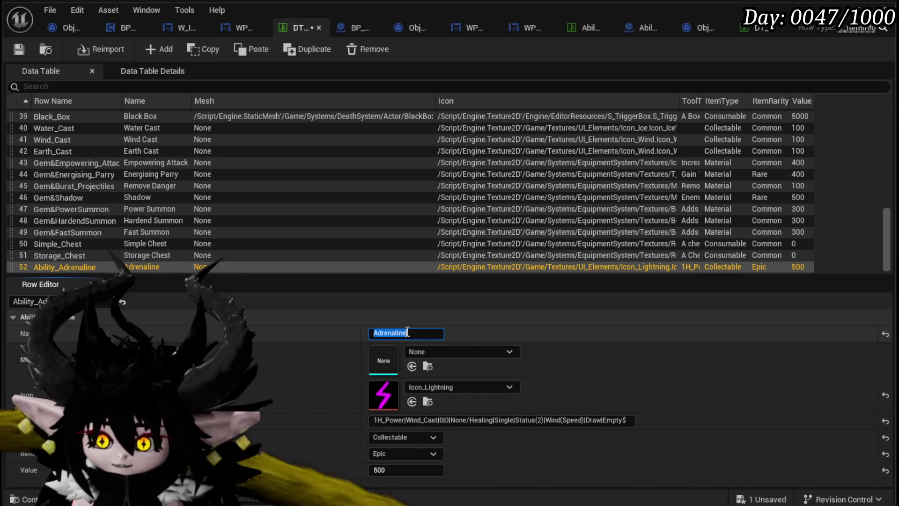
left_click(625, 420)
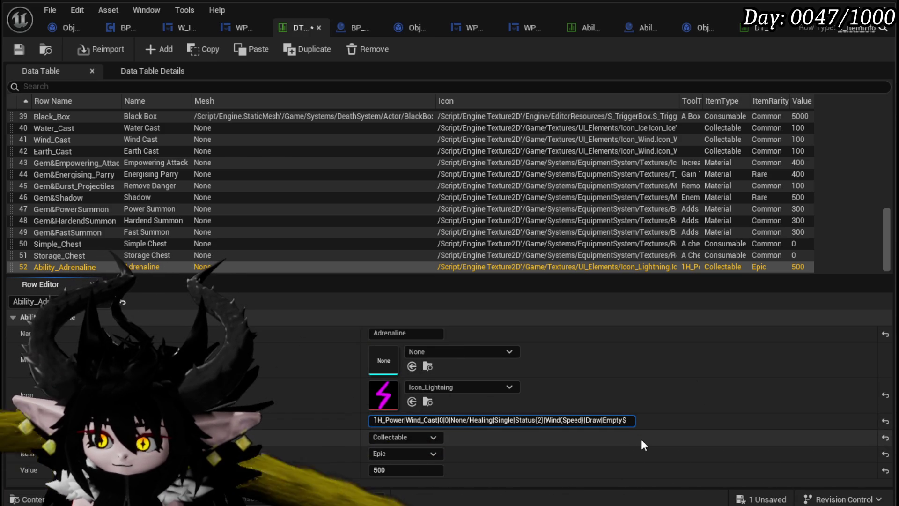
type("Adrenaline")
key("ctrl+a")
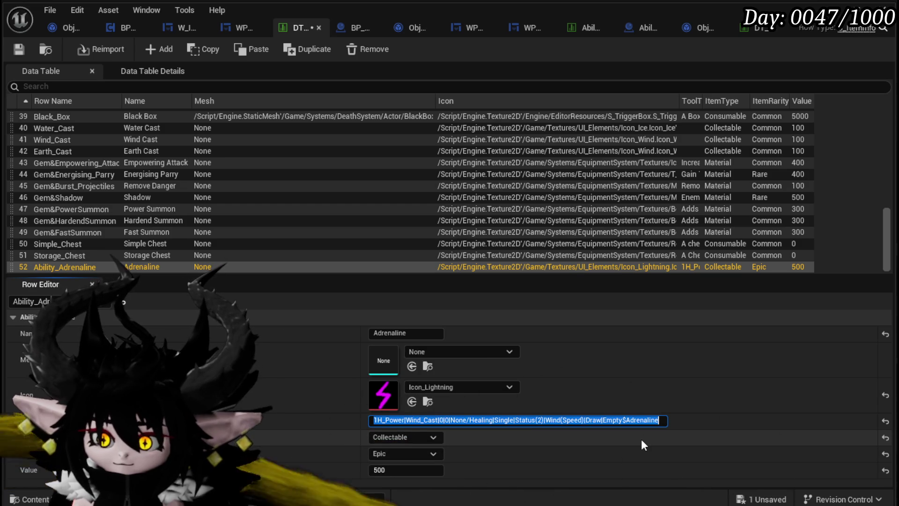
left_click(21, 48)
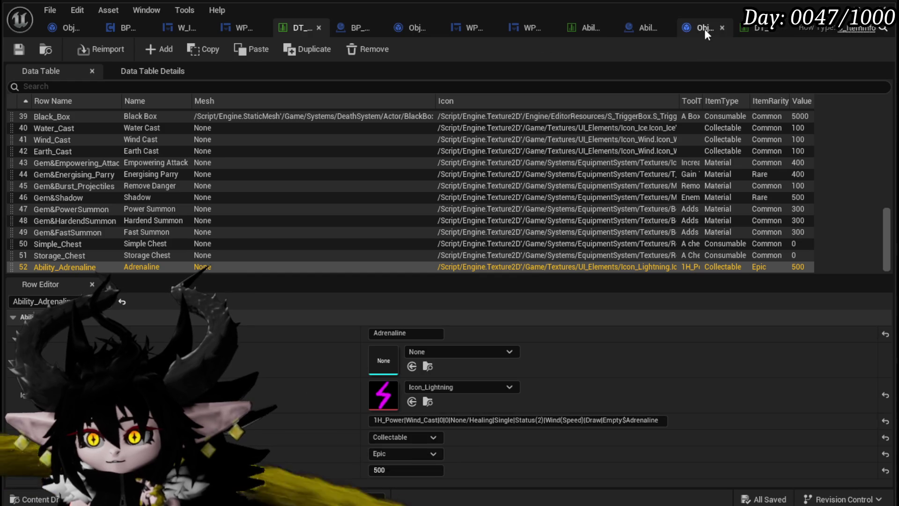
Step: Check the AbilityDecoder format and the ability affinity table before editing the tooltip
left_click(654, 33)
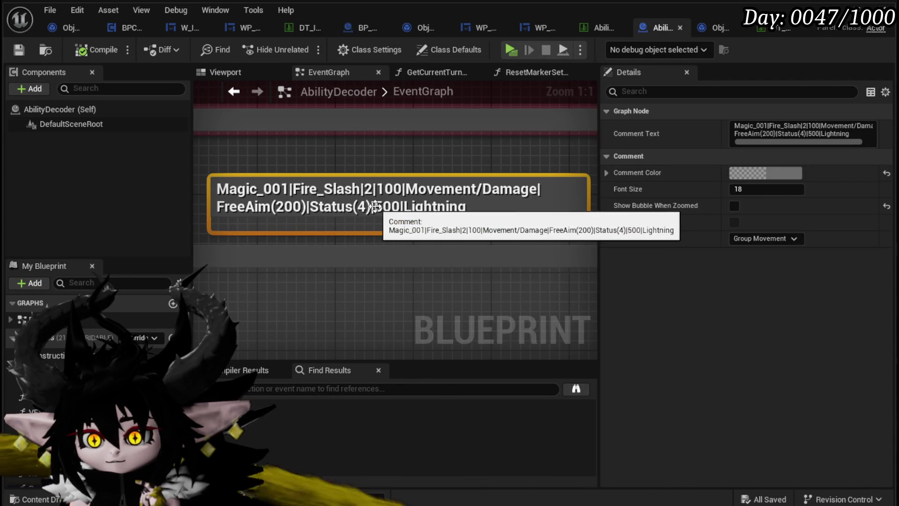
left_click(778, 30)
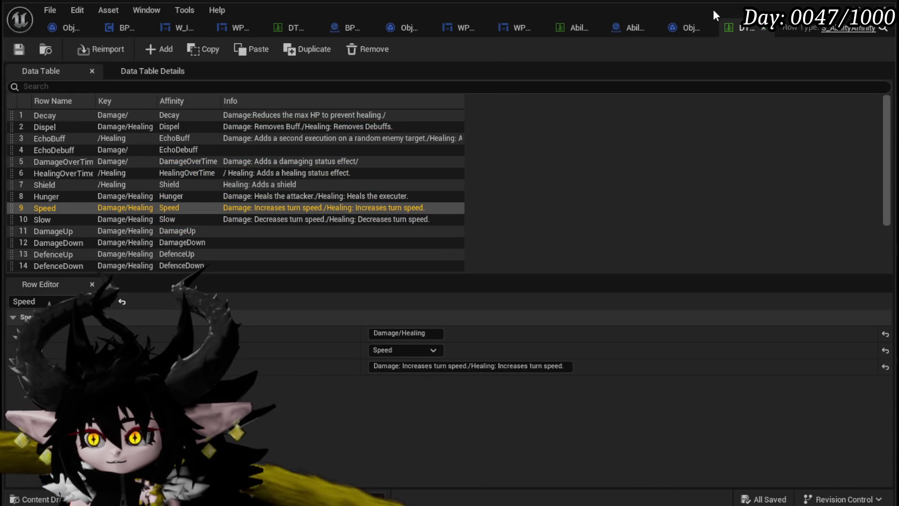
left_click(293, 28)
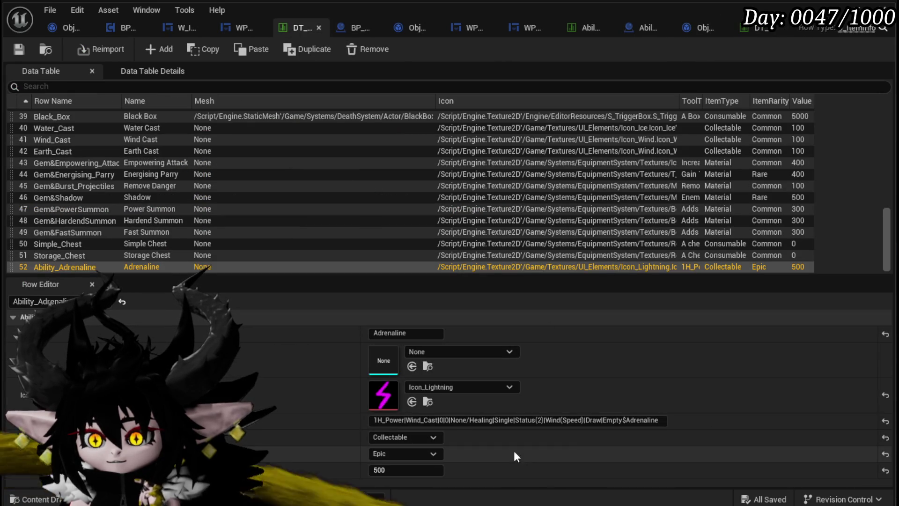
Step: Insert |500 after Status(2) in the Adrenaline tooltip and save the data table
left_click(566, 422)
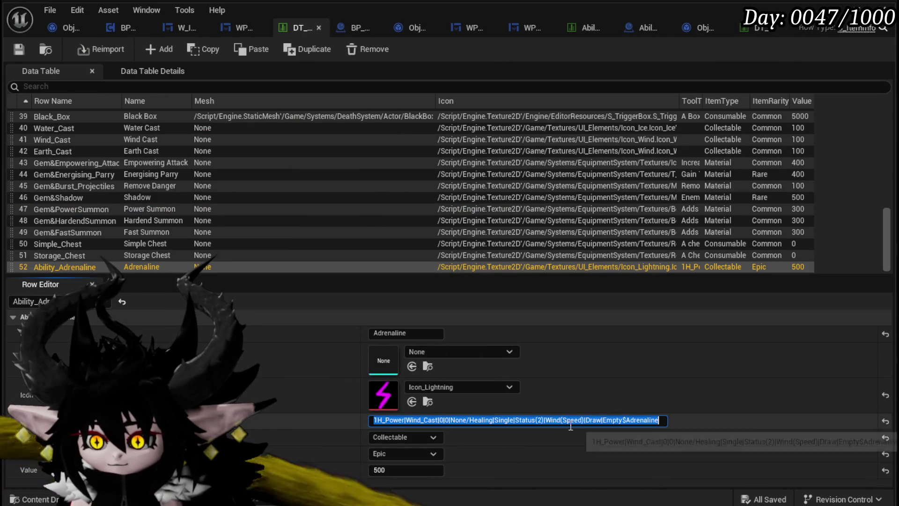
key("Right")
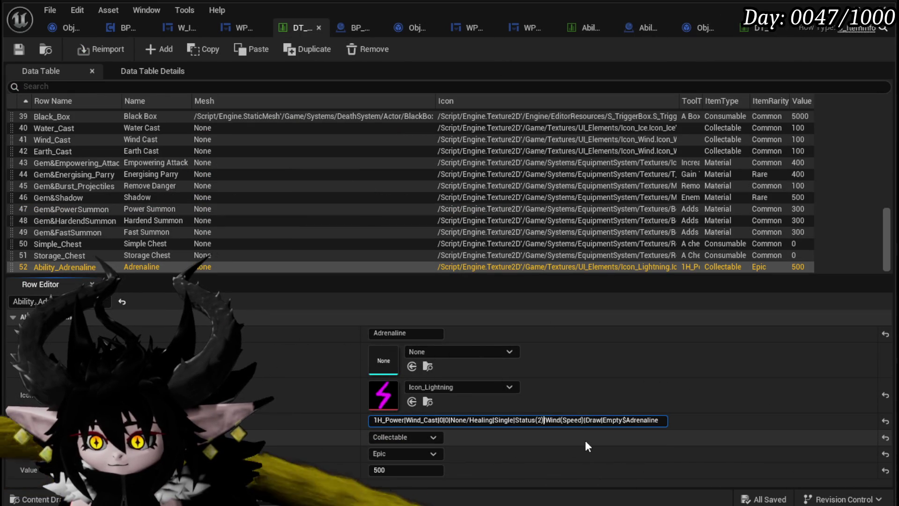
type("|")
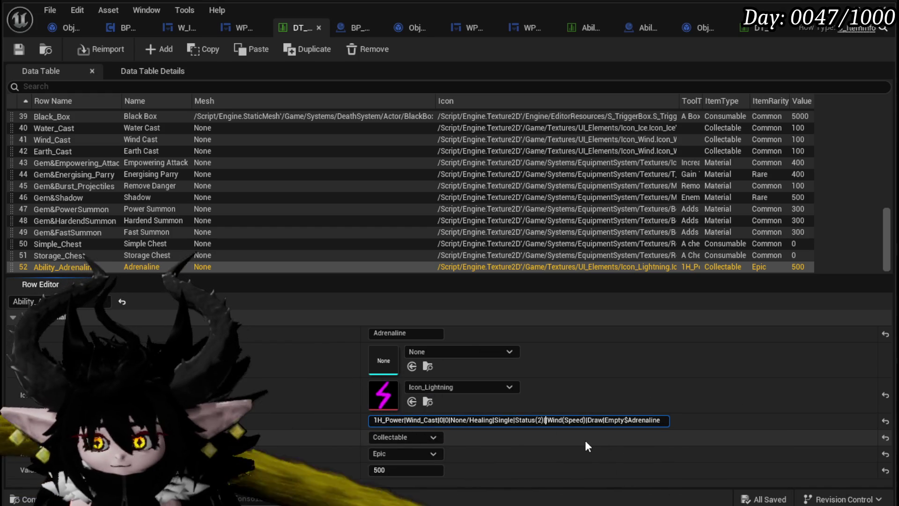
type("500")
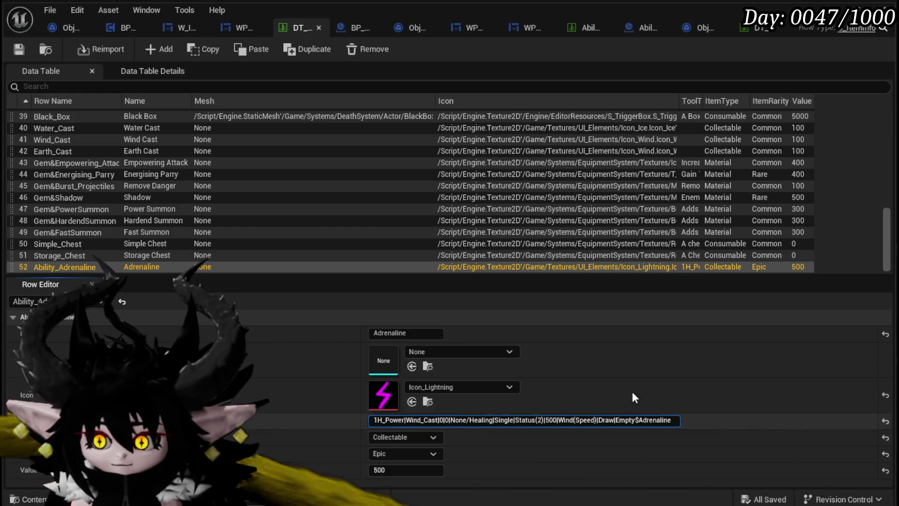
key("Return")
key("ctrl+s")
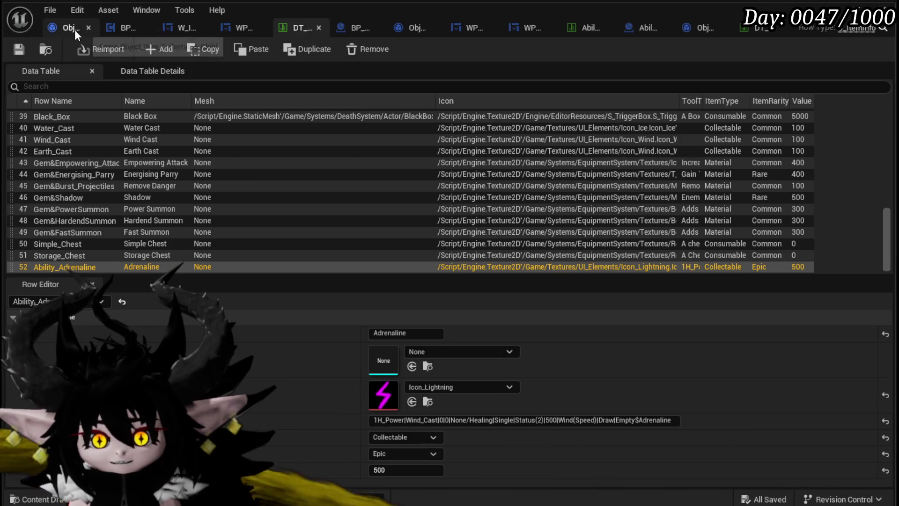
left_click(17, 50)
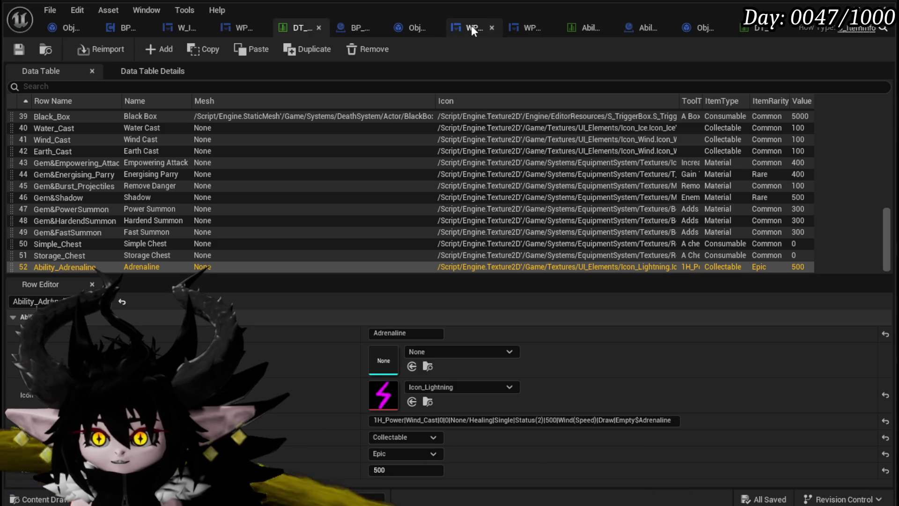
left_click(520, 27)
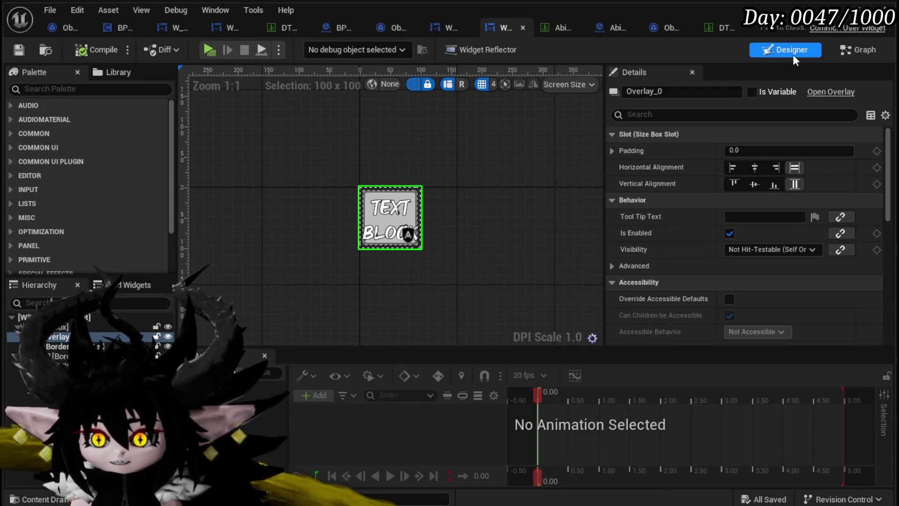
Step: Open WP_CollectableSlot's SetInfo function graph and save the widget blueprint
left_click(844, 51)
scroll(113, 161, "up", 5)
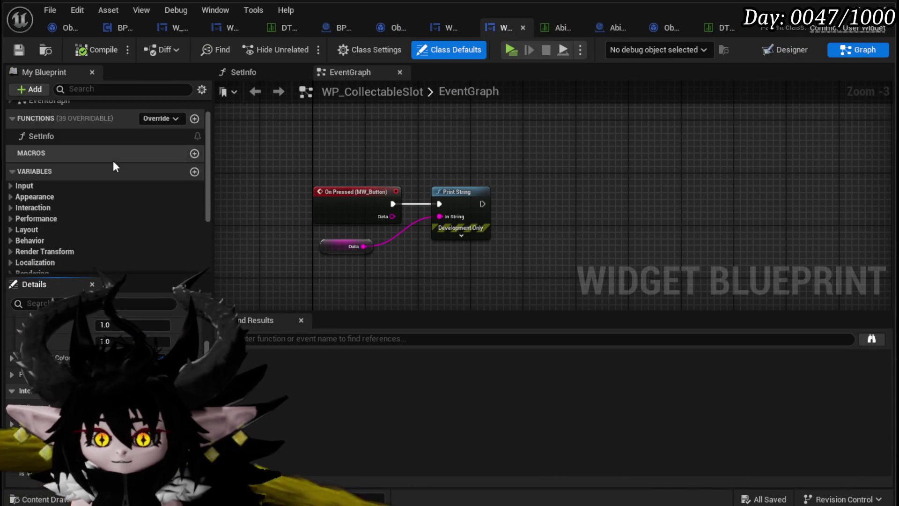
double_click(40, 161)
left_click_drag(512, 218, 412, 213)
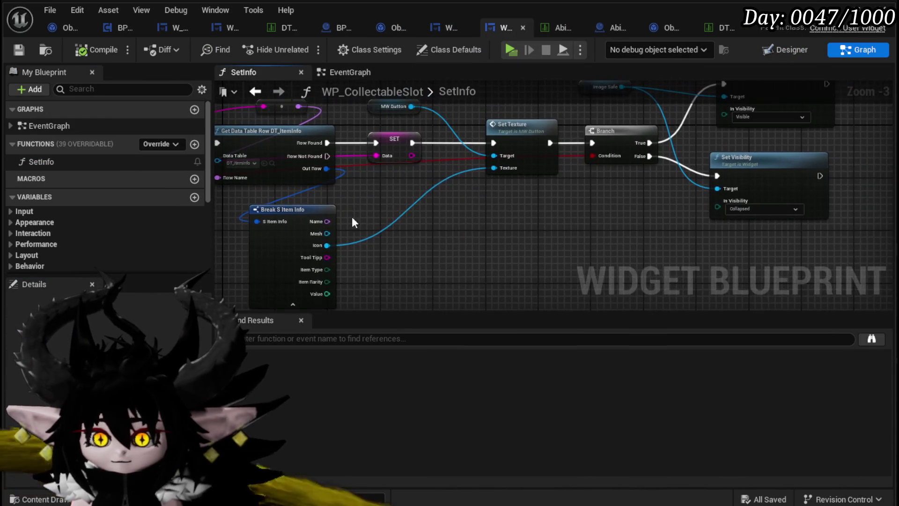
mouse_move(326, 258)
left_mouse_down()
mouse_move(311, 158)
mouse_move(322, 168)
mouse_move(373, 157)
left_mouse_up()
mouse_move(386, 261)
left_mouse_down()
mouse_move(672, 262)
mouse_move(405, 266)
left_mouse_up()
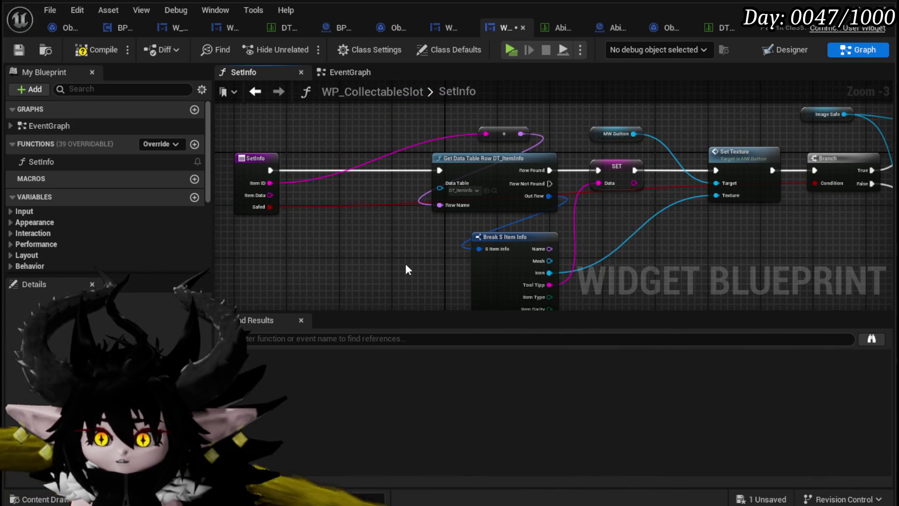
left_click(19, 50)
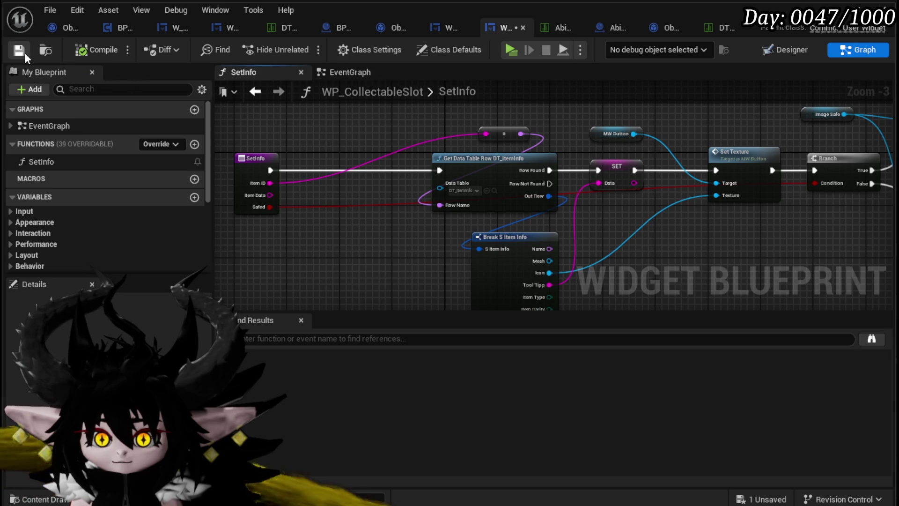
Step: Box-select the data-table lookup nodes, shift them left, then launch a standalone game preview
left_click_drag(420, 271, 409, 258)
left_click_drag(510, 122, 417, 149)
mouse_move(581, 146)
left_mouse_down()
mouse_move(364, 195)
mouse_move(442, 175)
left_mouse_up()
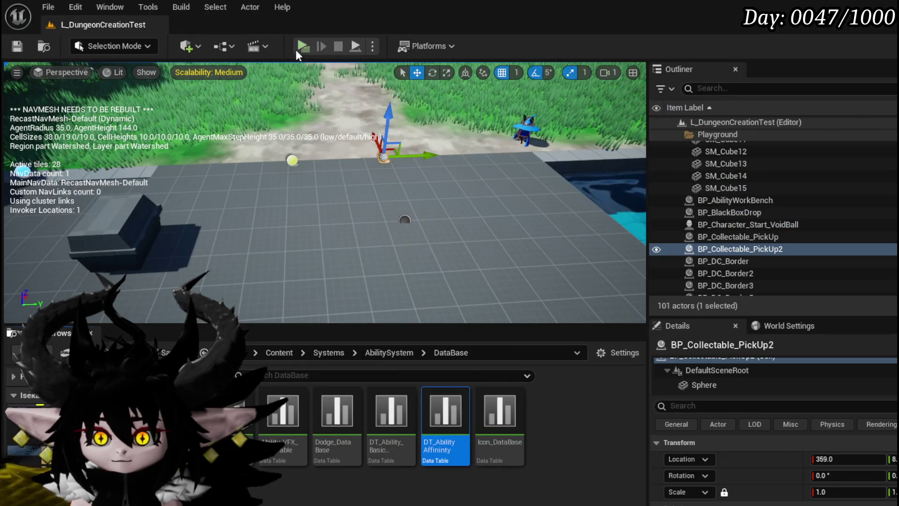
left_click(297, 48)
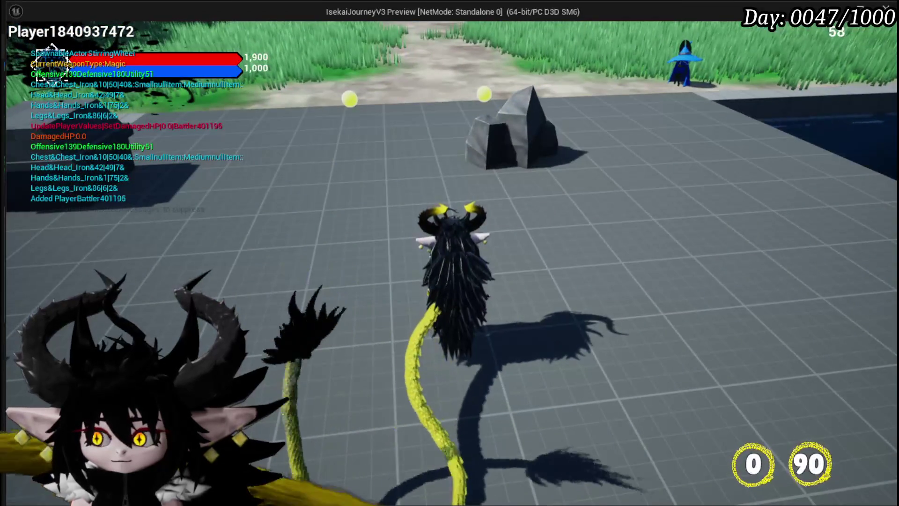
Step: Playtest walking the character and casting an ability, then exit the preview
key("w")
key("e")
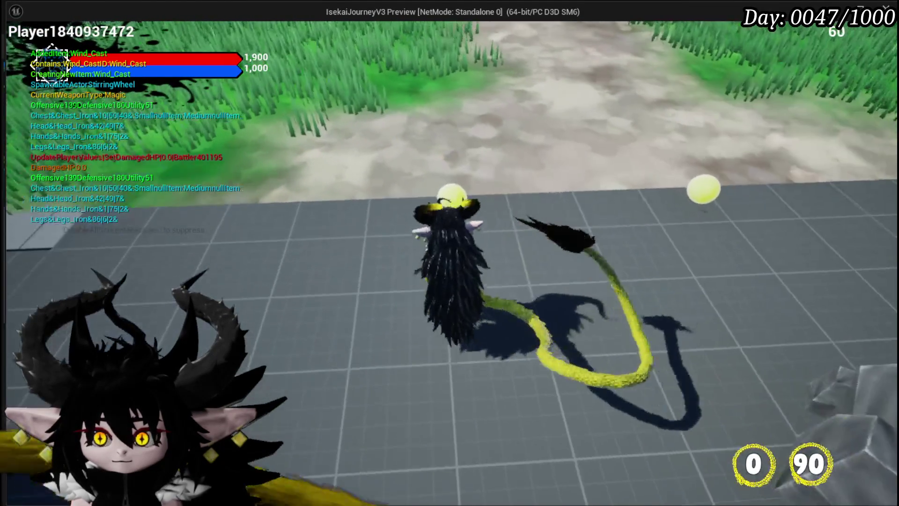
key("Escape")
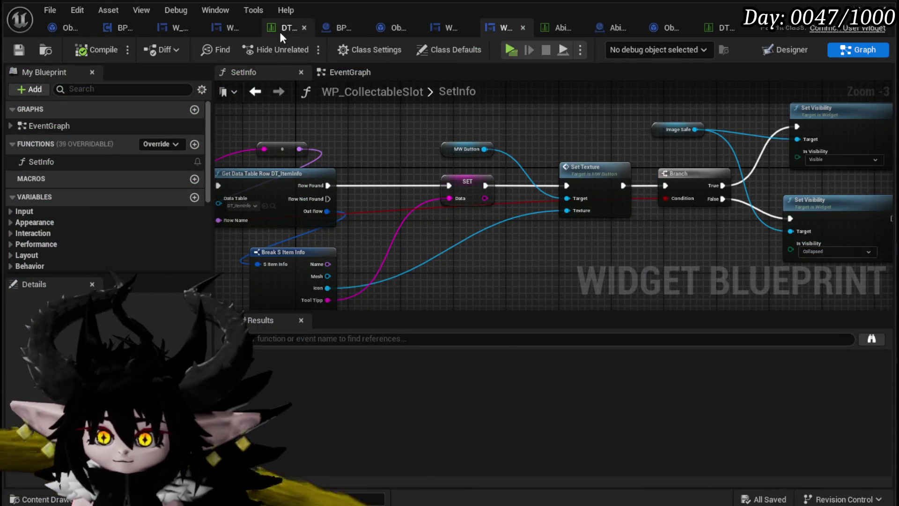
Step: Back in the item info table, edit the Ability_Adrenaline row and save
left_click(282, 29)
double_click(66, 267)
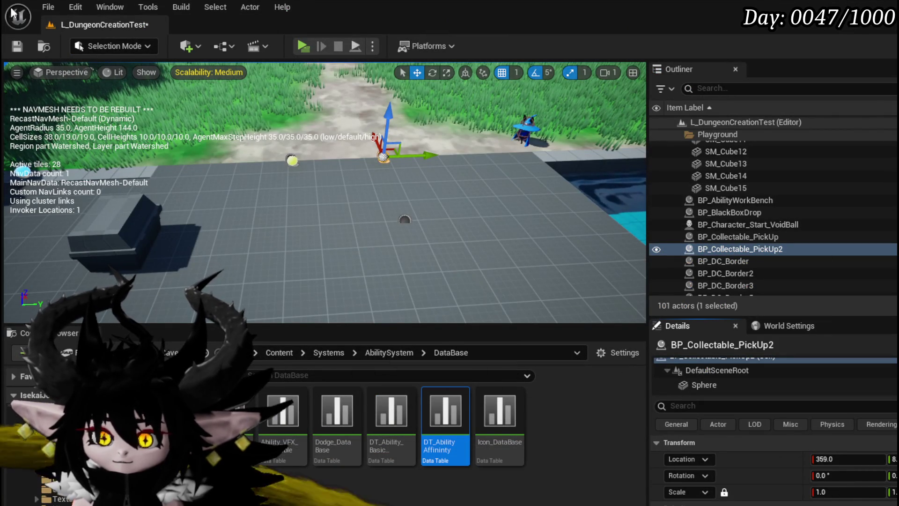
key("ctrl+s")
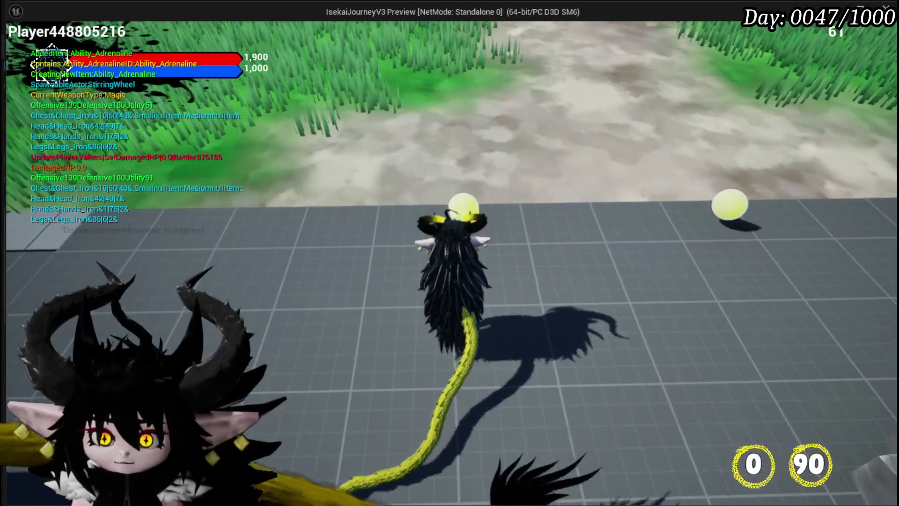
Step: Collect the orb, inspect the Wind Cast and lightning inventory slots, then stop and save
key("Tab")
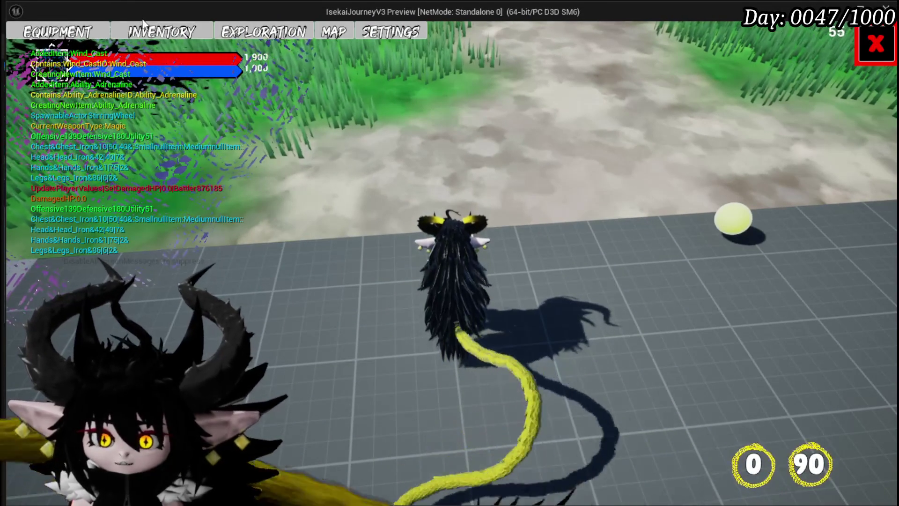
left_click(143, 29)
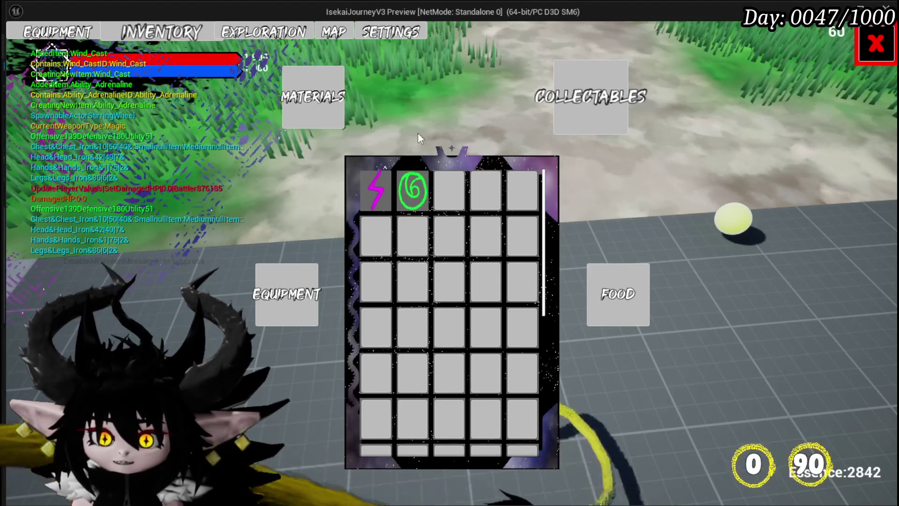
left_click(418, 198)
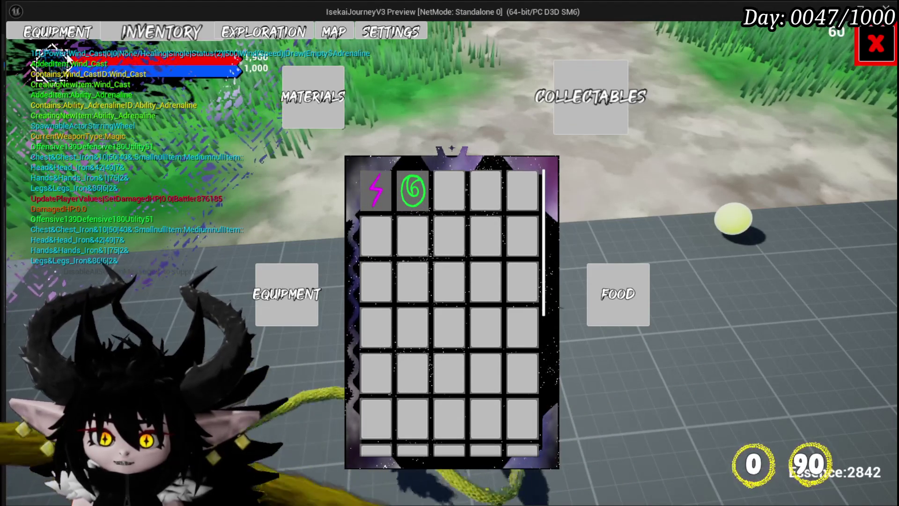
left_click(373, 191)
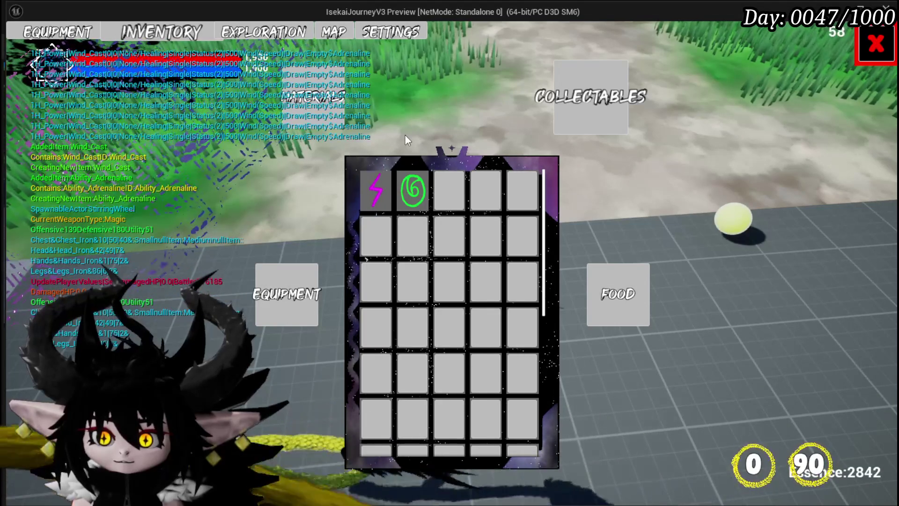
key("Escape")
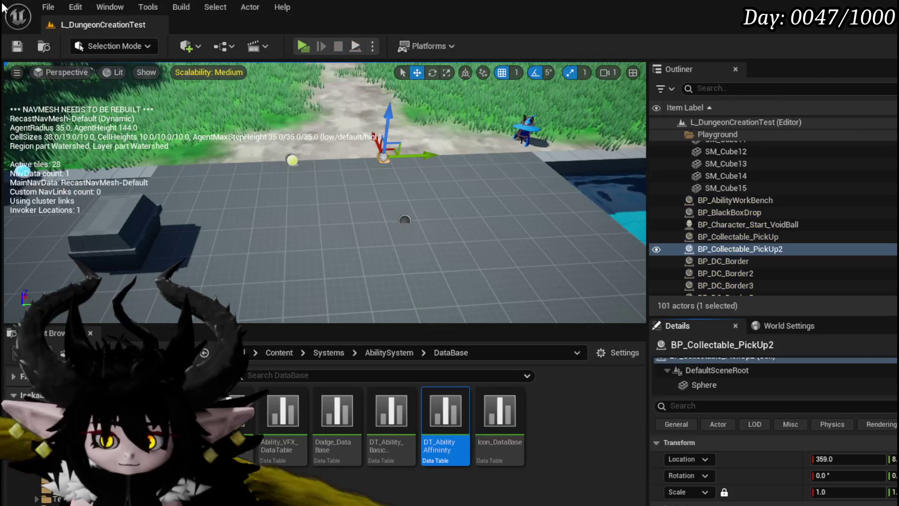
key("ctrl+s")
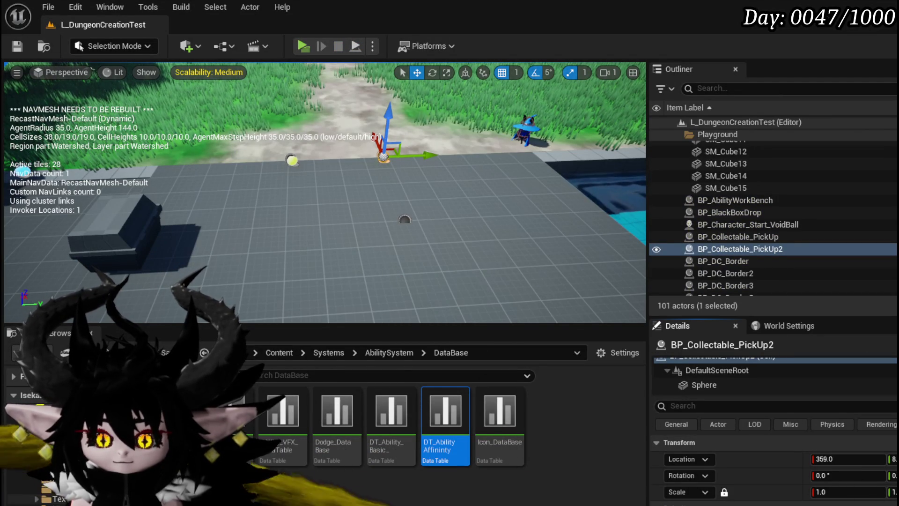
key("alt+Tab")
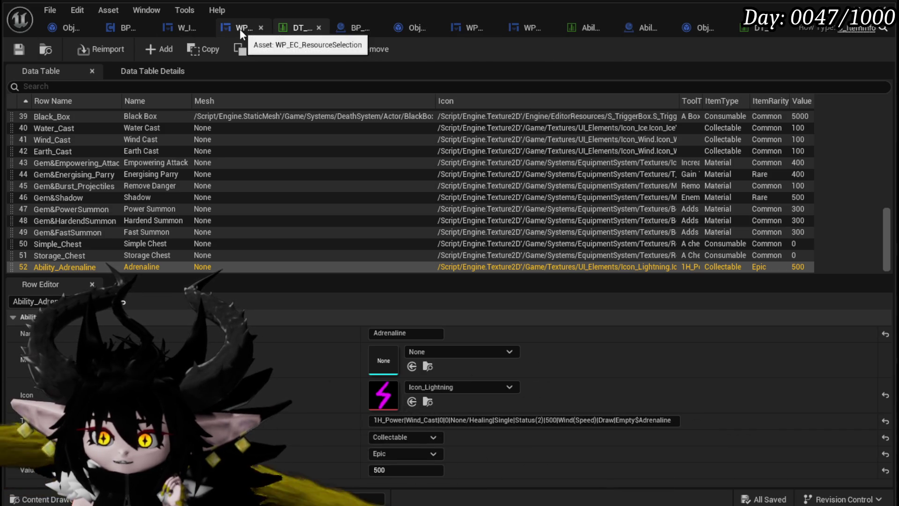
Step: Show the W_InventoryHUD widget blueprint in its Designer layout view
left_click(174, 28)
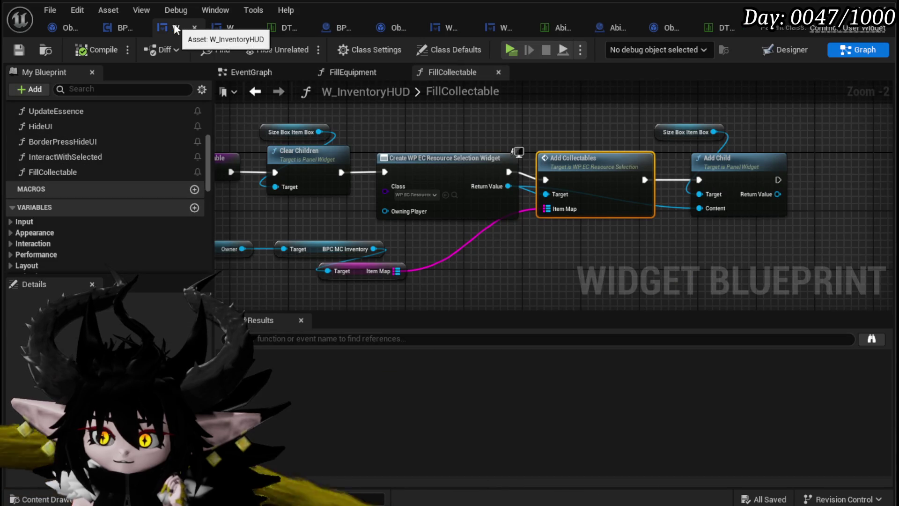
left_click(785, 50)
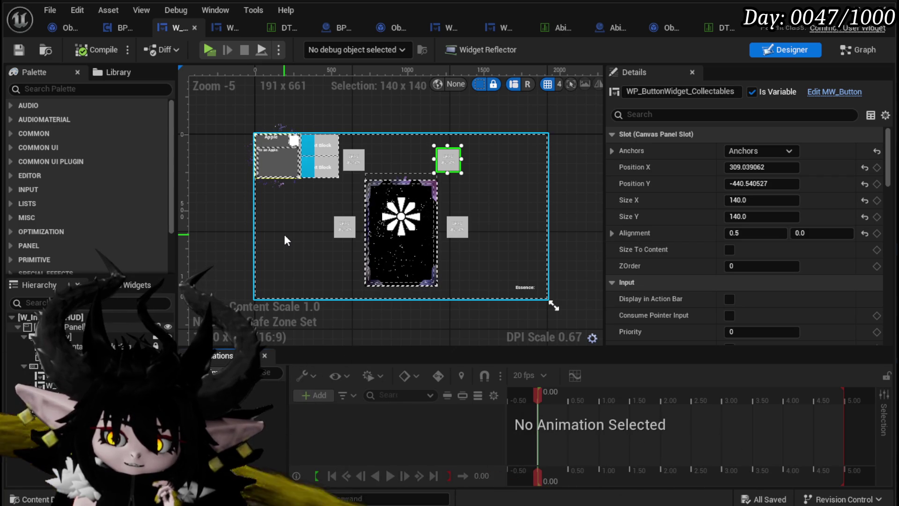
Step: Add the WP Ability Tool Tipp widget from the Palette into ToolTippBox
left_click(38, 366)
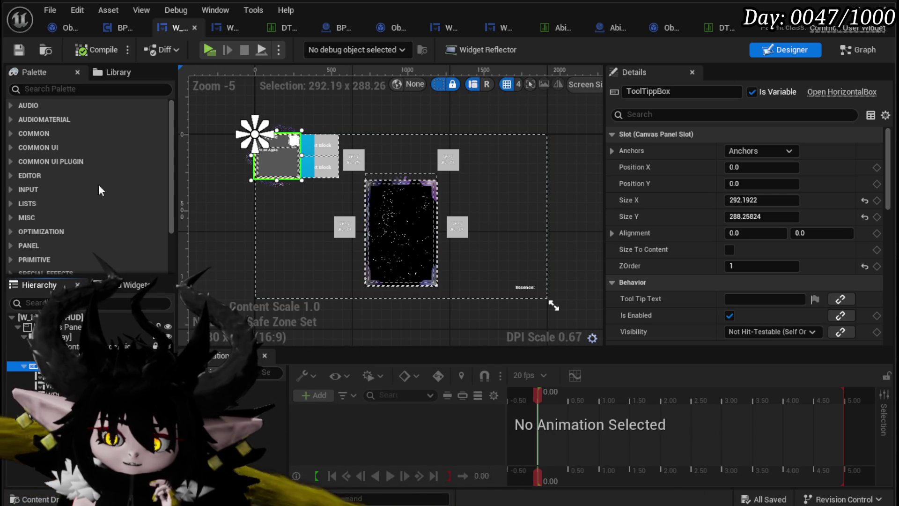
left_click(79, 90)
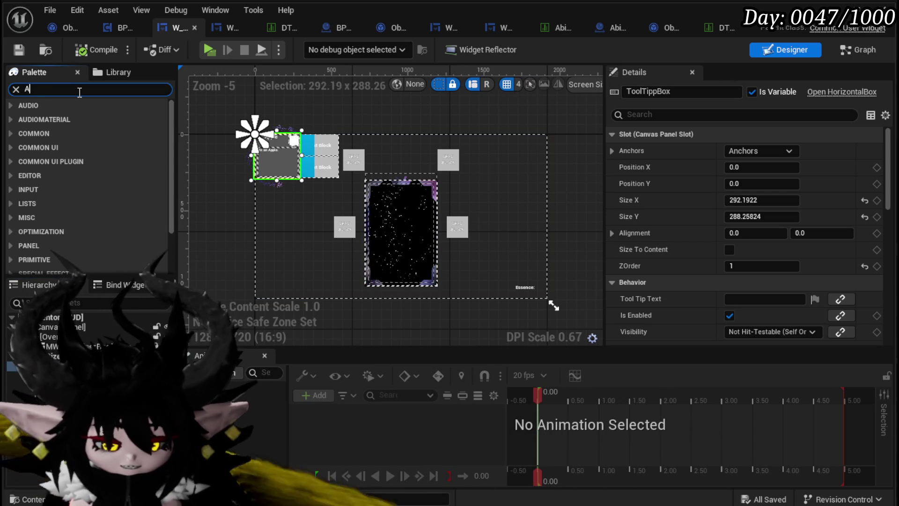
type("bilityTool")
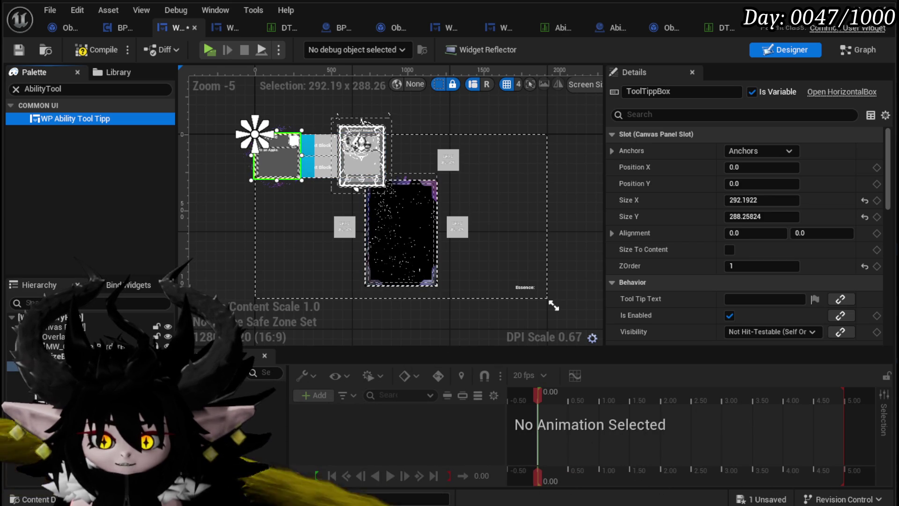
left_click(361, 157)
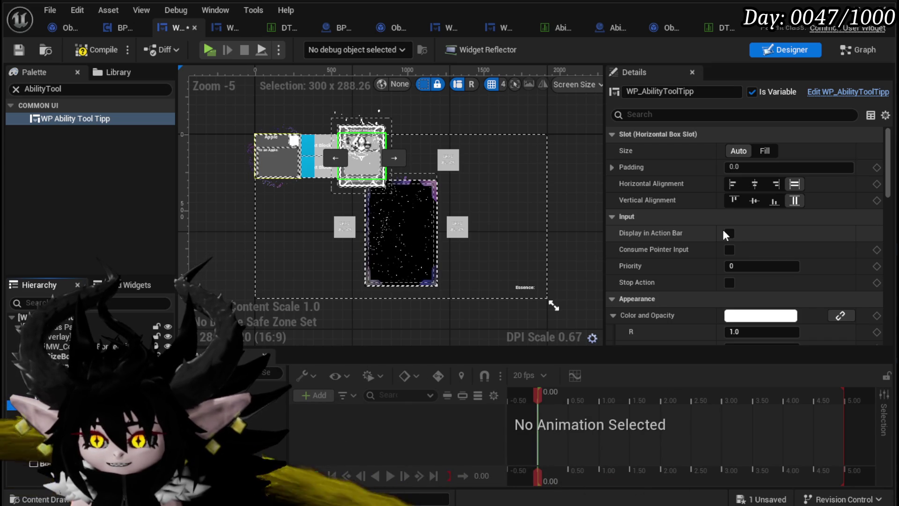
Step: Set WP_AbilityToolTipp's visibility to Collapsed and compile the HUD widget
scroll(722, 228, "down", 10)
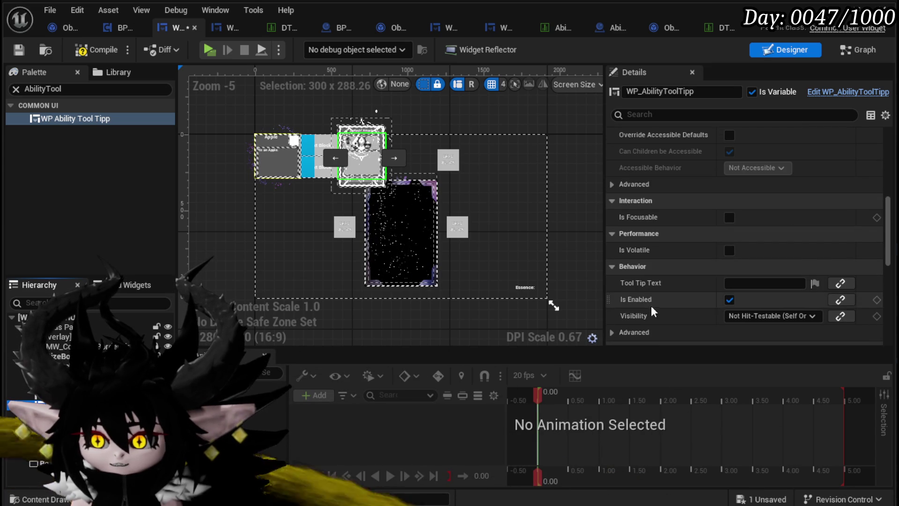
left_click(754, 317)
left_click(745, 340)
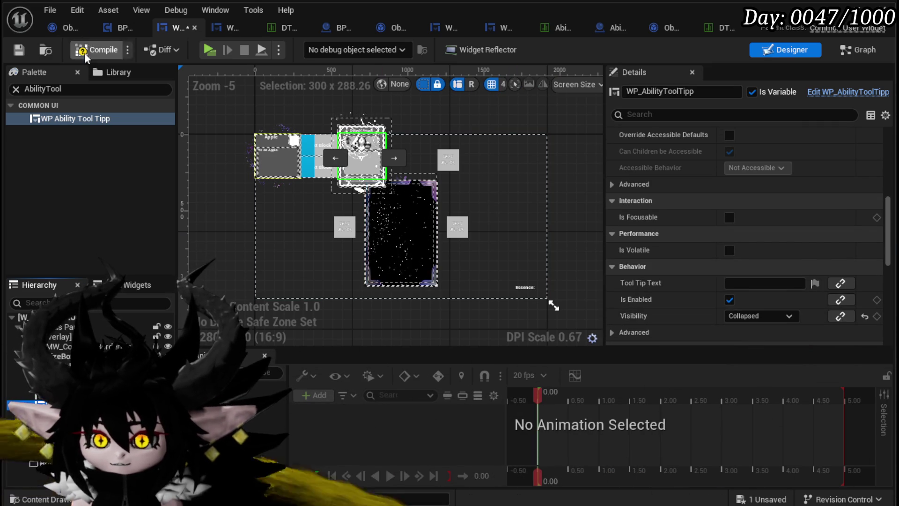
left_click(29, 52)
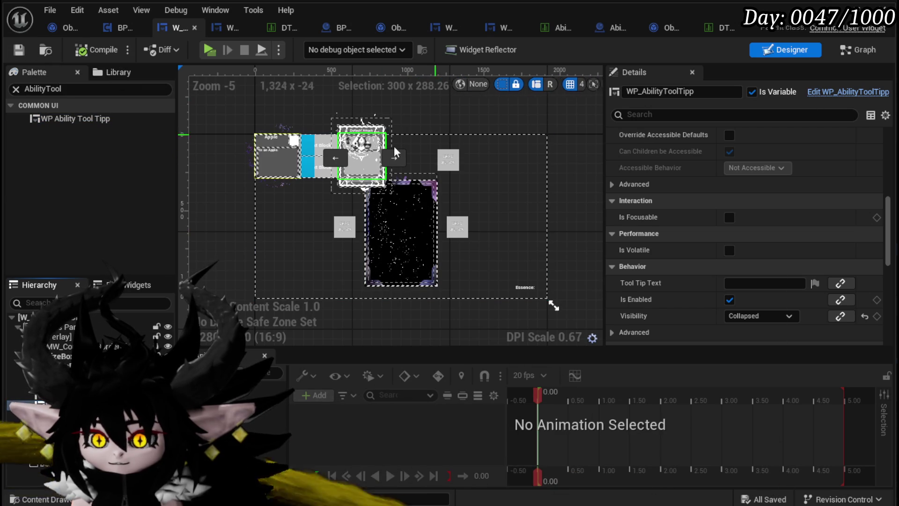
scroll(349, 148, "up", 4)
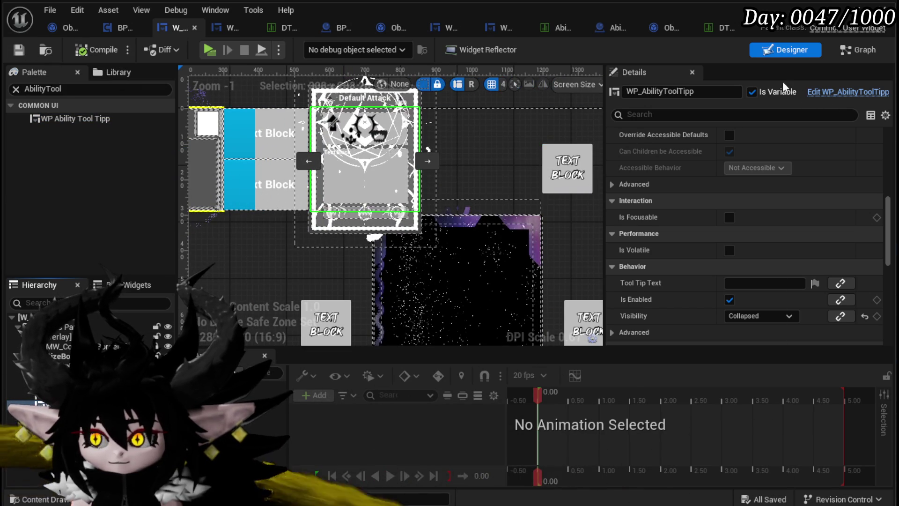
left_click(859, 50)
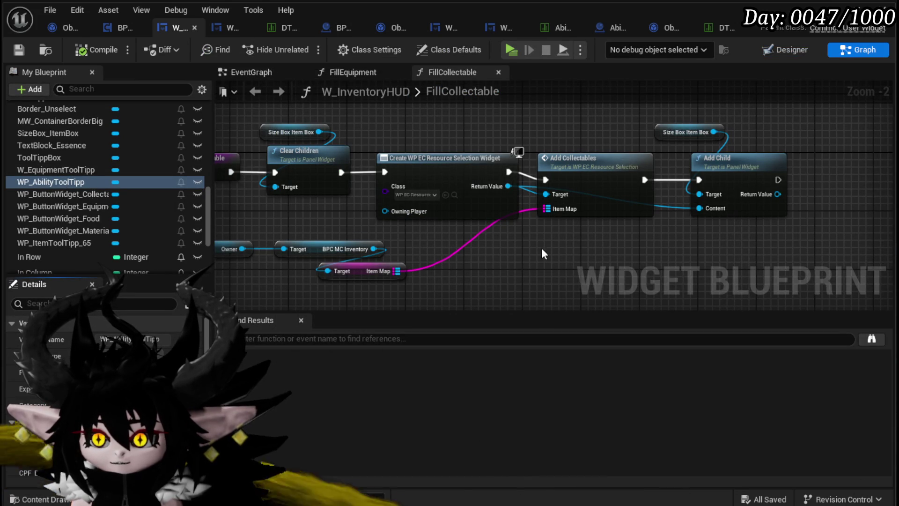
Step: In FillCollectable, move the Size Box, Add Collectables and Add Child nodes further right
left_click_drag(535, 246, 446, 233)
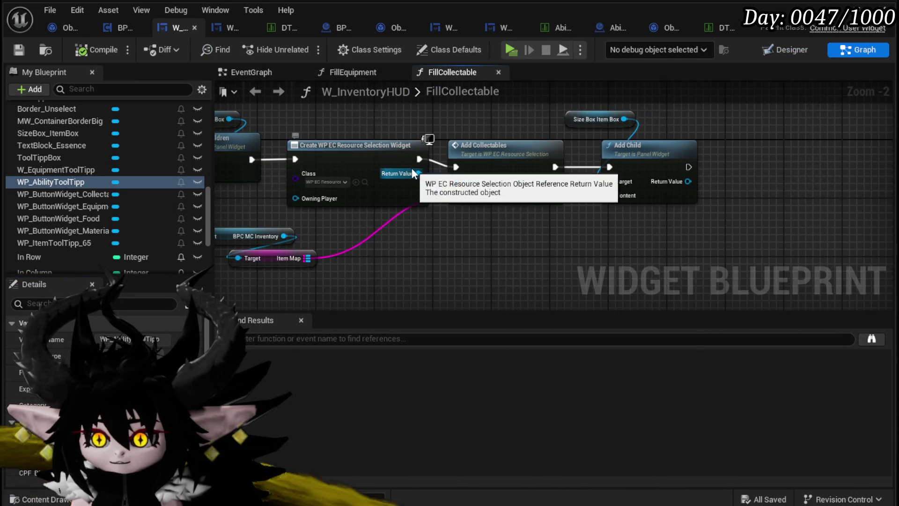
left_click_drag(419, 173, 447, 267)
type("Bind")
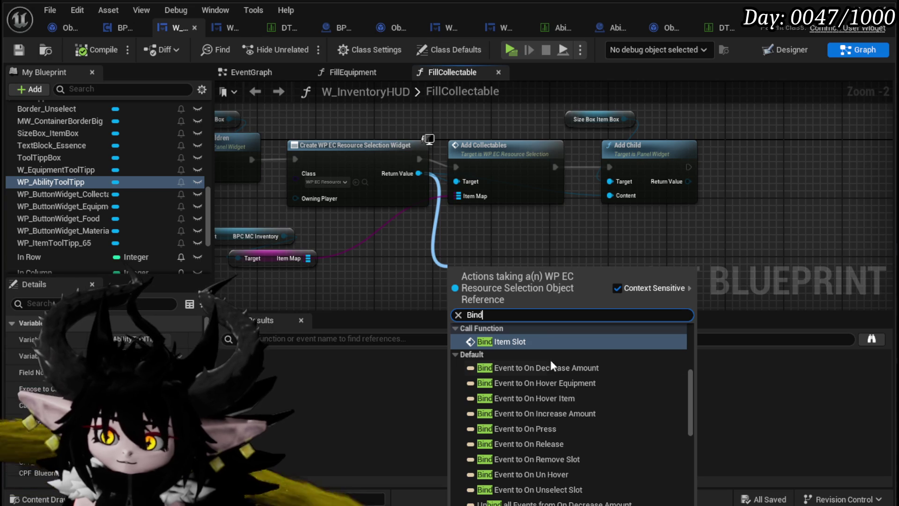
left_click(552, 255)
left_click_drag(356, 234, 617, 115)
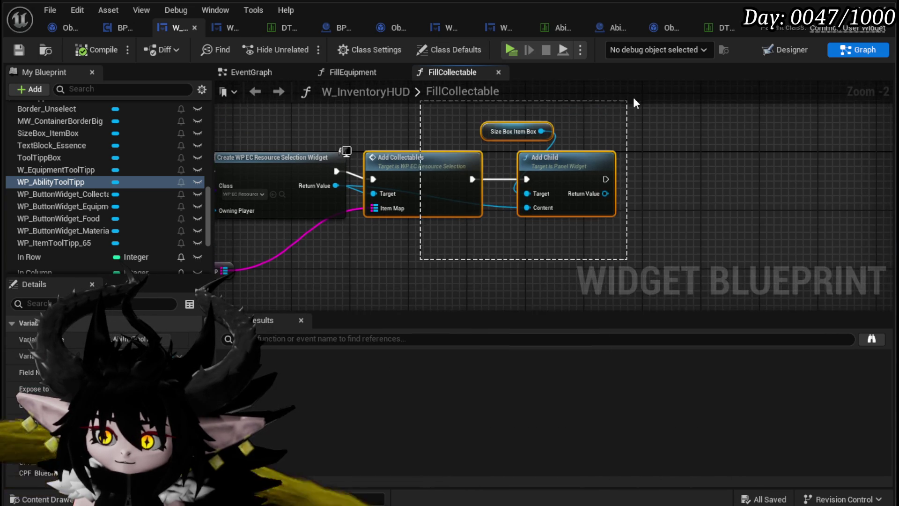
left_click_drag(567, 172, 791, 165)
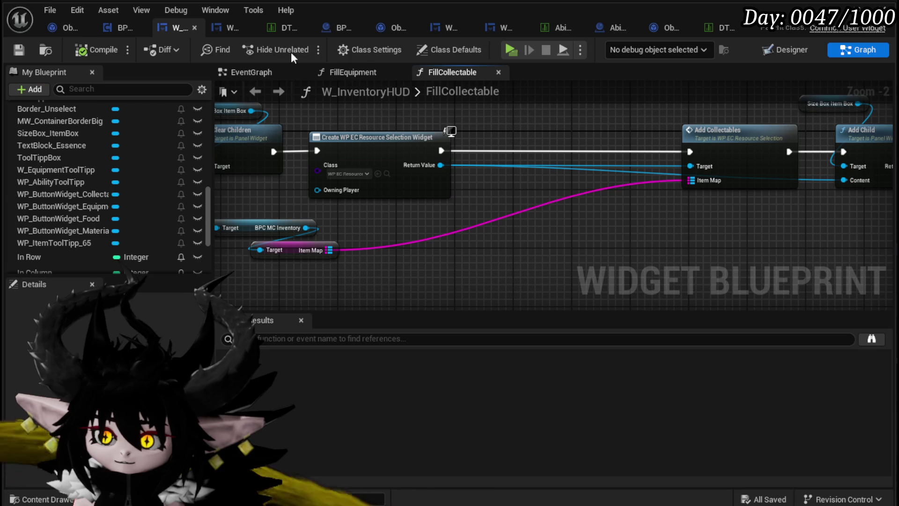
Step: In AddCollectables, shift Set Info and Add Child right and save WP_EC_ResourceSelection
left_click(223, 30)
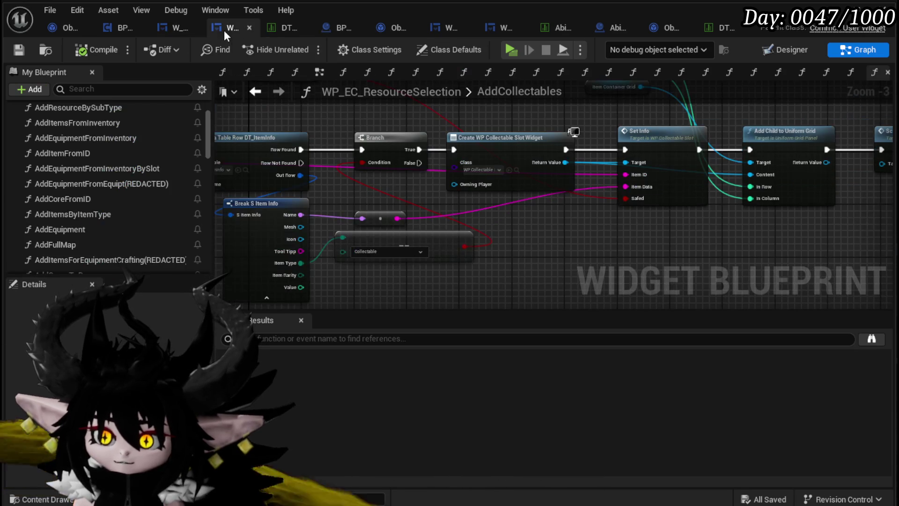
mouse_move(318, 270)
left_mouse_down()
mouse_move(534, 149)
mouse_move(555, 112)
left_mouse_up()
mouse_move(390, 234)
left_mouse_down()
mouse_move(636, 222)
mouse_move(685, 229)
left_mouse_up()
left_click(477, 179)
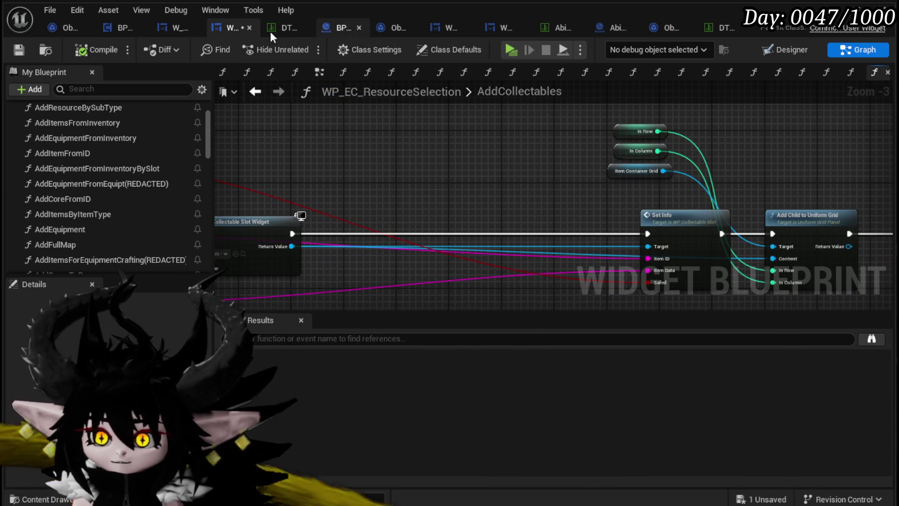
left_click(17, 51)
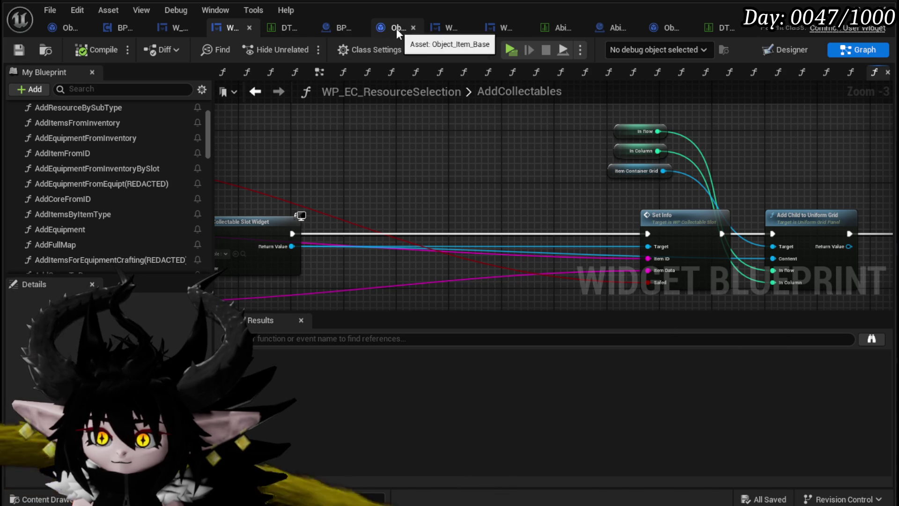
Step: Add On Hover and On Unhover events for WP_CollectableSlot's MW_Button
left_click(506, 29)
left_click(774, 53)
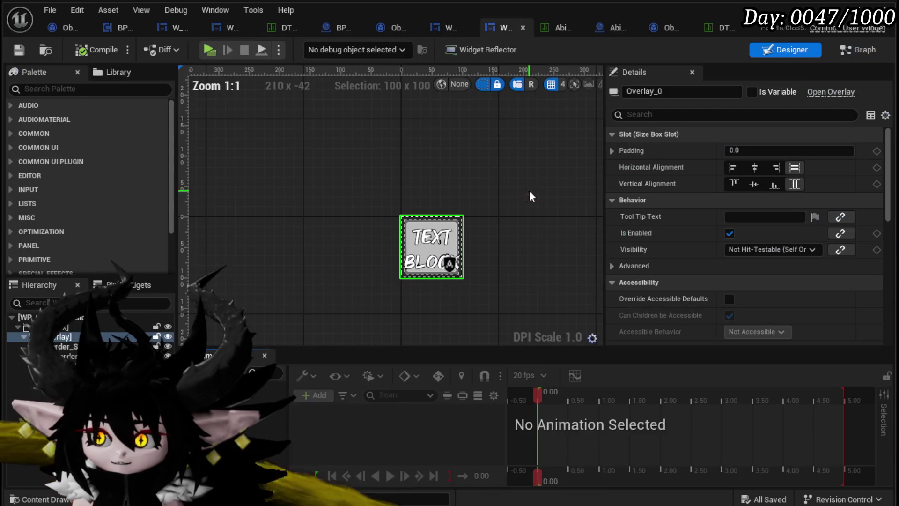
left_click(431, 245)
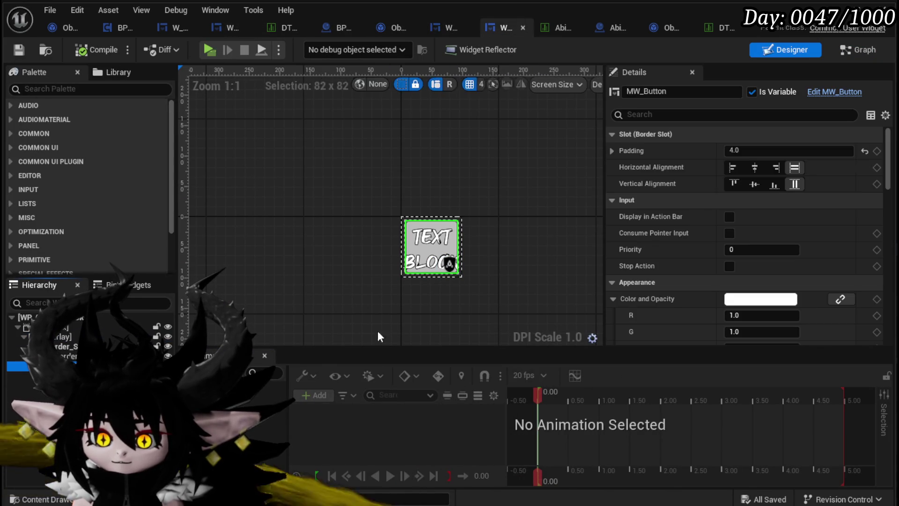
scroll(892, 281, "down", 10)
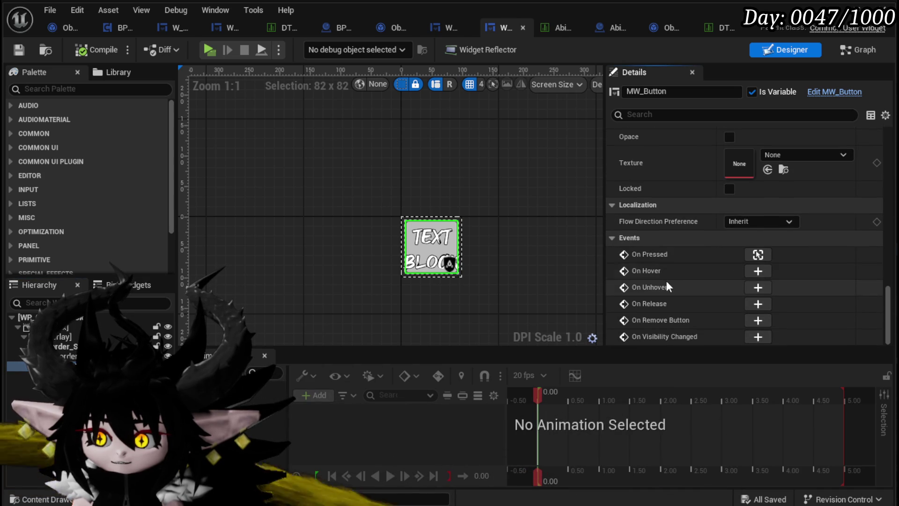
left_click(756, 272)
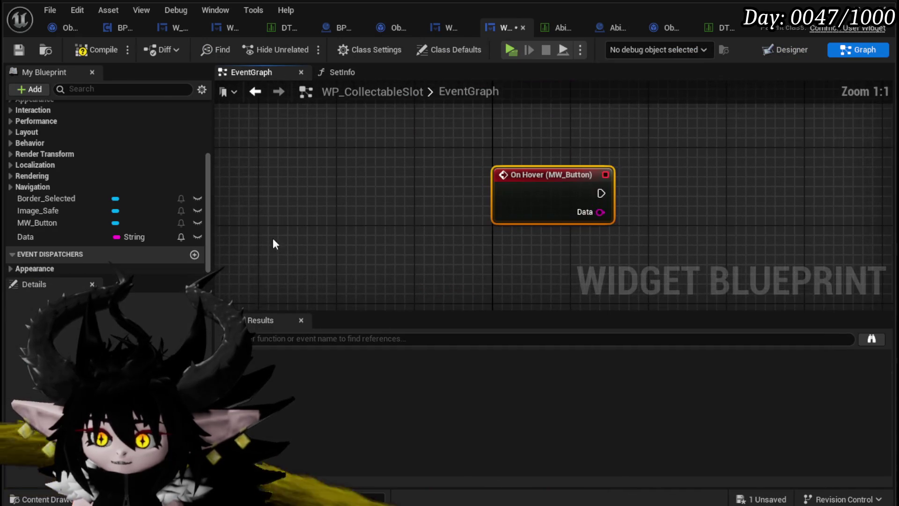
left_click(64, 222)
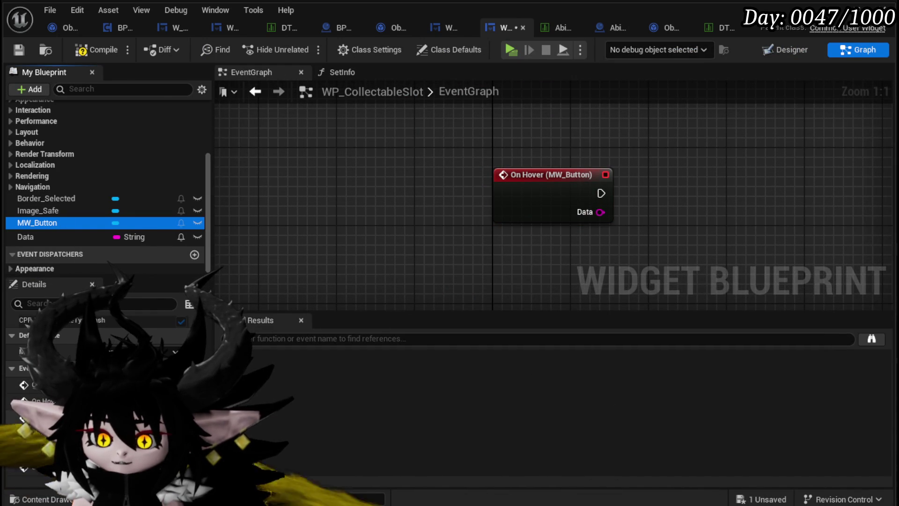
left_click(194, 415)
left_click_drag(510, 295, 499, 257)
left_click(305, 221)
Step: Create an OnHover dispatcher with a Data input and call it from On Hover, passing Data
left_click(193, 256)
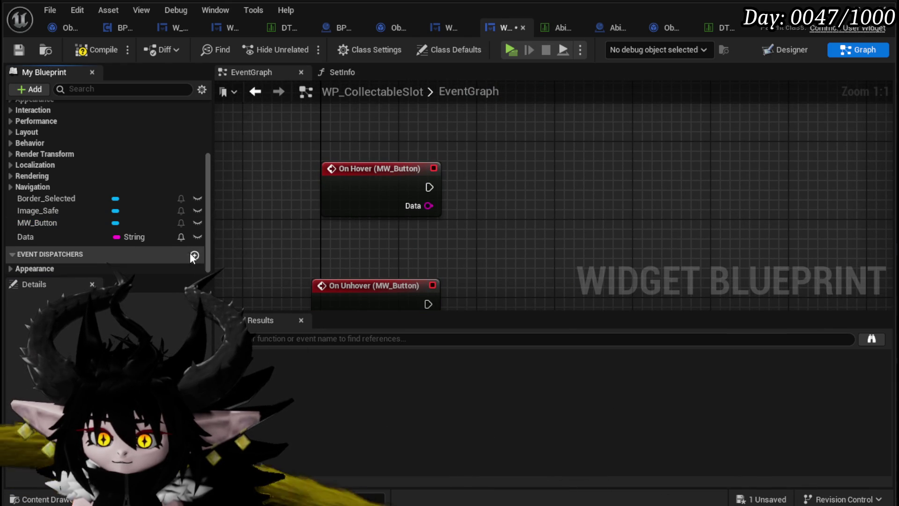
type("O")
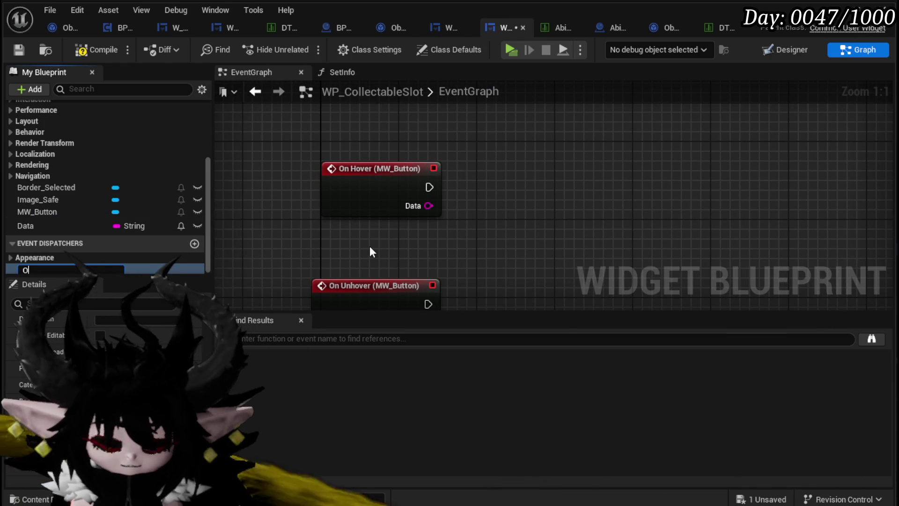
type("nHover")
key("Return")
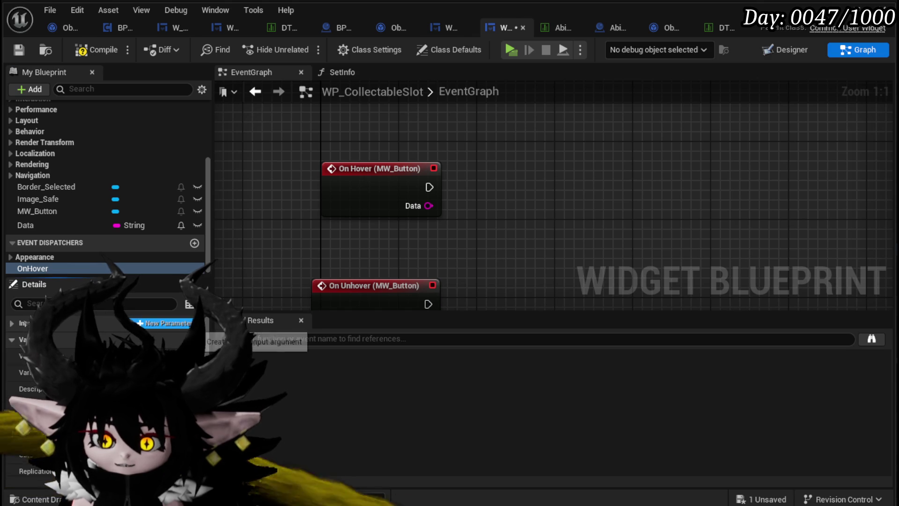
left_click(52, 337)
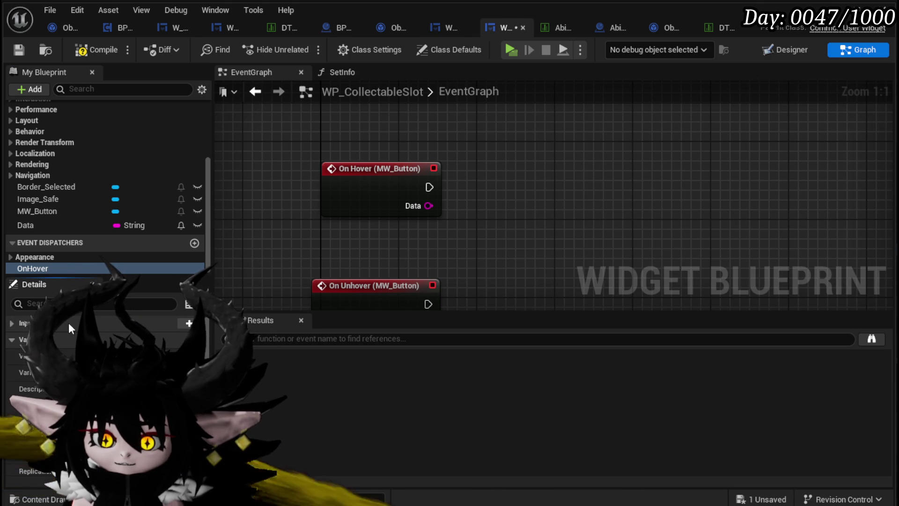
left_click(188, 323)
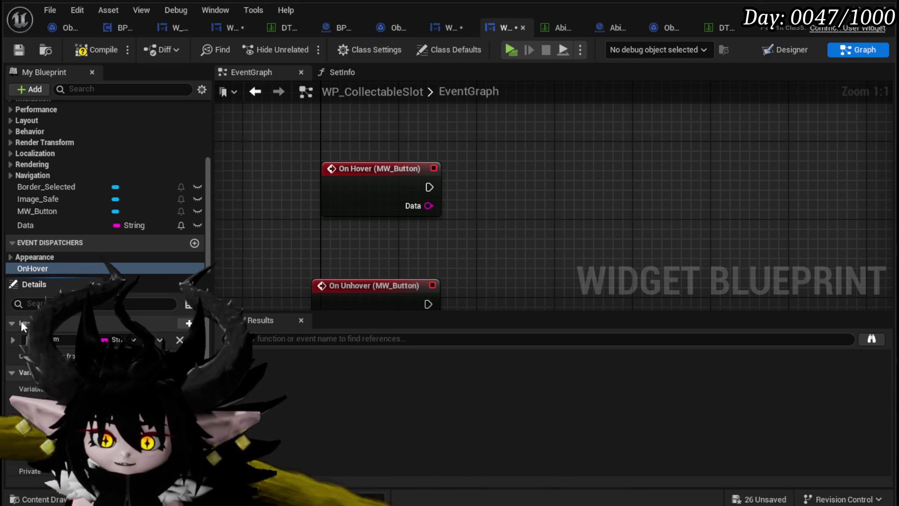
left_click(68, 341)
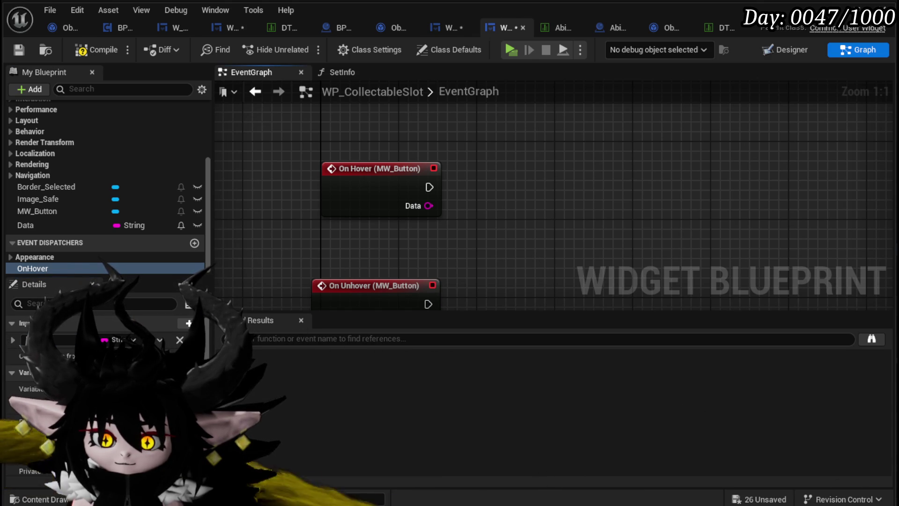
left_click_drag(40, 269, 501, 172)
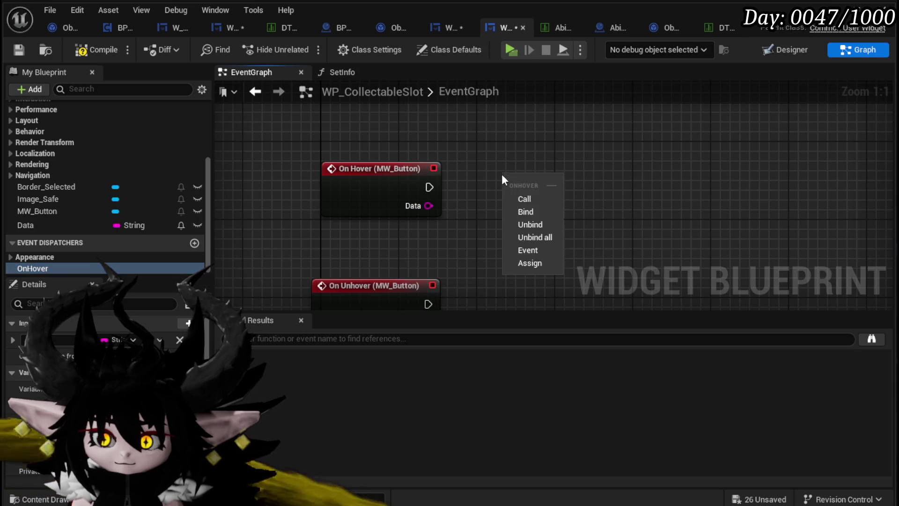
left_click(524, 198)
left_click_drag(430, 187, 507, 197)
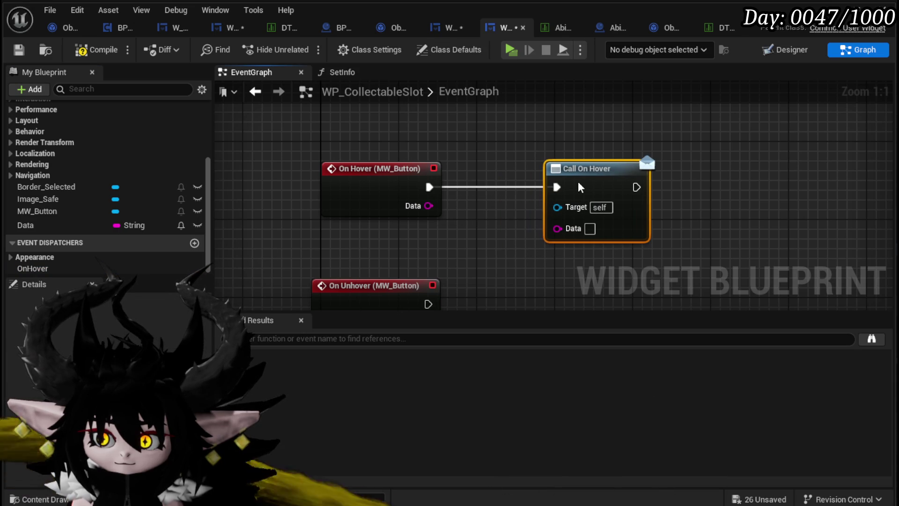
mouse_move(26, 225)
left_mouse_down()
mouse_move(426, 237)
mouse_move(589, 226)
left_mouse_up()
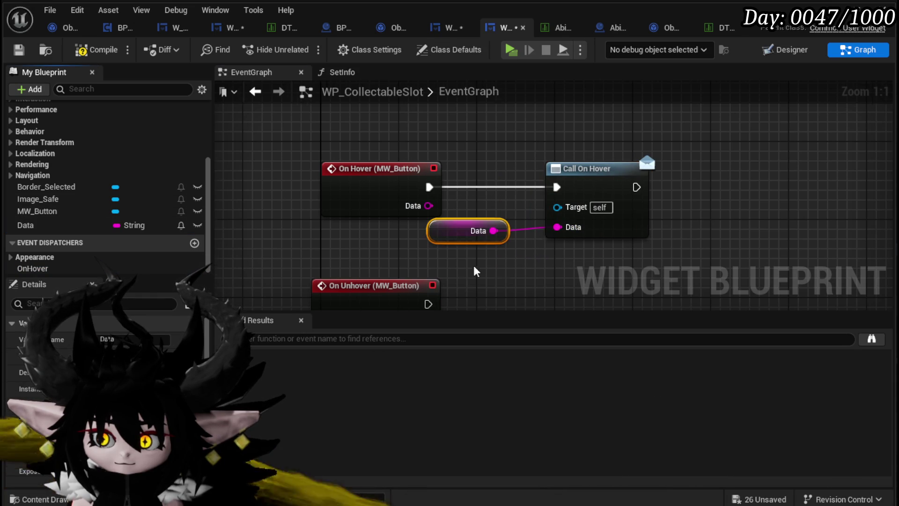
left_click_drag(471, 268, 469, 192)
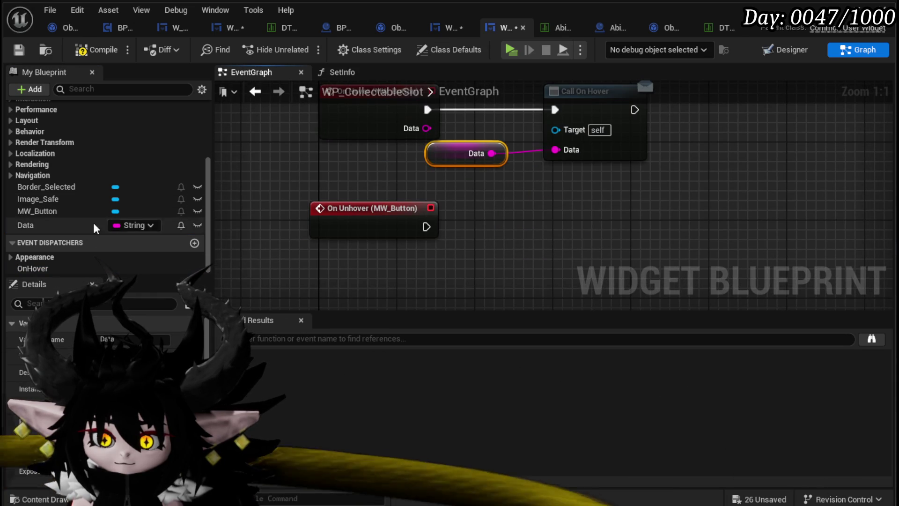
Step: Create an UnHover dispatcher and call it from the On Unhover event
left_click(193, 243)
type("UnHover")
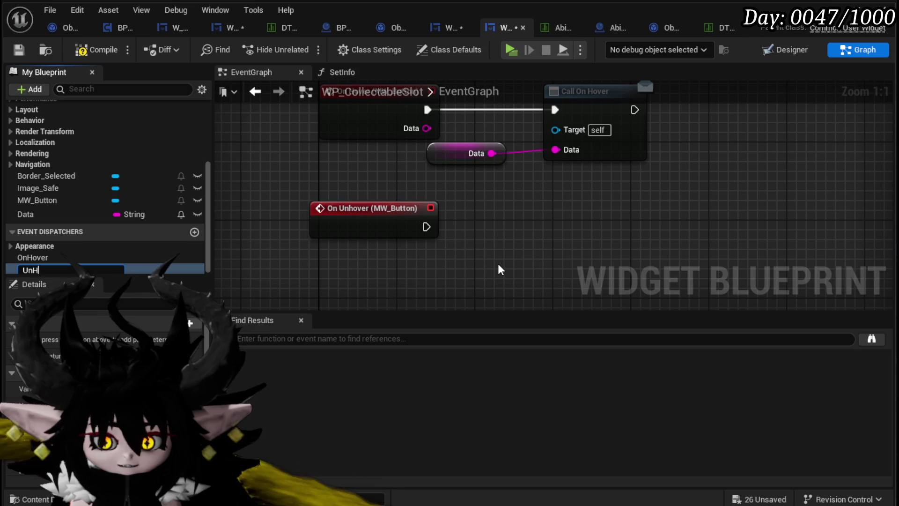
key("Return")
mouse_move(19, 269)
left_mouse_down()
mouse_move(224, 271)
mouse_move(511, 232)
left_mouse_up()
left_click(520, 245)
mouse_move(426, 226)
left_mouse_down()
mouse_move(506, 237)
mouse_move(514, 208)
left_mouse_up()
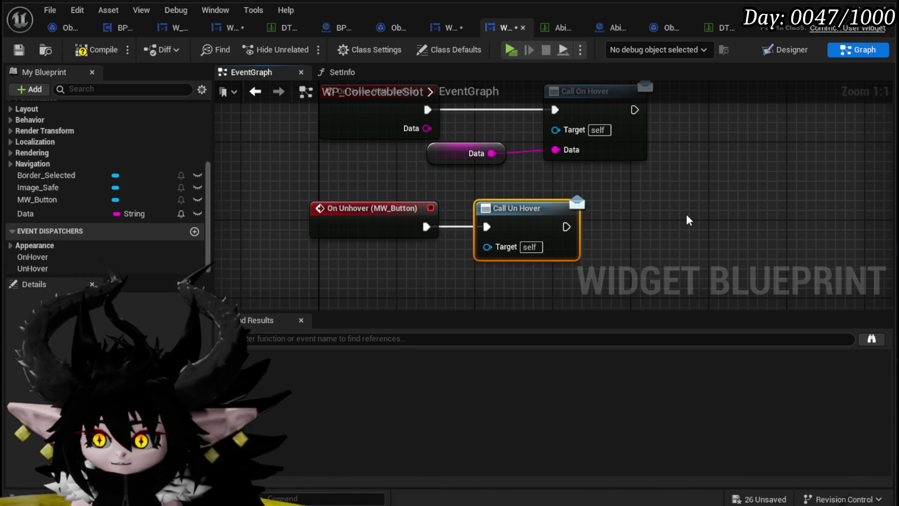
Step: Save the WP_CollectableSlot blueprint and all other unsaved assets
left_click(19, 52)
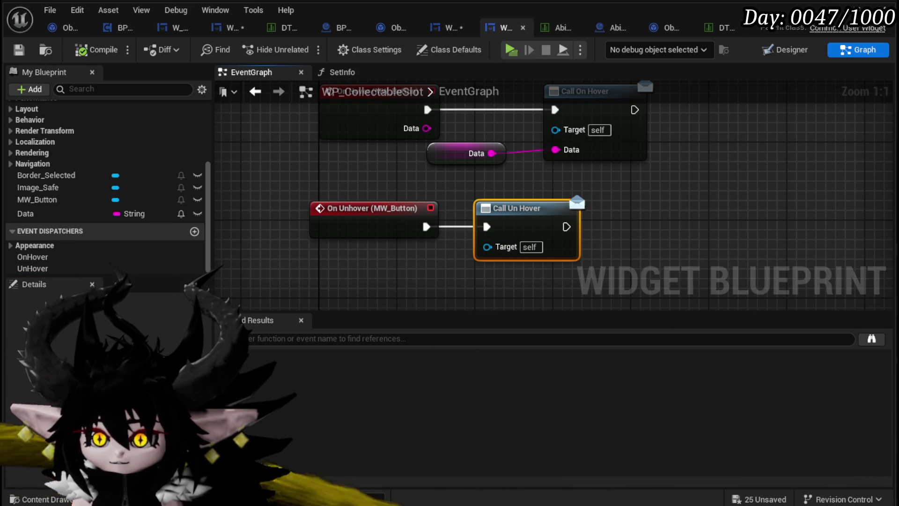
left_click(767, 497)
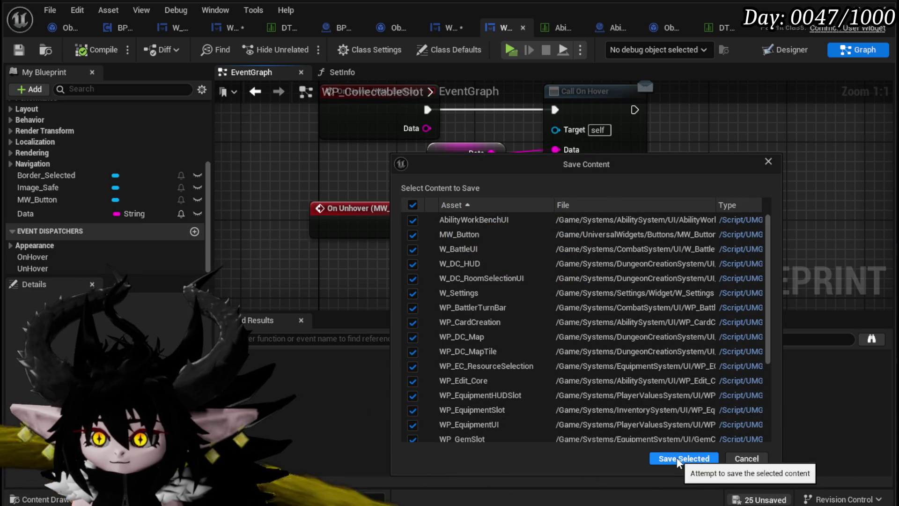
left_click(679, 458)
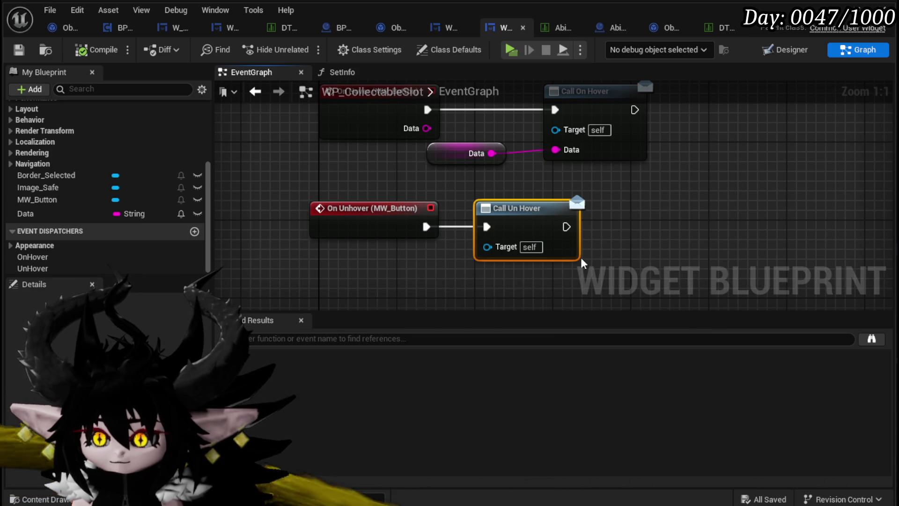
left_click(655, 238)
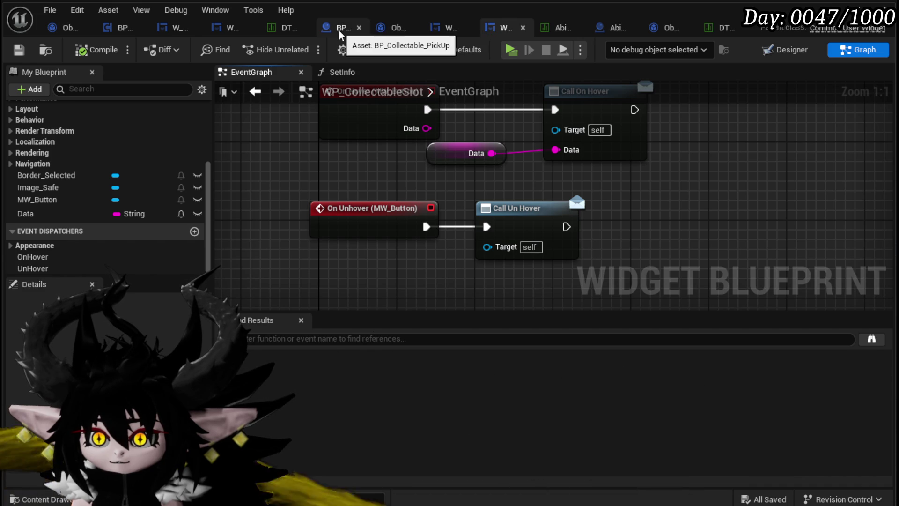
Step: In AddCollectables, add a Bind Event to On Hover node from the slot widget
left_click(230, 28)
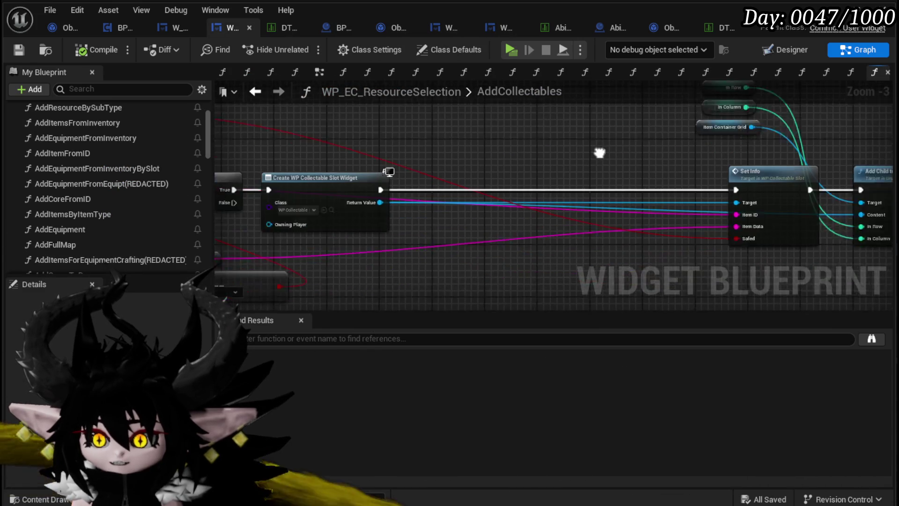
mouse_move(411, 186)
left_mouse_down()
mouse_move(484, 232)
mouse_move(471, 227)
left_mouse_up()
type("Bind on ")
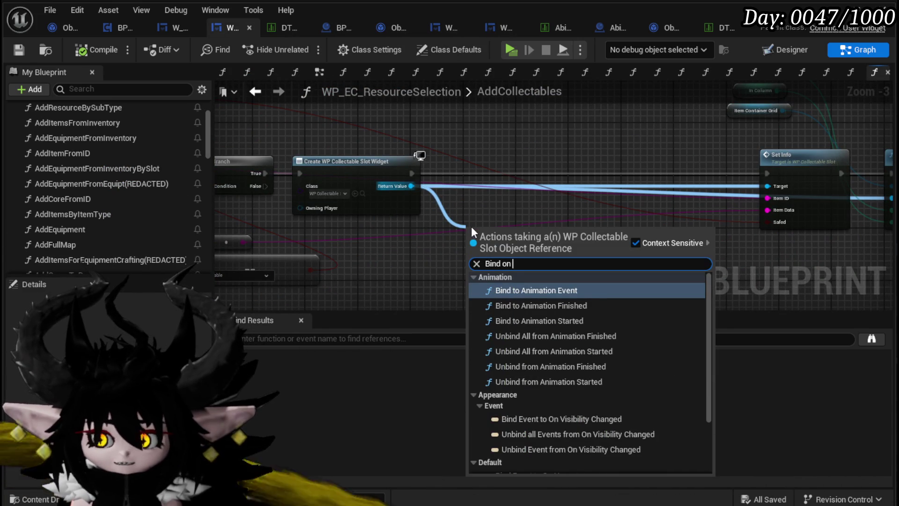
type("Hover")
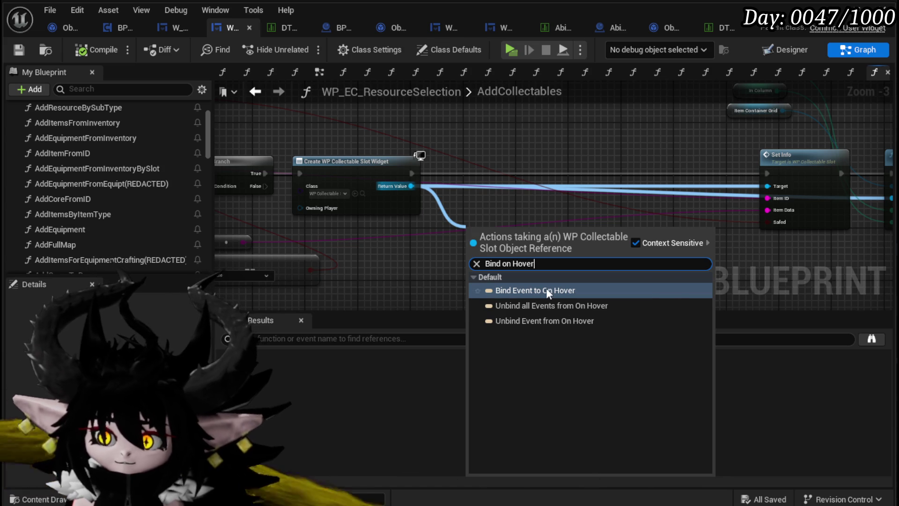
left_click(548, 290)
Step: Search for an On Un Hover bind from the slot widget, finding none
left_click_drag(411, 186, 487, 195)
type("b")
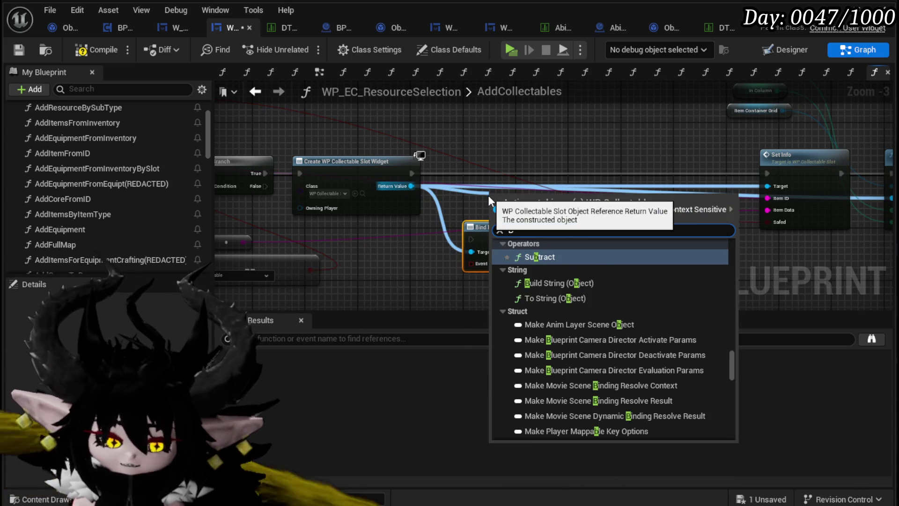
type("ind on Unho")
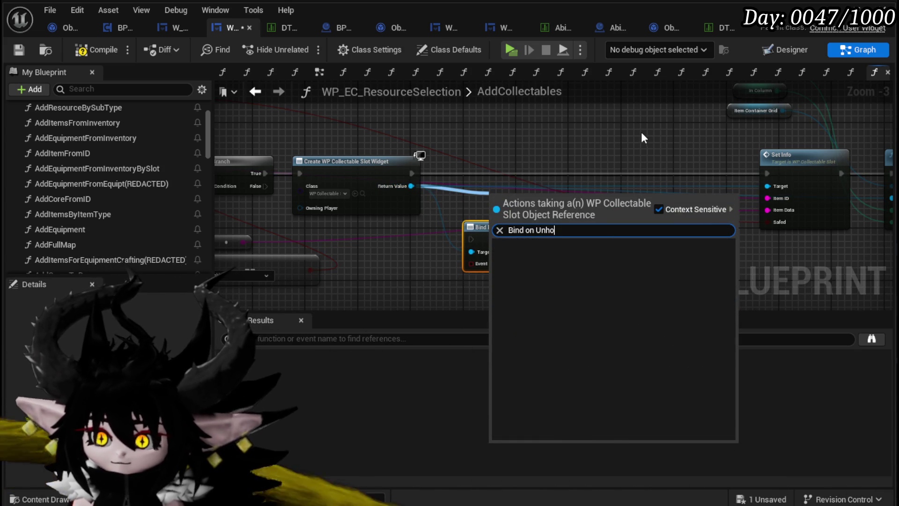
key("BackSpace")
key("BackSpace")
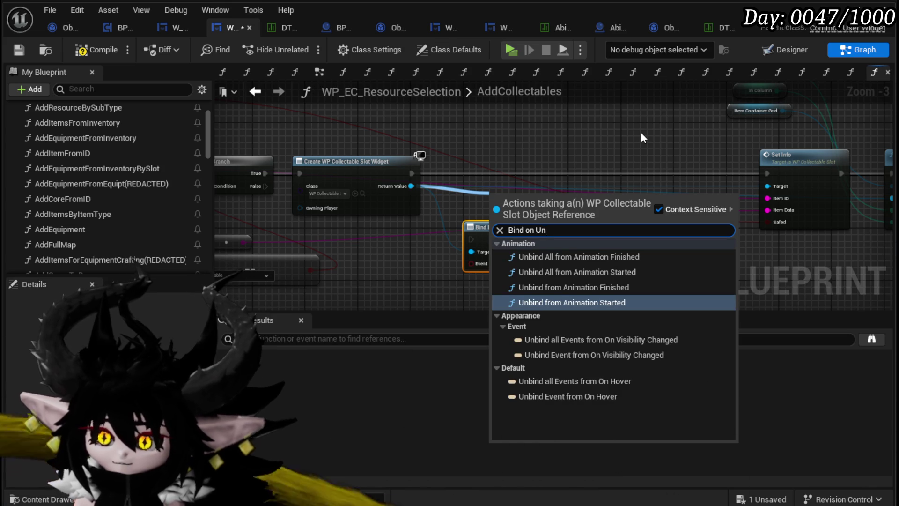
left_click_drag(570, 129, 534, 123)
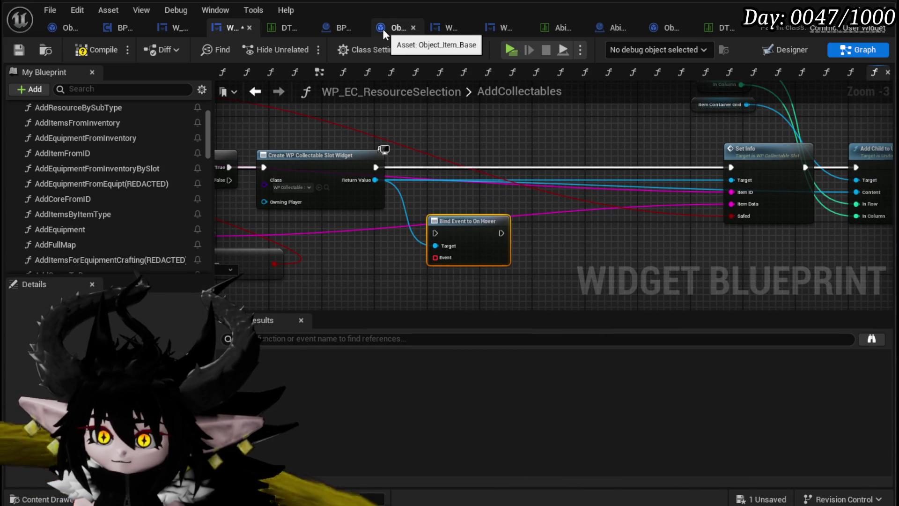
Step: Rename the UnHover dispatcher to OnUnHover, compile, save, and refresh the Call On Un Hover node
left_click(492, 30)
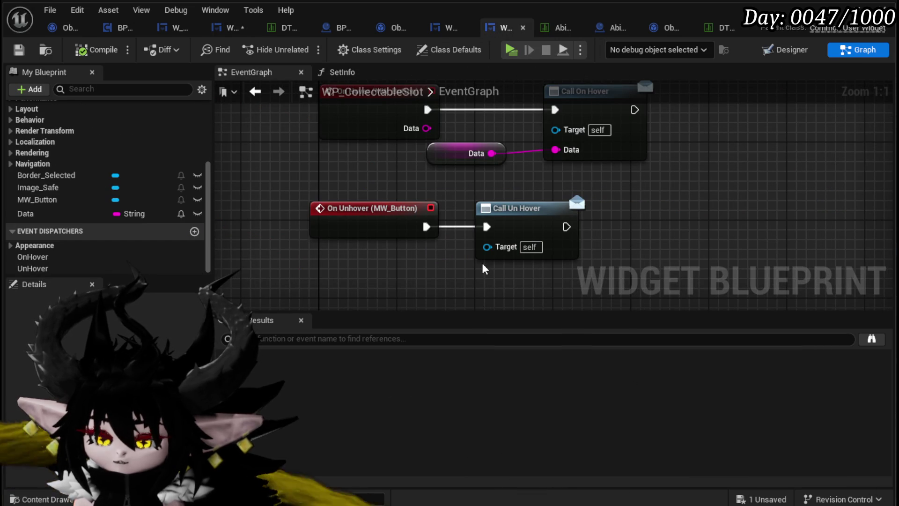
left_click(508, 219)
right_click(32, 269)
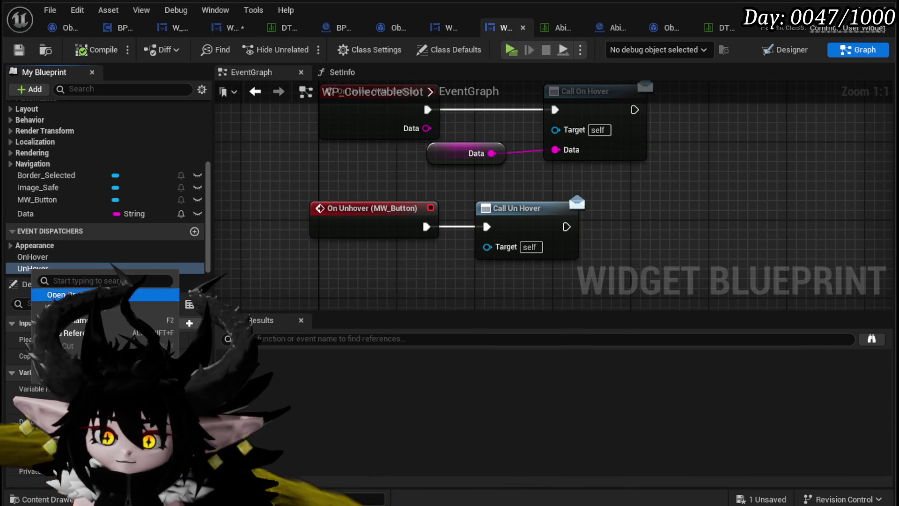
left_click(70, 320)
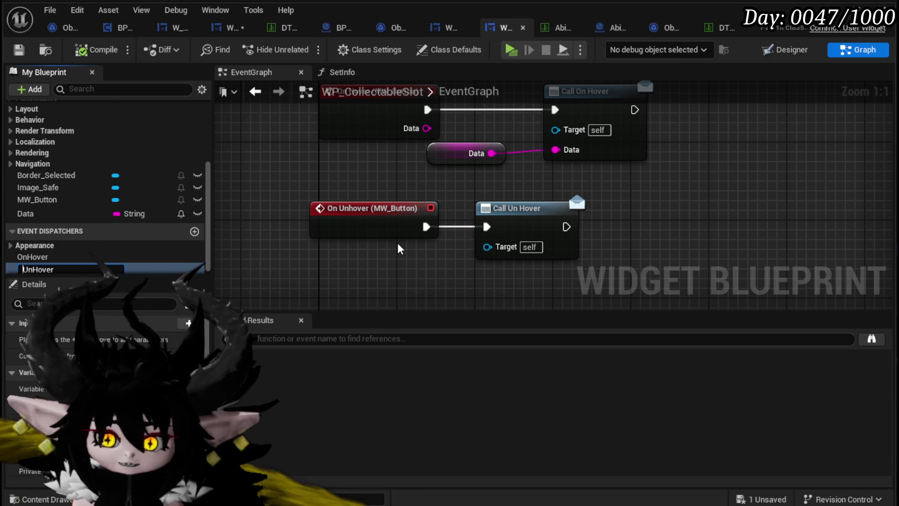
type("On")
key("Return")
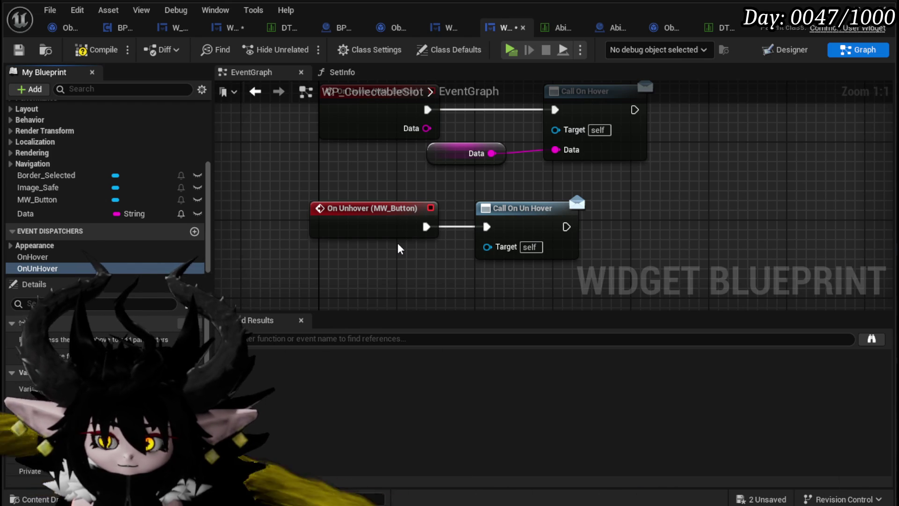
left_click(96, 49)
left_click(19, 50)
left_click(541, 210)
right_click(542, 212)
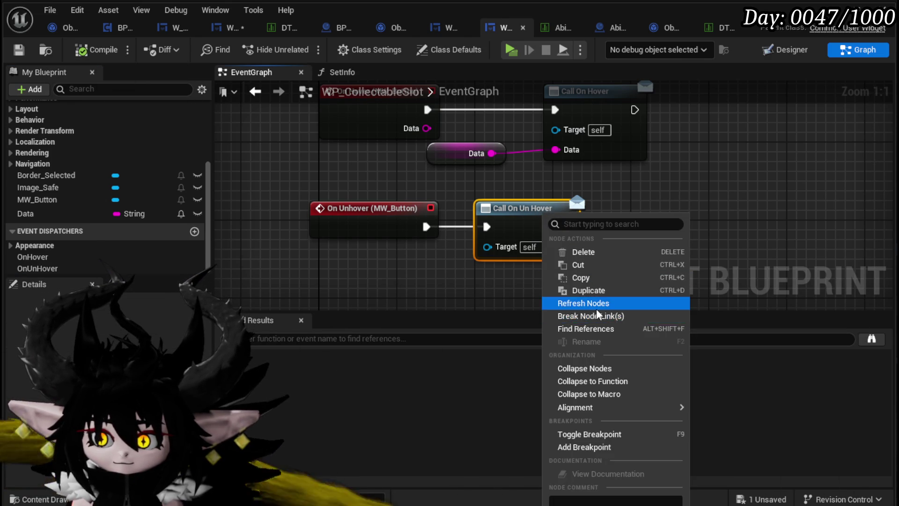
left_click(596, 305)
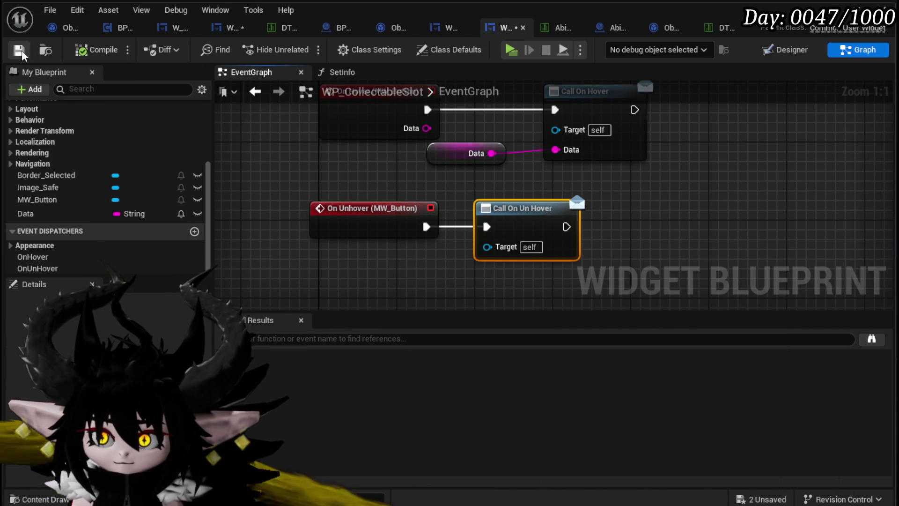
Step: Add a Bind Event to On Un Hover and chain both binds between slot creation and Set Info
left_click(218, 30)
left_click_drag(375, 179, 507, 194)
type("Bind on unh")
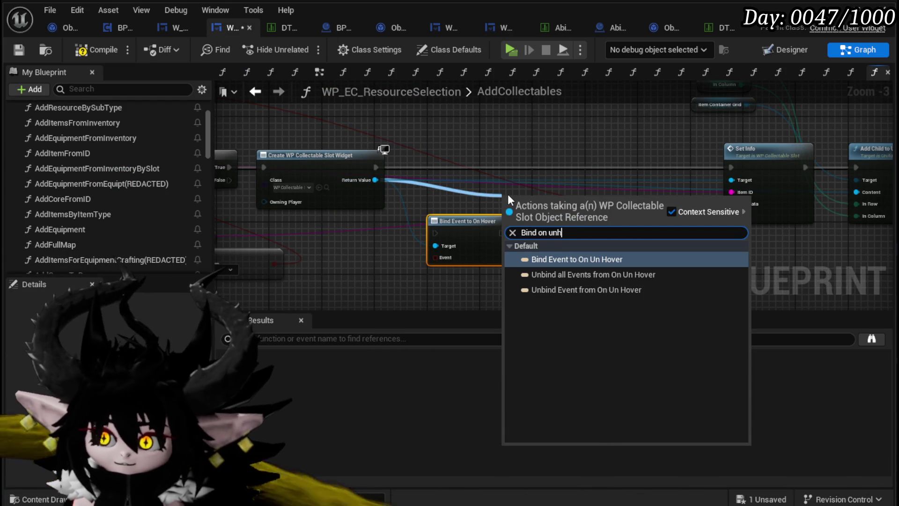
left_click(556, 257)
left_click_drag(543, 201, 634, 196)
left_click_drag(473, 233, 499, 167)
mouse_move(612, 205)
left_mouse_down()
mouse_move(615, 163)
mouse_move(579, 164)
left_mouse_up()
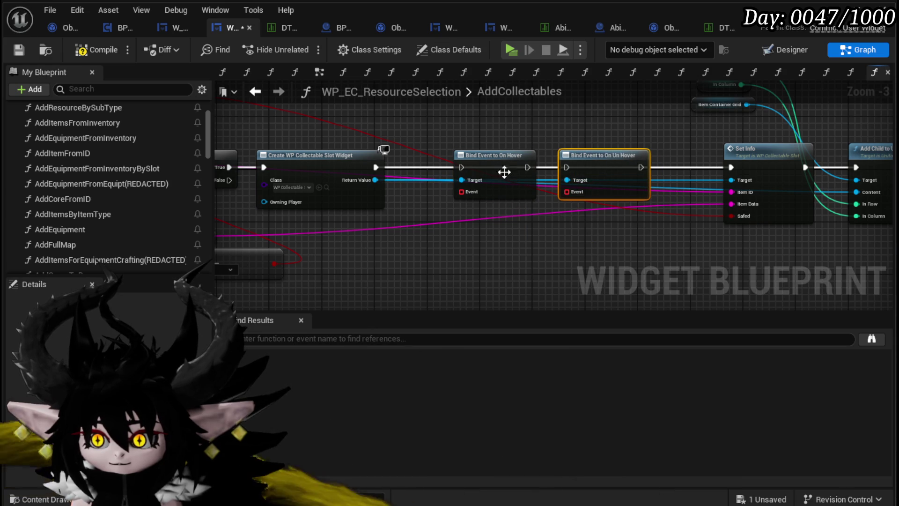
left_click_drag(384, 170, 461, 167)
left_click_drag(527, 167, 566, 167)
left_click_drag(641, 167, 731, 167)
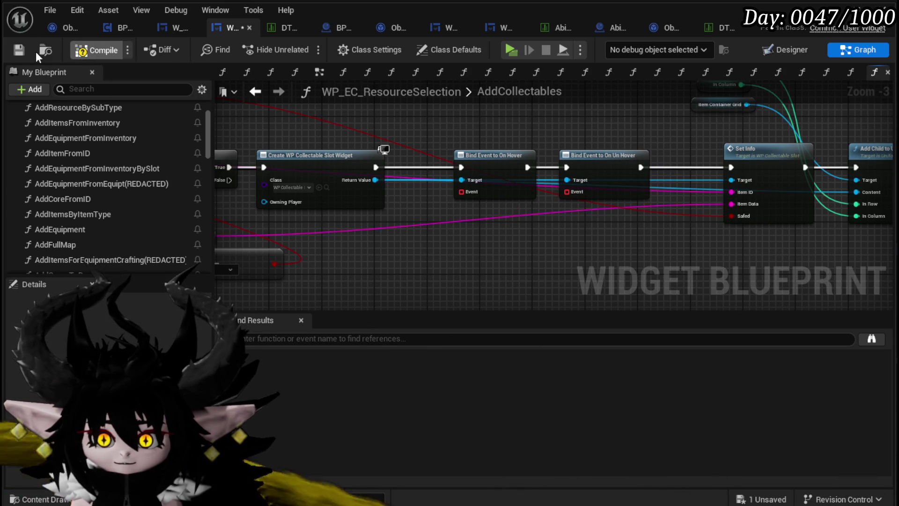
Step: Add a Create Event node on the On Un Hover binding's event pin
scroll(109, 185, "up", 2)
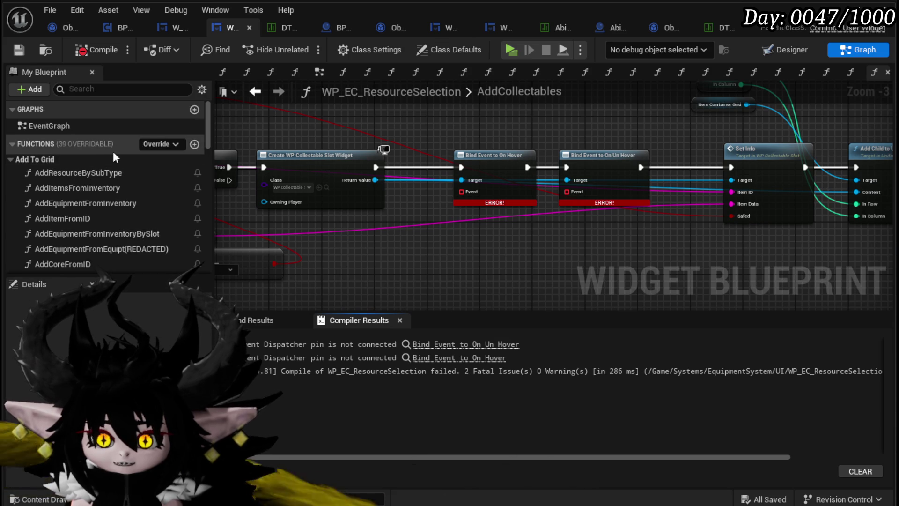
scroll(161, 170, "down", 5)
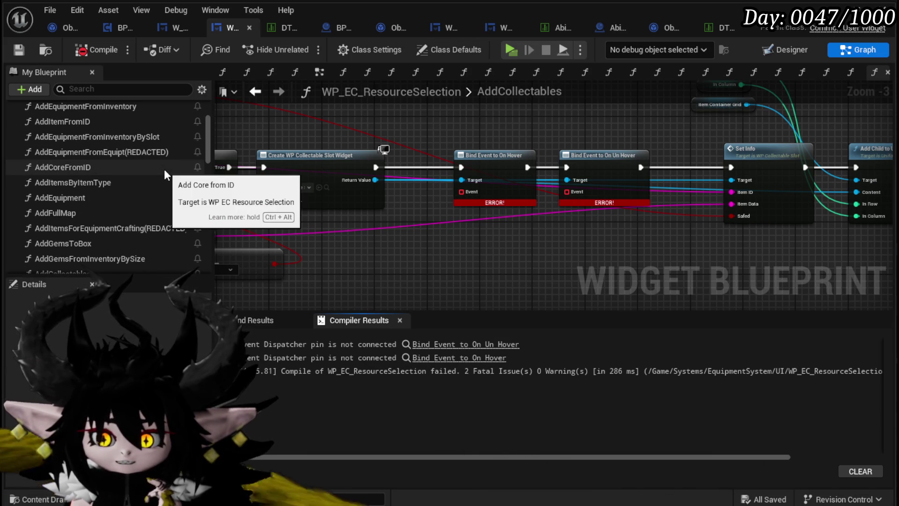
scroll(165, 172, "down", 1)
scroll(164, 170, "down", 5)
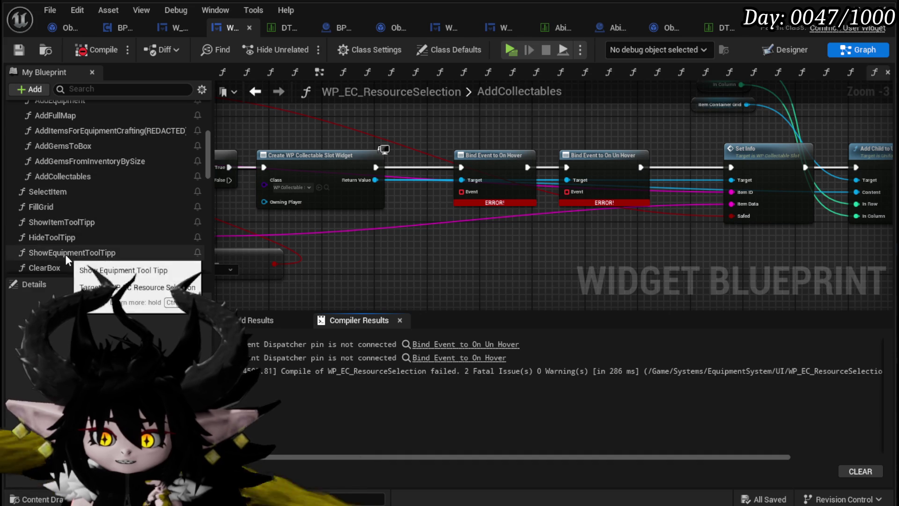
scroll(66, 254, "down", 1)
left_click_drag(567, 190, 578, 241)
type("create")
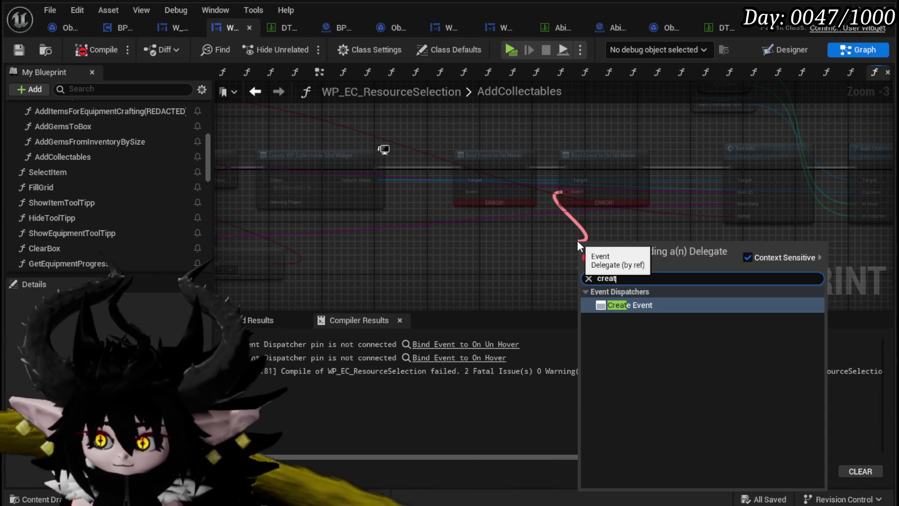
left_click(630, 297)
Step: Set the Create Event to call HideToolTipp, recompile, and open ShowItemToolTipp
left_click(566, 280)
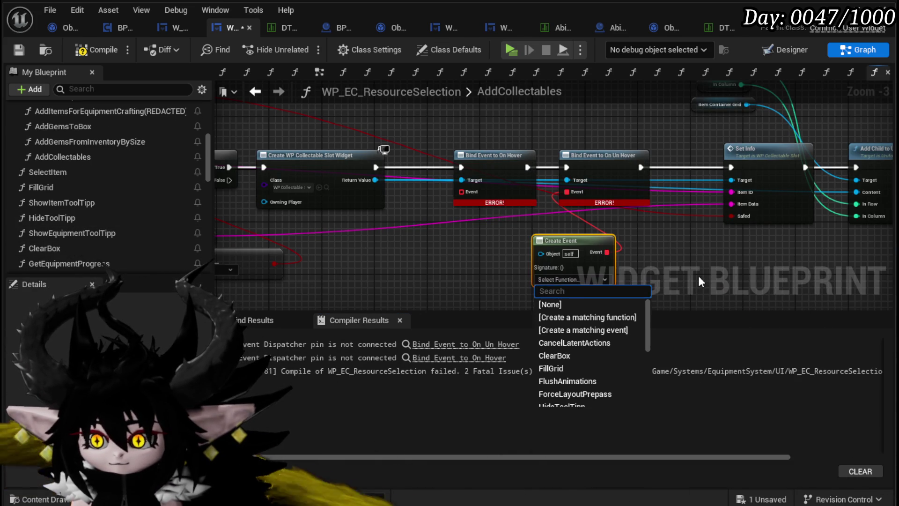
type("Hide")
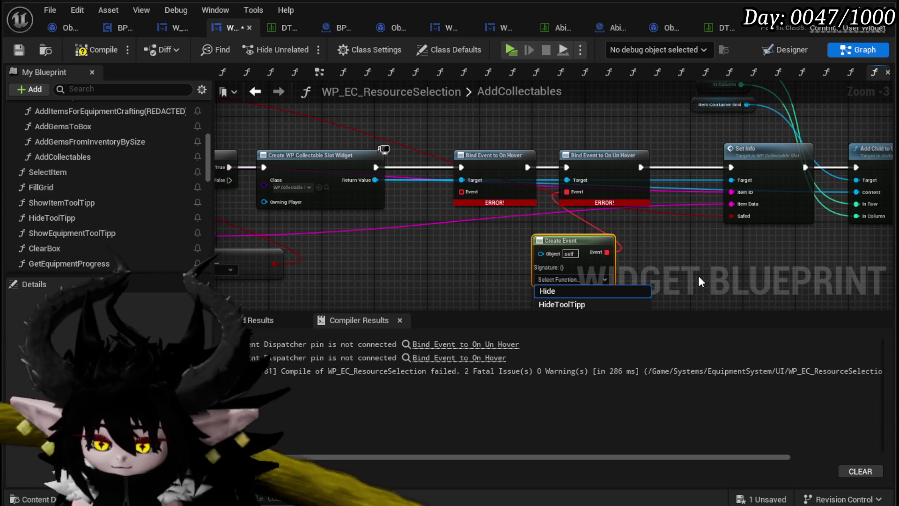
left_click(547, 304)
left_click_drag(581, 235, 614, 216)
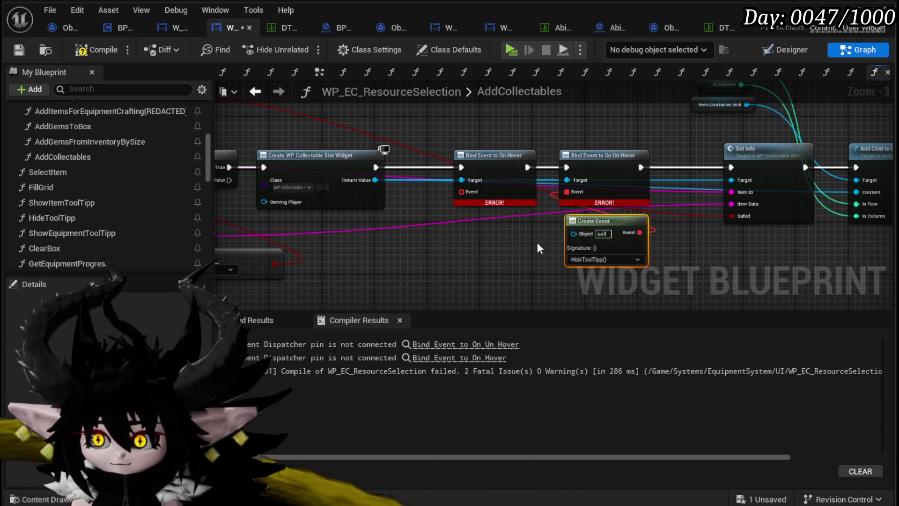
left_click(18, 50)
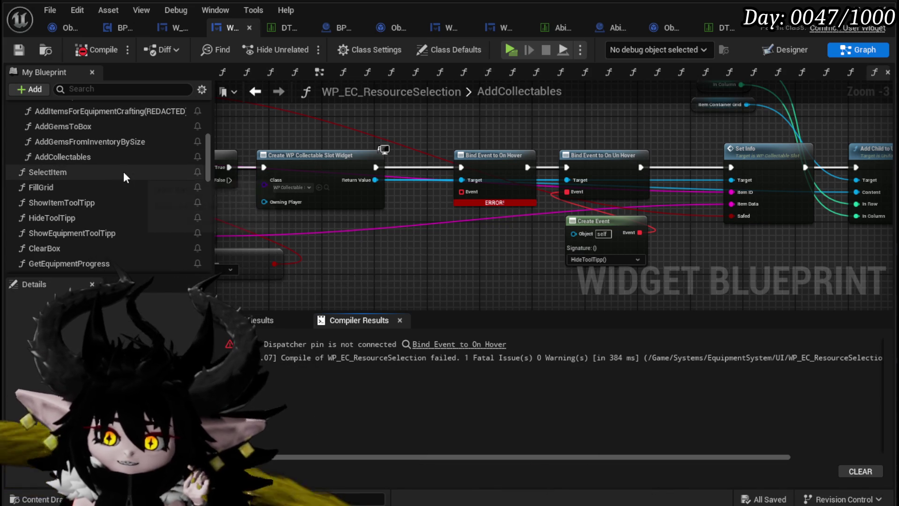
double_click(107, 206)
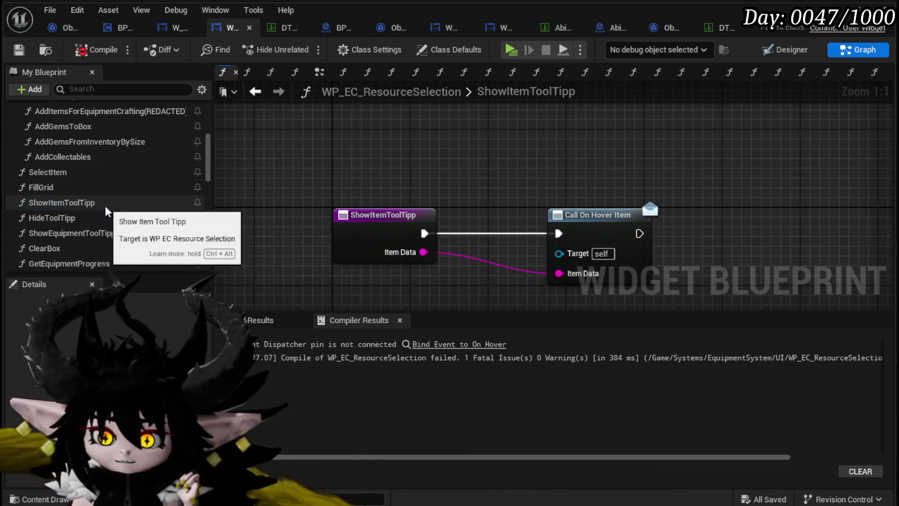
Step: Save the resource selection widget, then open W_InventoryHUD's ShowToolTipp_Item from the Tool Tipp group
left_click_drag(595, 286, 532, 167)
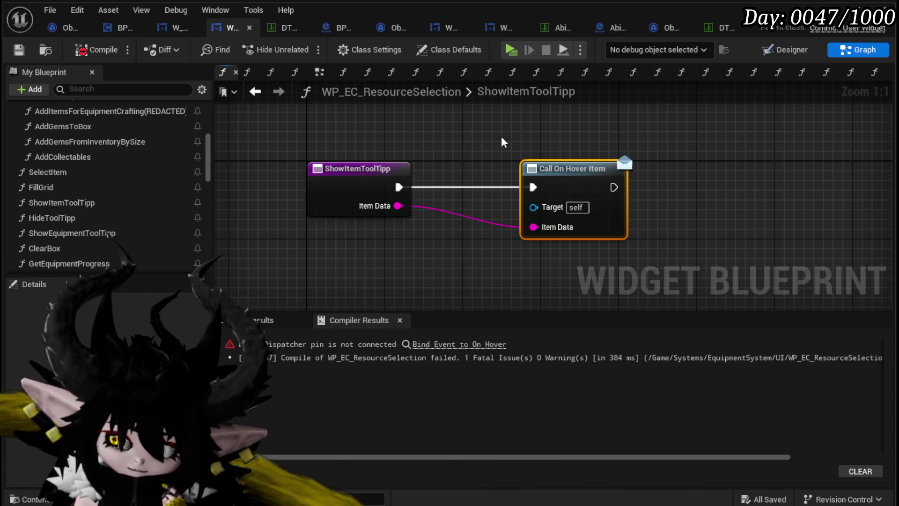
left_click(19, 51)
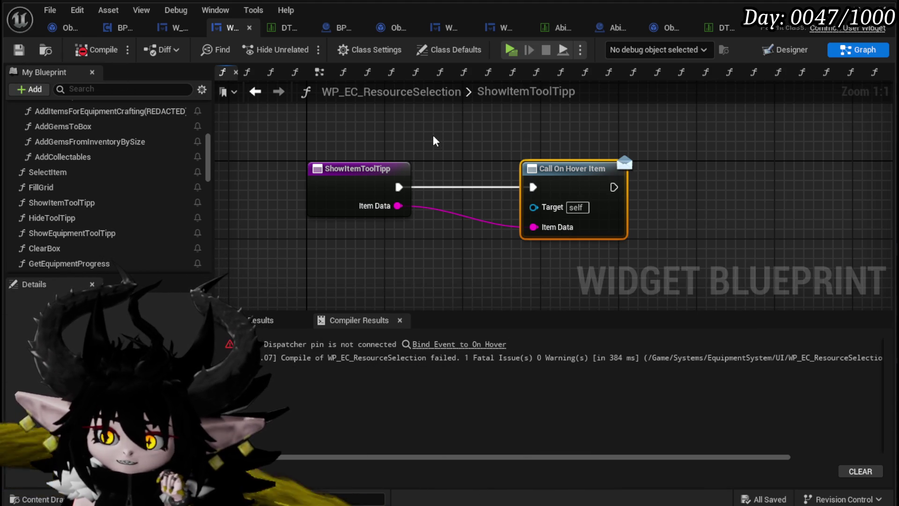
left_click(172, 30)
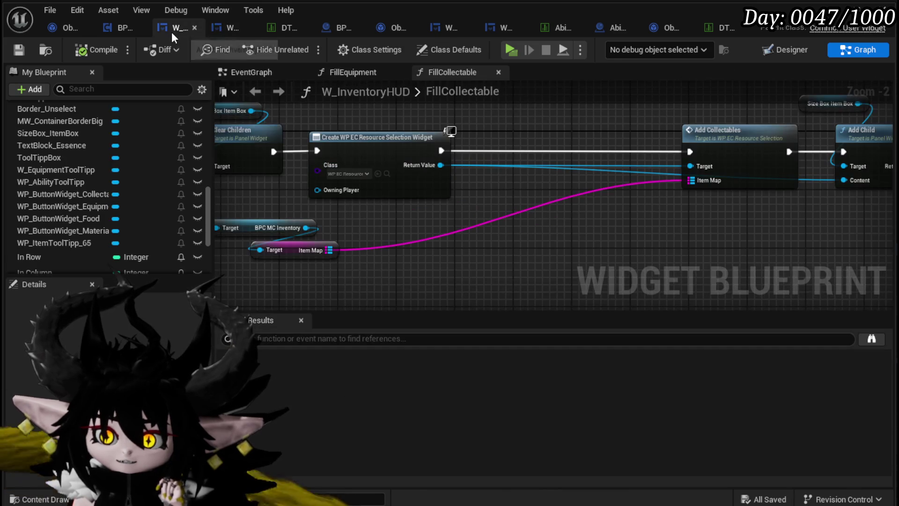
scroll(80, 178, "up", 10)
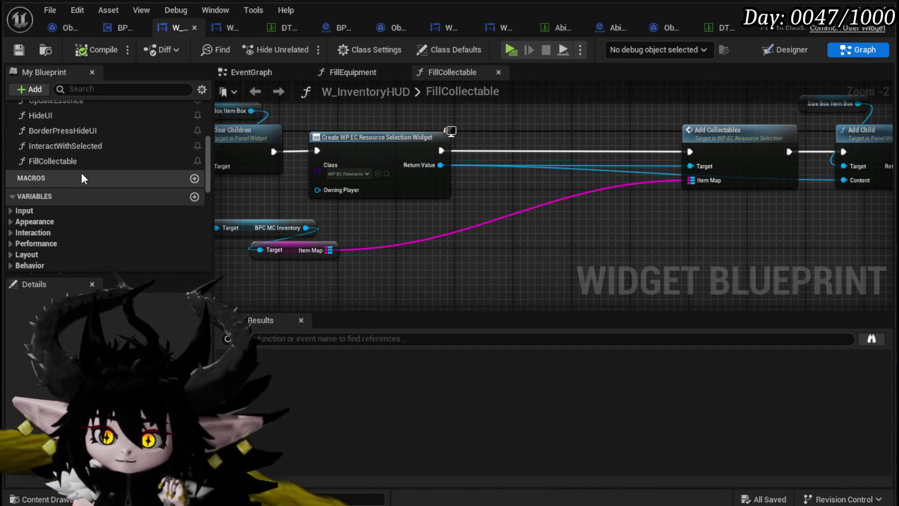
scroll(81, 174, "up", 3)
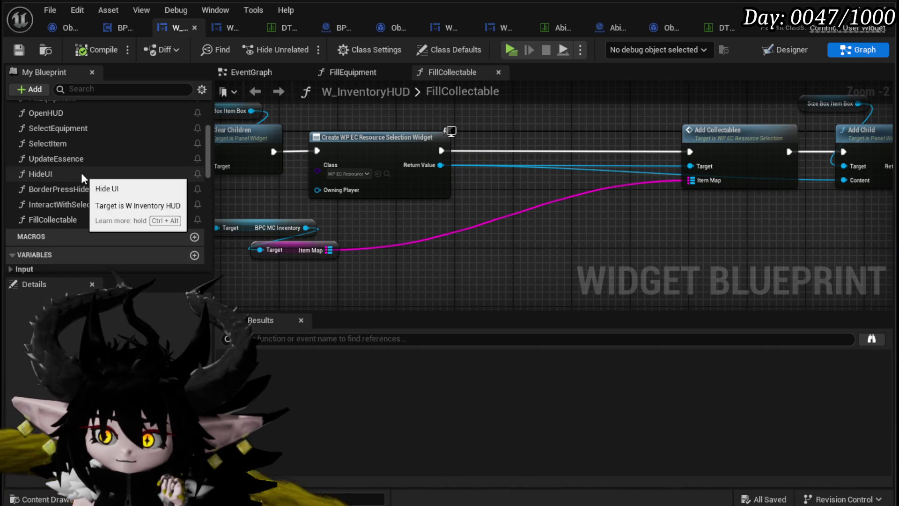
scroll(112, 196, "up", 1)
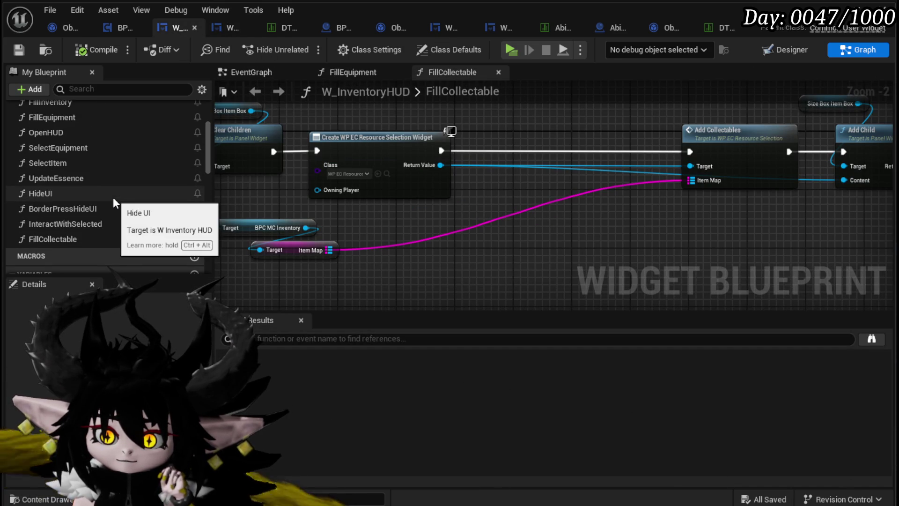
scroll(83, 171, "up", 3)
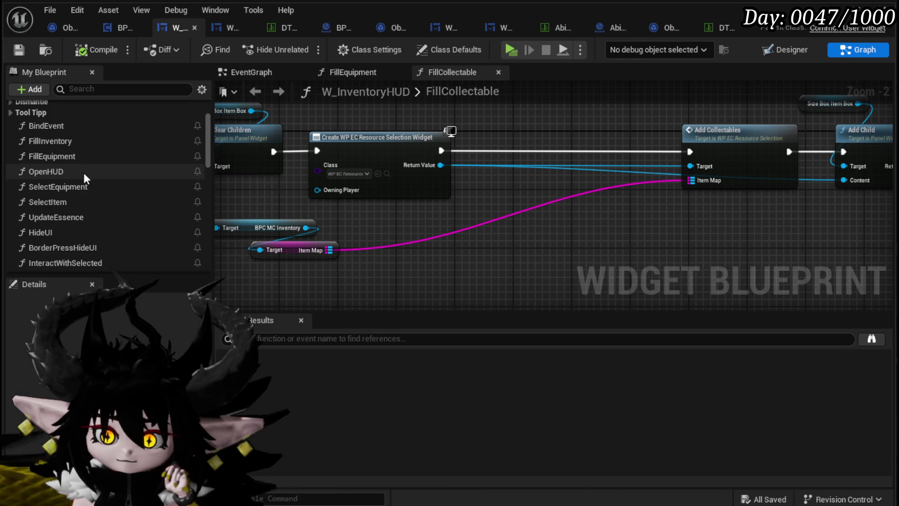
left_click(12, 112)
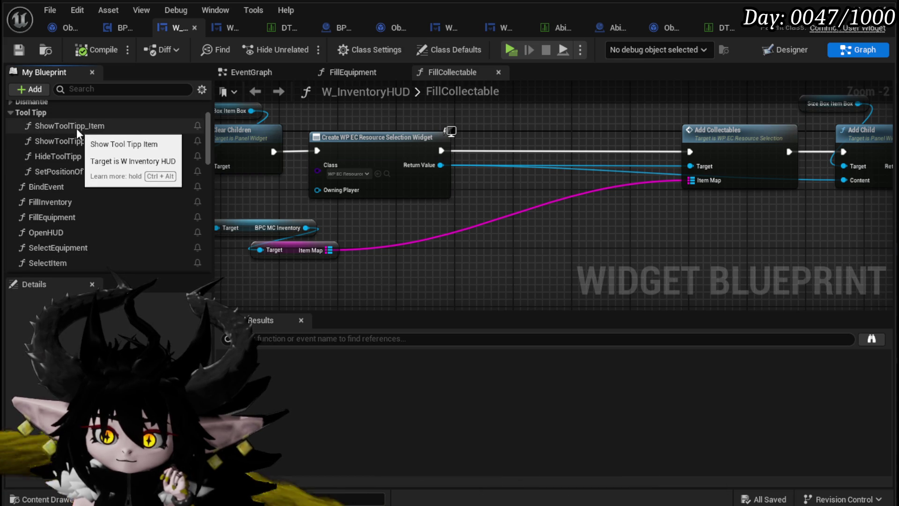
double_click(137, 126)
mouse_move(534, 195)
left_mouse_down()
mouse_move(444, 185)
mouse_move(565, 185)
mouse_move(465, 186)
mouse_move(311, 206)
mouse_move(399, 193)
mouse_move(338, 192)
mouse_move(590, 232)
mouse_move(757, 184)
mouse_move(510, 255)
mouse_move(424, 263)
left_mouse_up()
scroll(79, 198, "up", 3)
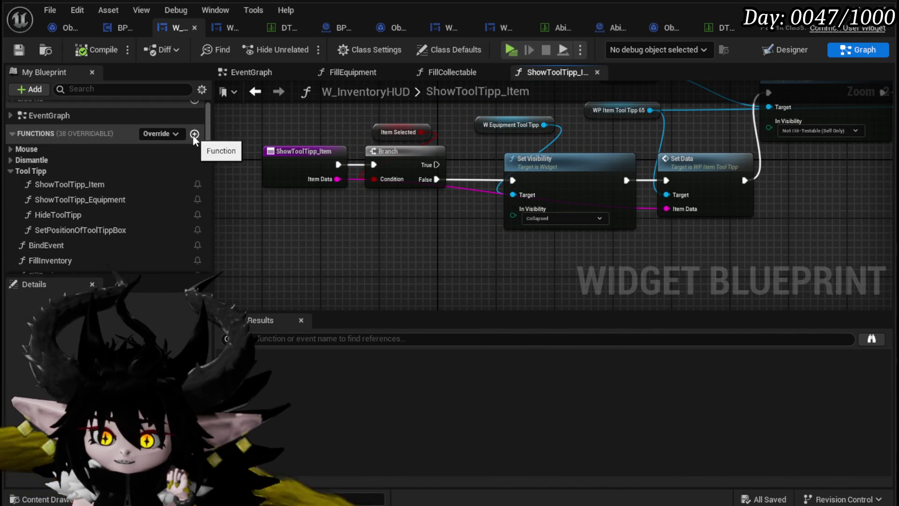
Step: Create a ShowToolTipp_CollectableAbility function in W_InventoryHUD and save
left_click(194, 134)
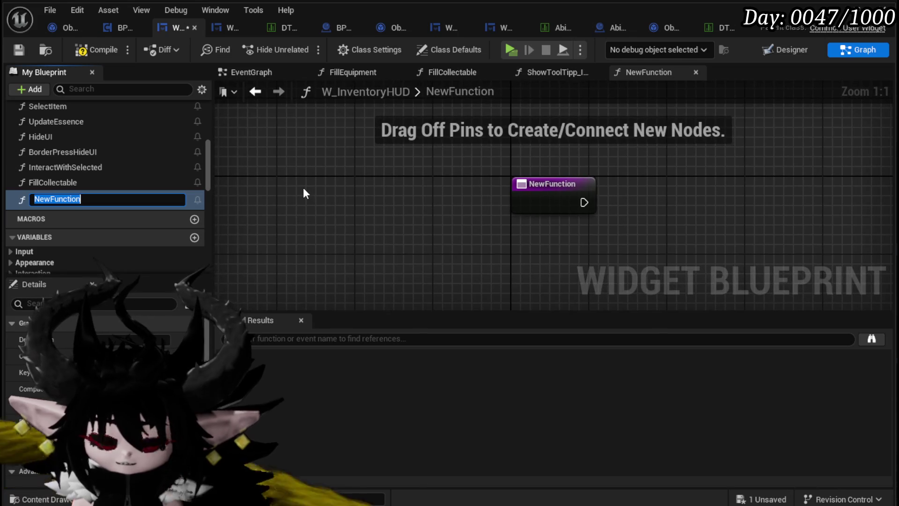
type("ShowTool")
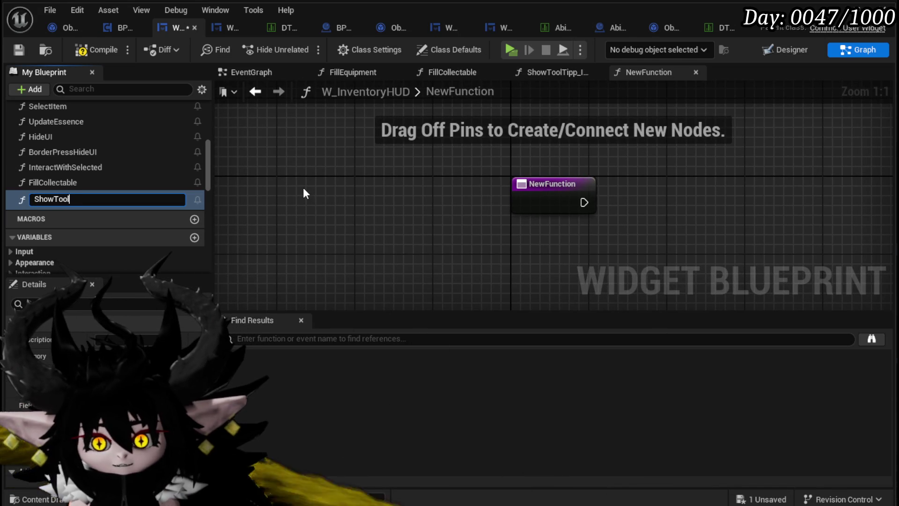
type("Tipp_Col")
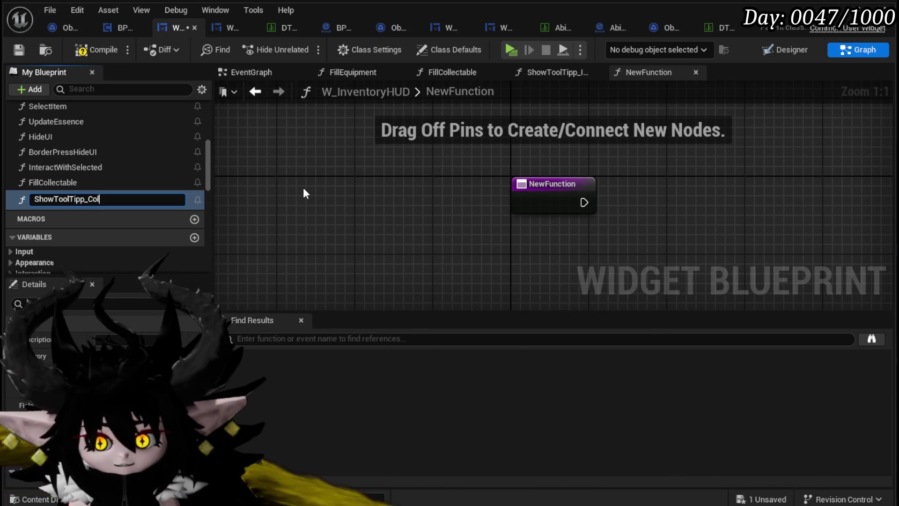
type("lectableAb")
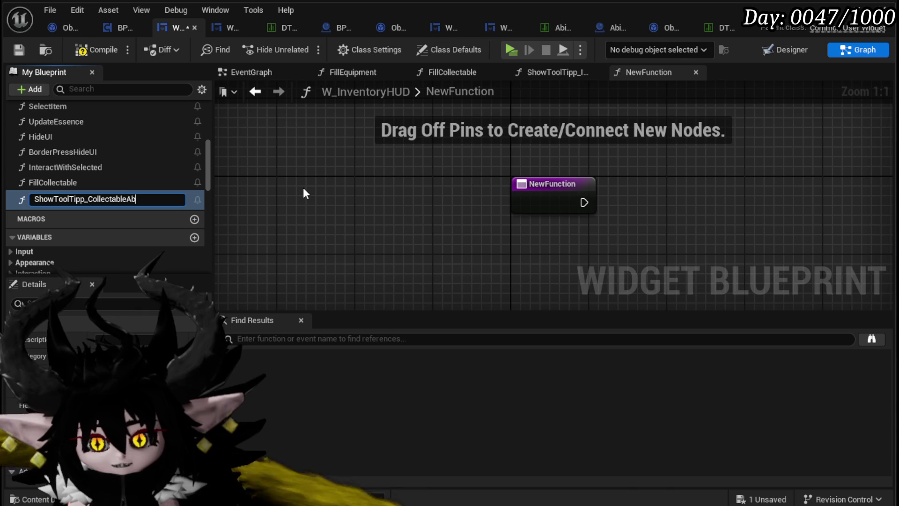
type("ility")
key("Return")
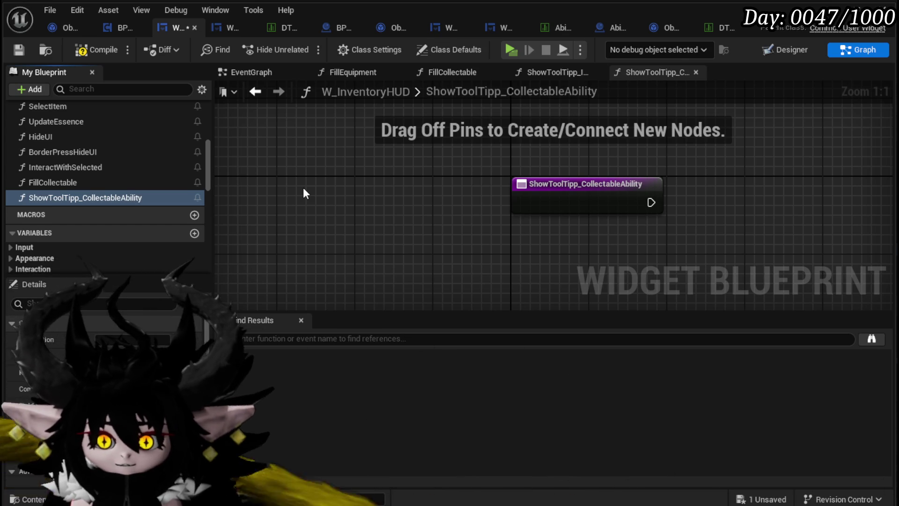
left_click(26, 49)
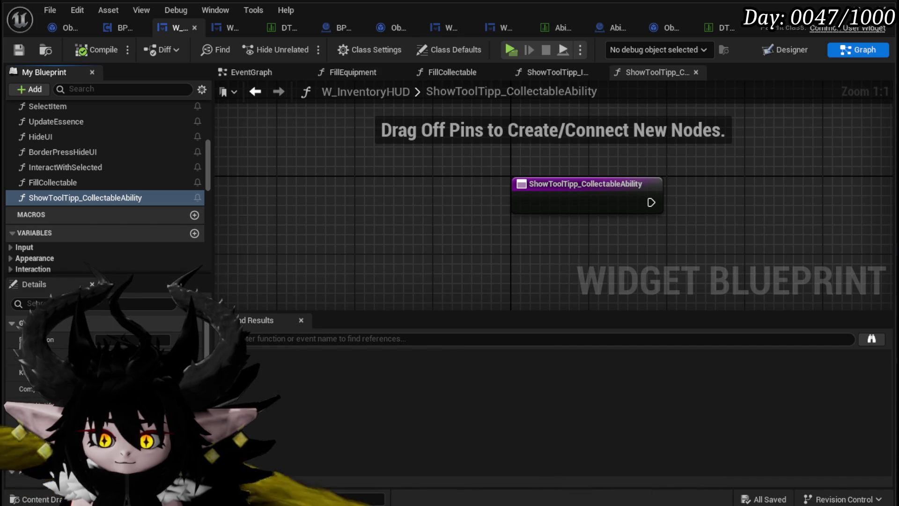
Step: Add a String input named Data to the function's entry node
mouse_move(81, 198)
left_mouse_down()
mouse_move(64, 121)
mouse_move(70, 146)
mouse_move(22, 164)
mouse_move(27, 172)
left_mouse_up()
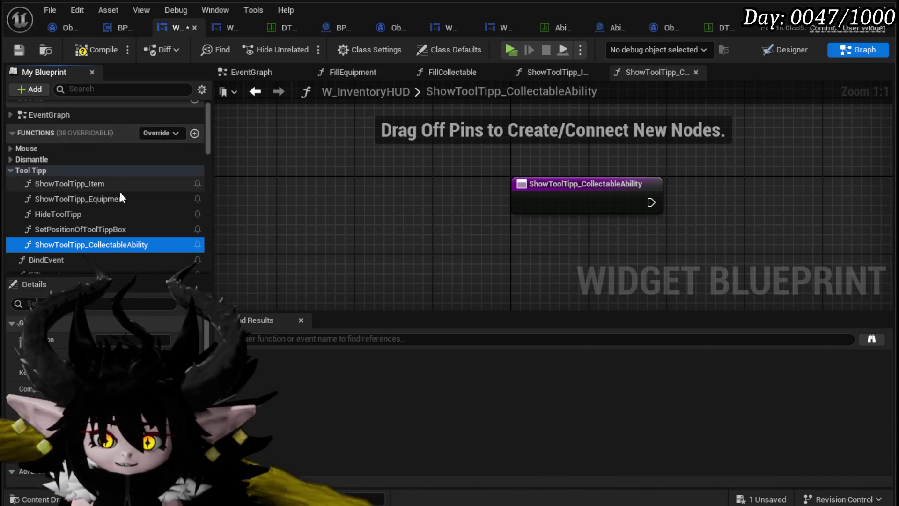
left_click_drag(317, 218, 228, 176)
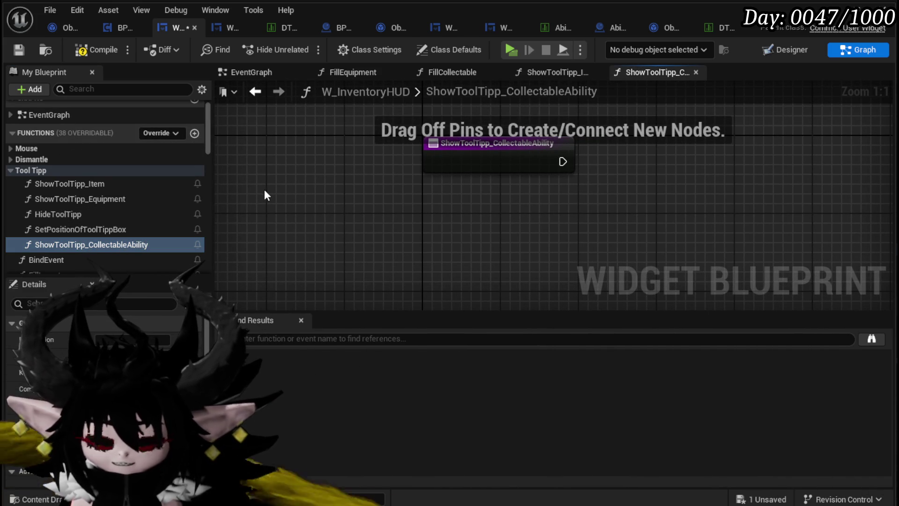
scroll(125, 215, "down", 3)
left_click_drag(453, 209, 321, 249)
left_click(381, 183)
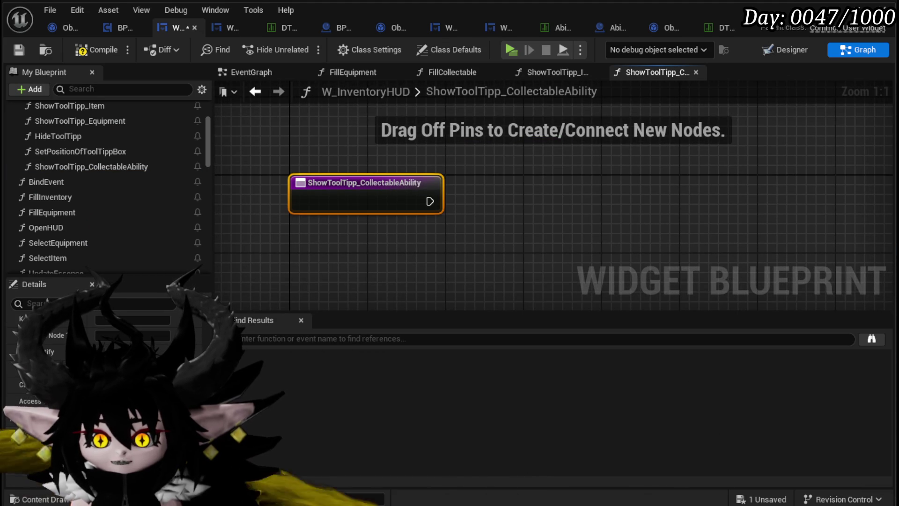
left_click(187, 433)
left_click(112, 449)
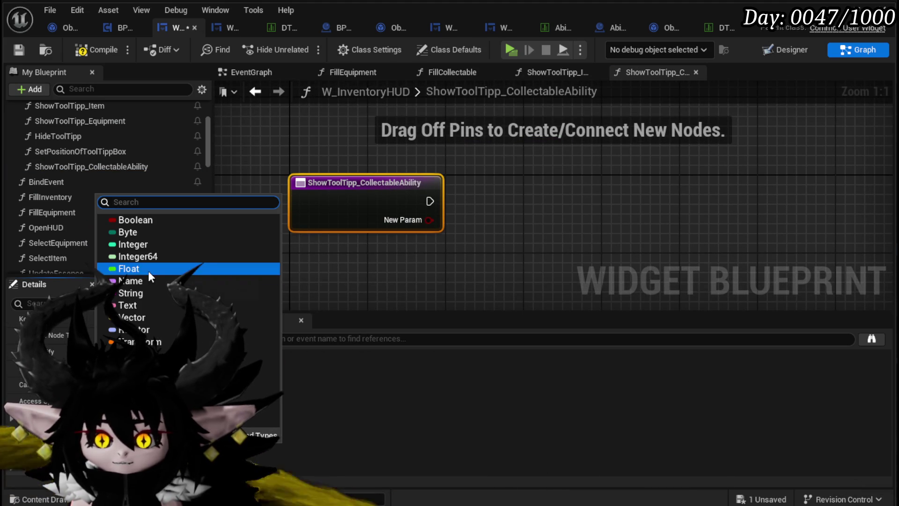
left_click(141, 292)
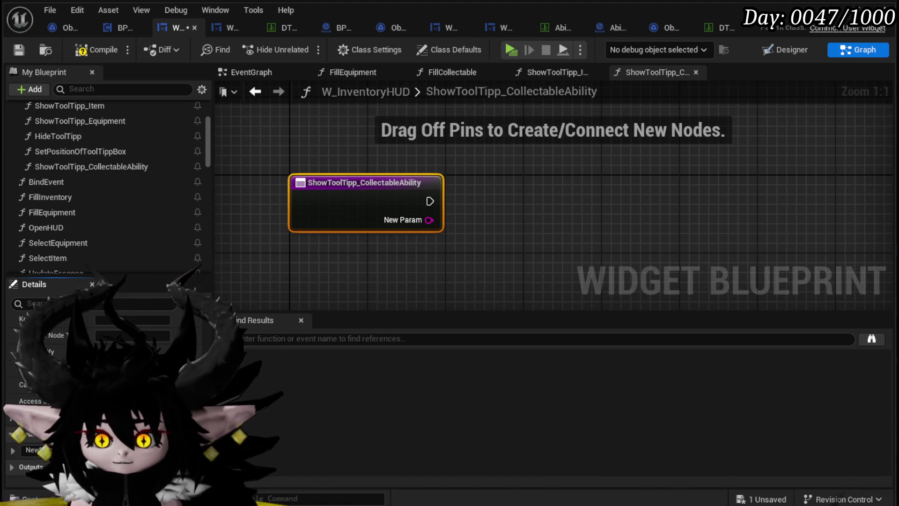
left_click(449, 261)
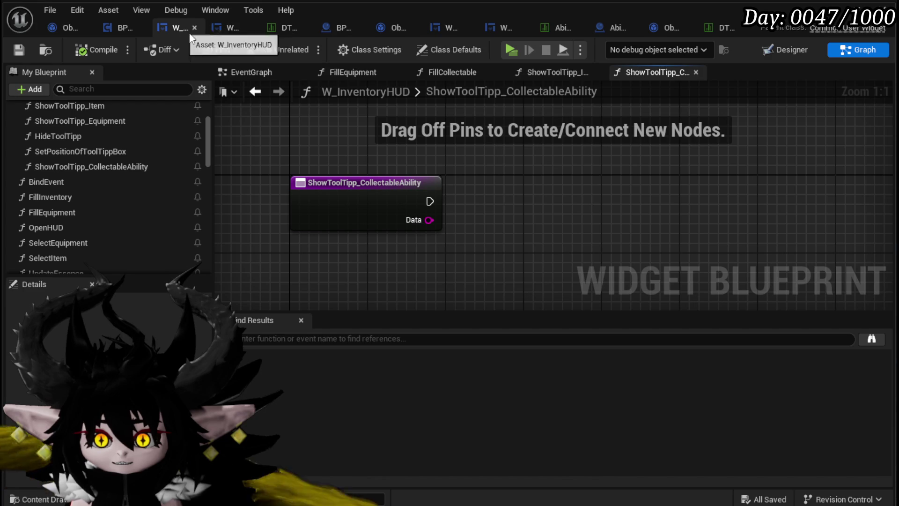
scroll(86, 188, "down", 3)
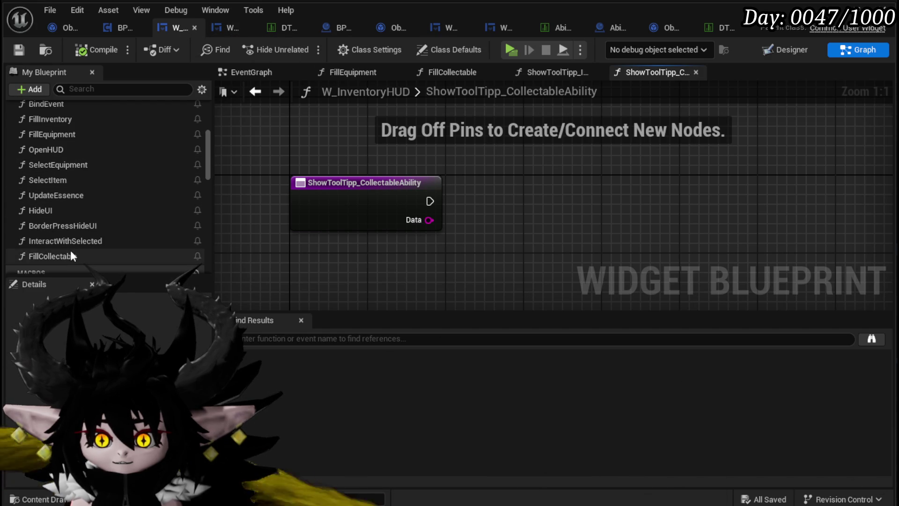
Step: In FillCollectable, bind the selection widget's On Hover Item to a ShowToolTipp_CollectableAbility Create Event
double_click(71, 250)
left_click_drag(323, 176, 371, 193)
type("Bind ")
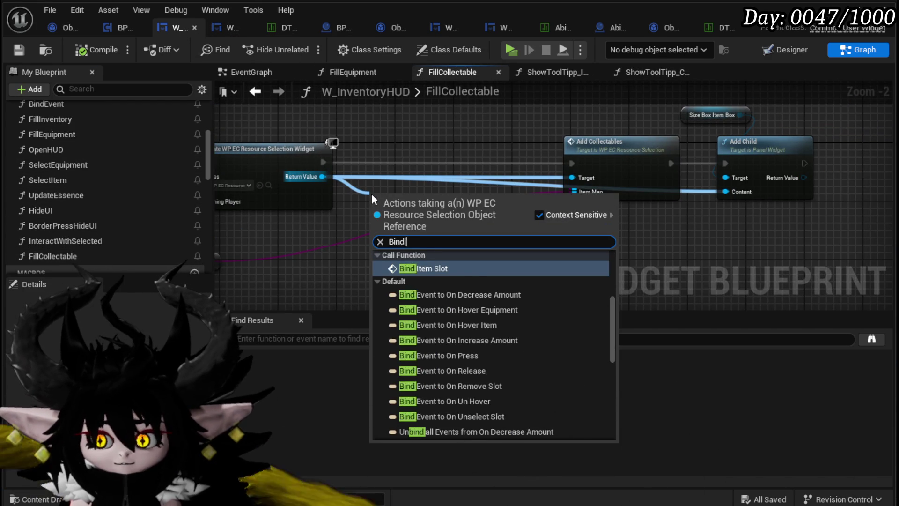
type("on Hov")
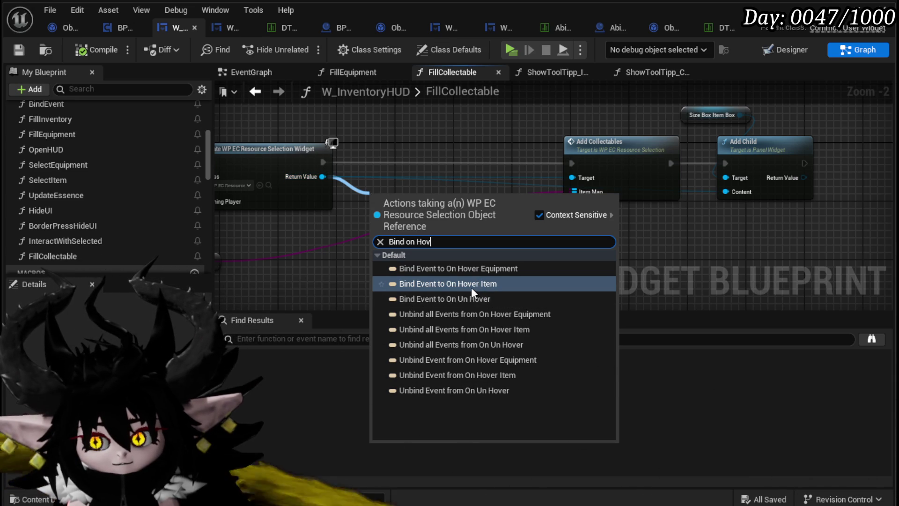
left_click(470, 284)
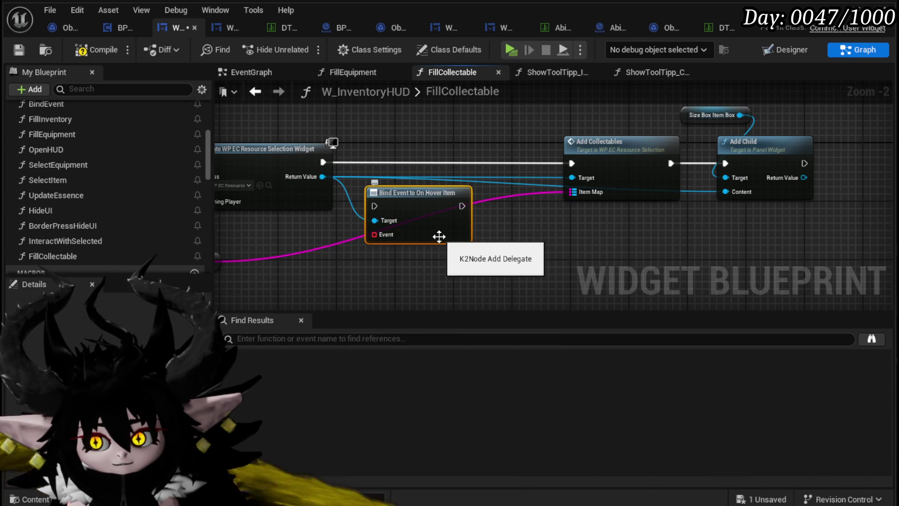
left_click_drag(438, 237, 430, 190)
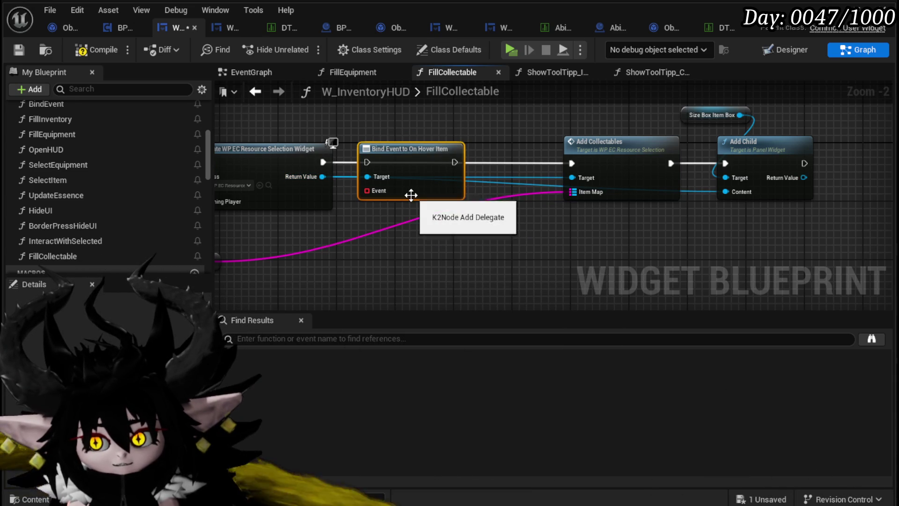
left_click_drag(365, 192, 365, 234)
type("Crea")
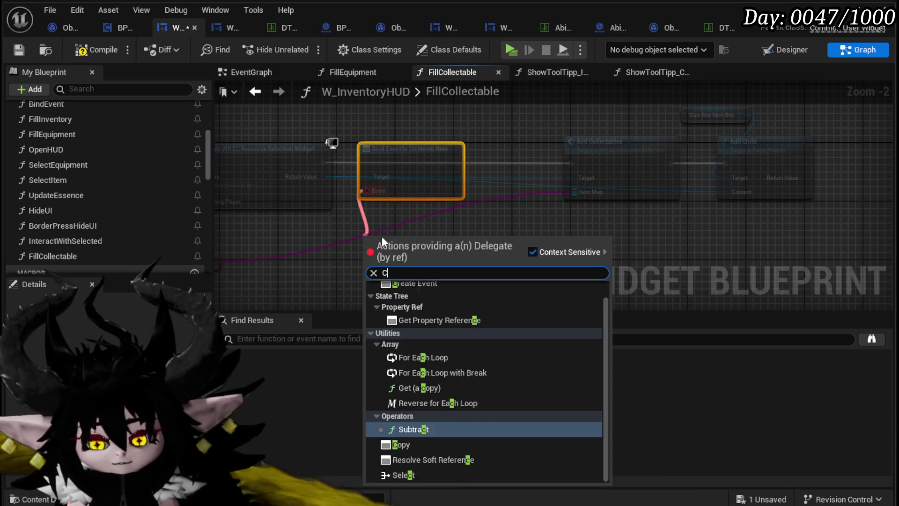
left_click(415, 299)
left_click(368, 279)
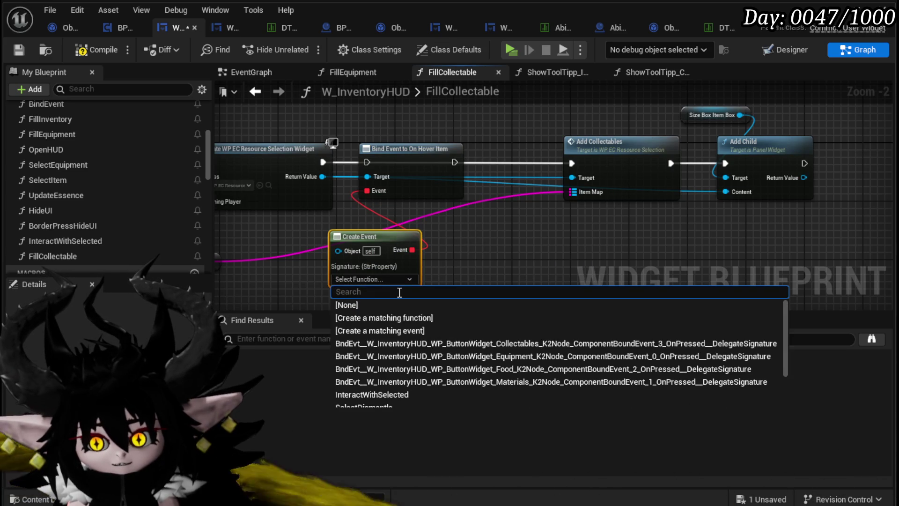
scroll(416, 366, "down", 3)
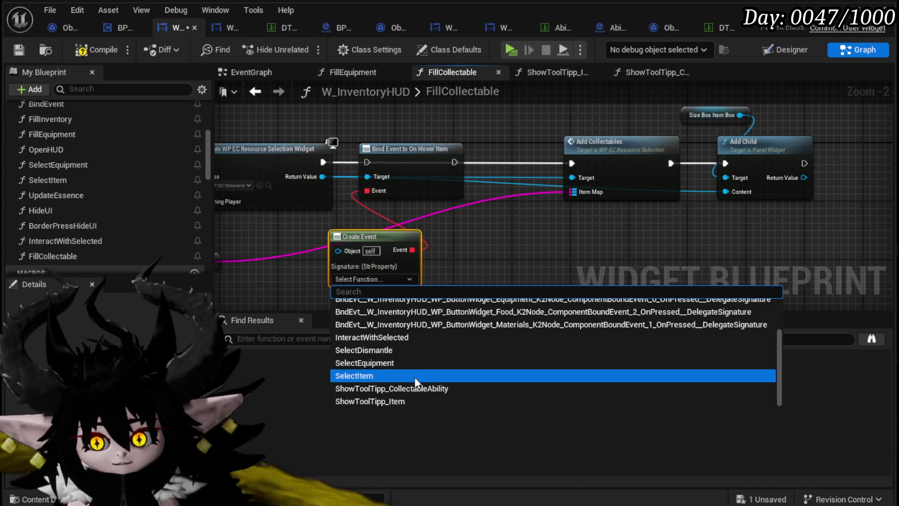
left_click(415, 388)
Step: Add an On Un Hover bind after the On Hover Item bind in the execution chain
mouse_move(375, 246)
left_mouse_down()
mouse_move(675, 152)
mouse_move(683, 125)
left_mouse_up()
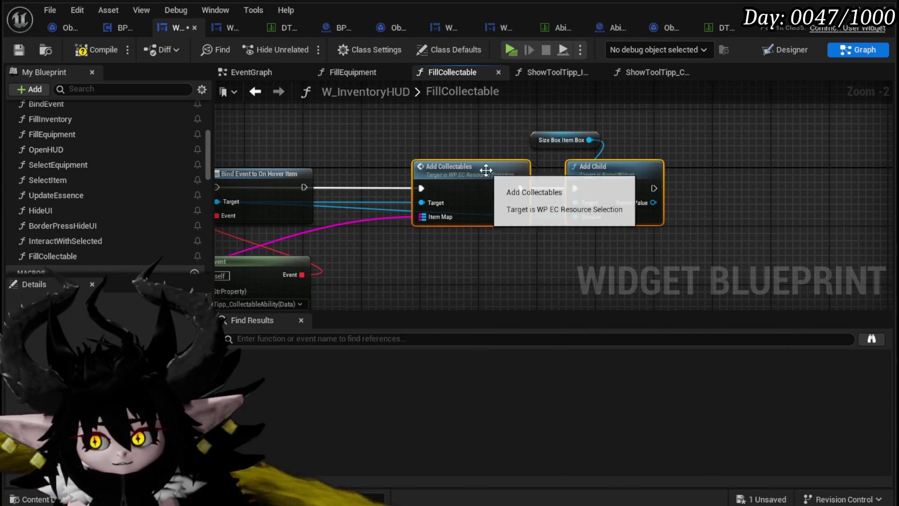
left_click_drag(481, 170, 612, 169)
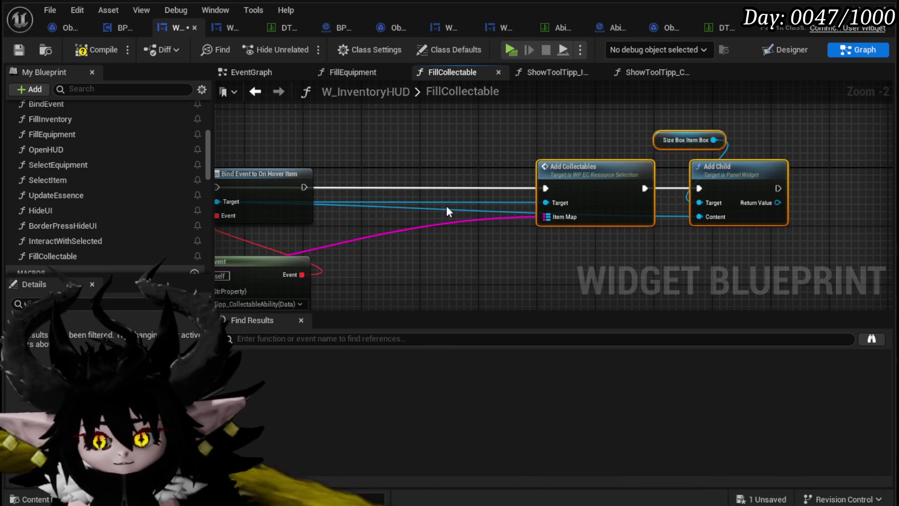
left_click_drag(252, 191, 487, 239)
type("B")
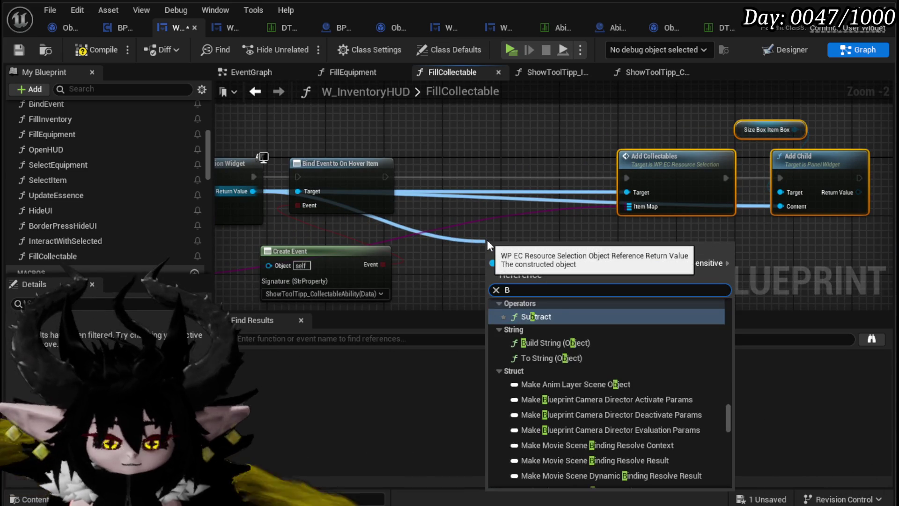
type("ind on Unho")
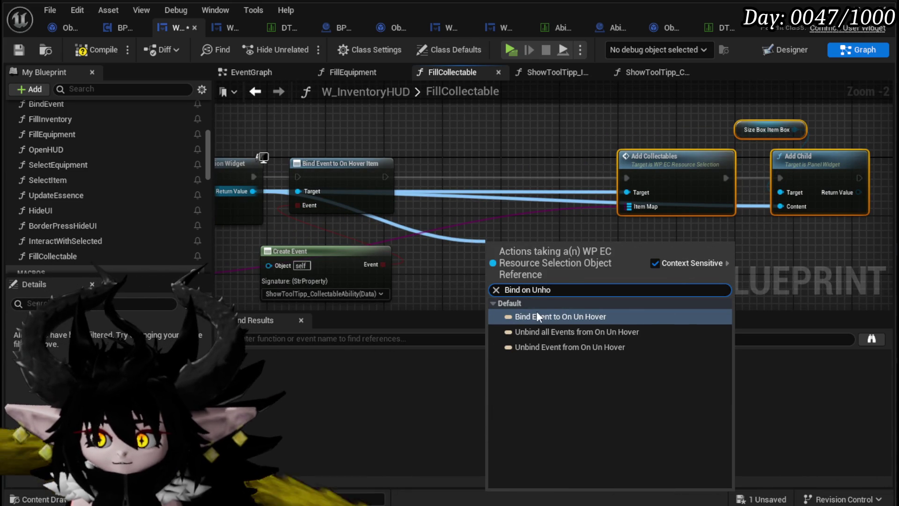
left_click(536, 316)
left_click_drag(533, 260, 518, 173)
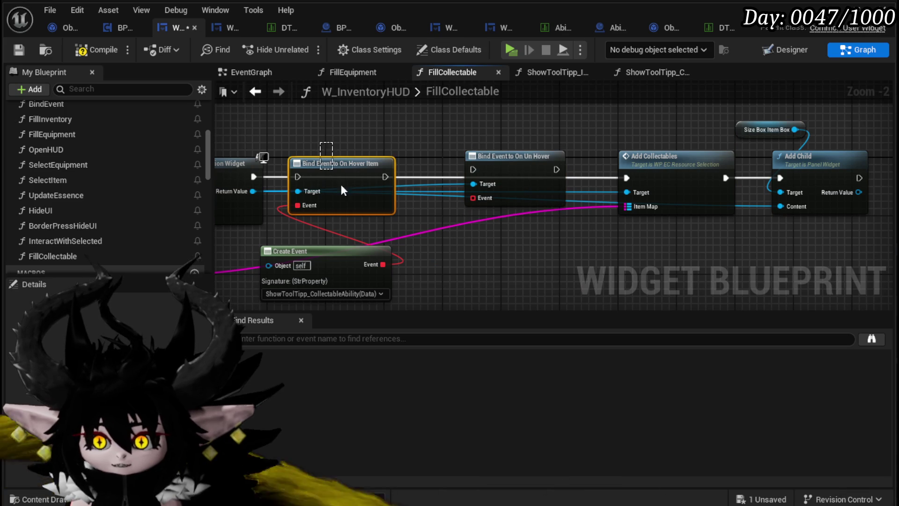
mouse_move(252, 177)
left_mouse_down()
mouse_move(310, 177)
mouse_move(300, 177)
left_mouse_up()
mouse_move(384, 176)
left_mouse_down()
mouse_move(474, 169)
mouse_move(515, 184)
mouse_move(627, 178)
left_mouse_up()
Step: Feed the On Un Hover bind a HideToolTipp Create Event and save the blueprint
left_click_drag(480, 205, 506, 262)
type("Crea")
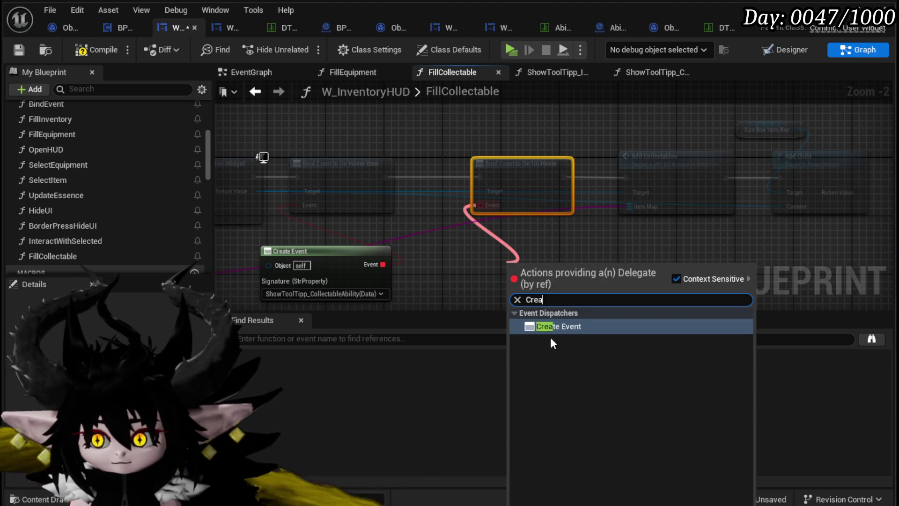
key("Return")
left_click(528, 308)
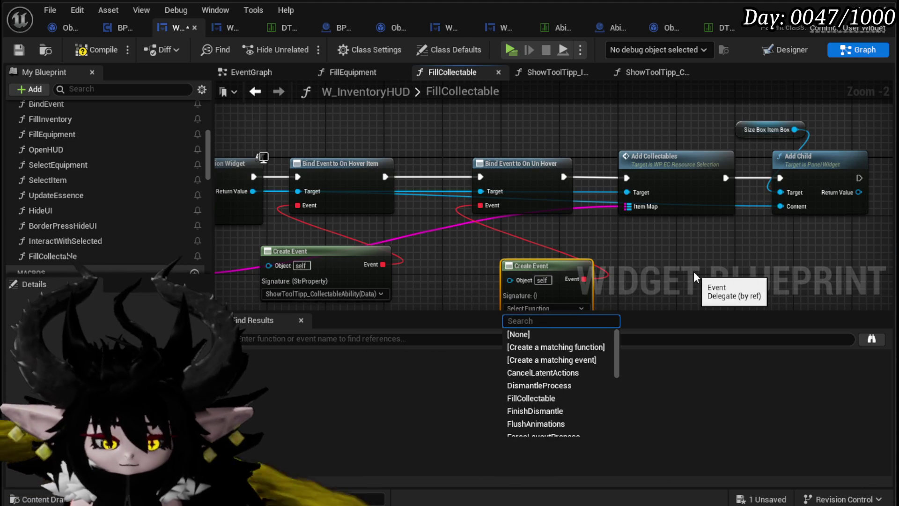
type("Hide")
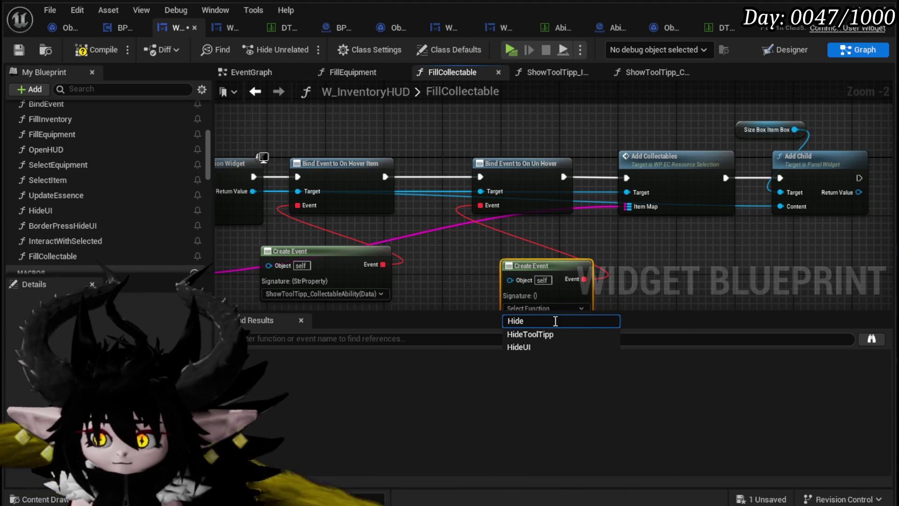
left_click(530, 334)
left_click_drag(535, 266, 493, 243)
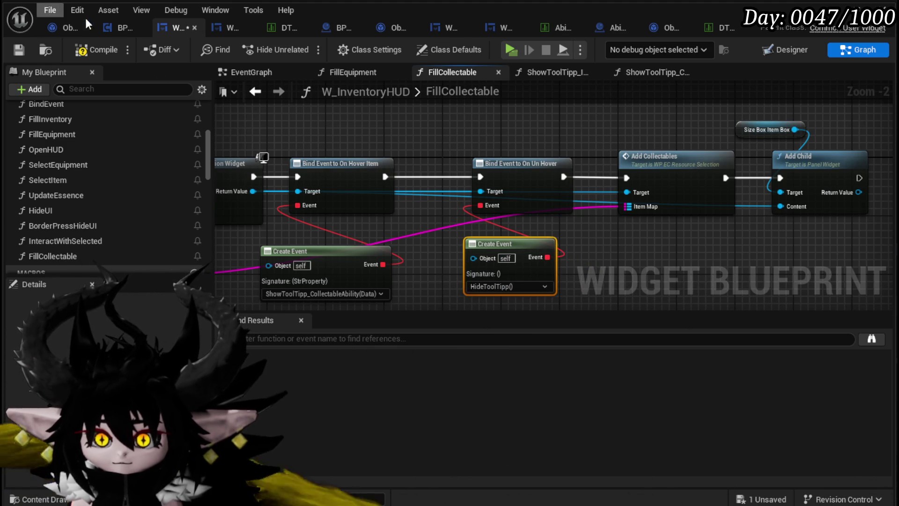
key("ctrl+s")
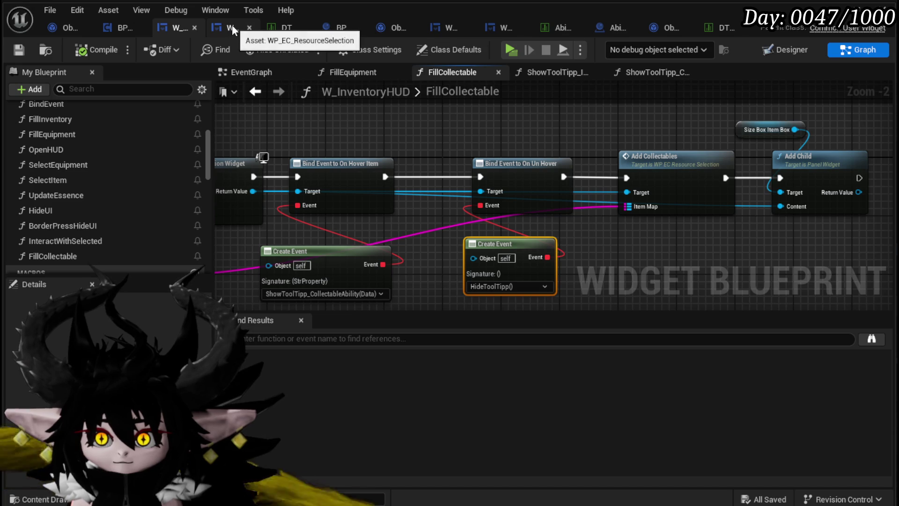
Step: In WP_EC_ResourceSelection, give the erroring On Hover bind a ShowItemToolTipp Create Event
left_click(233, 29)
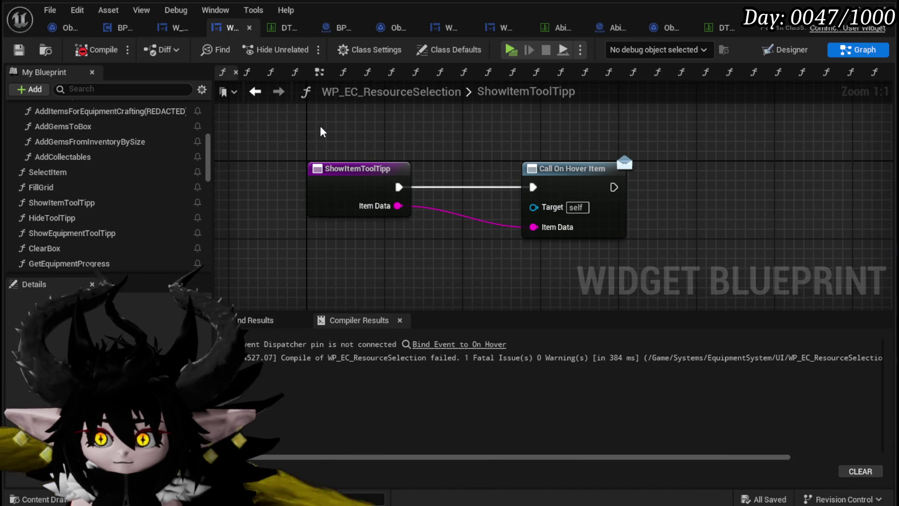
left_click(458, 344)
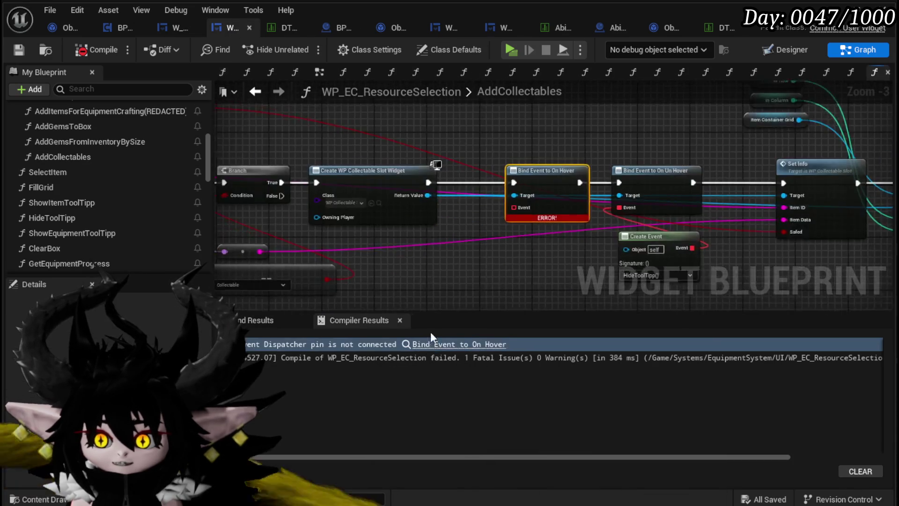
left_click_drag(532, 221, 498, 275)
type("cre")
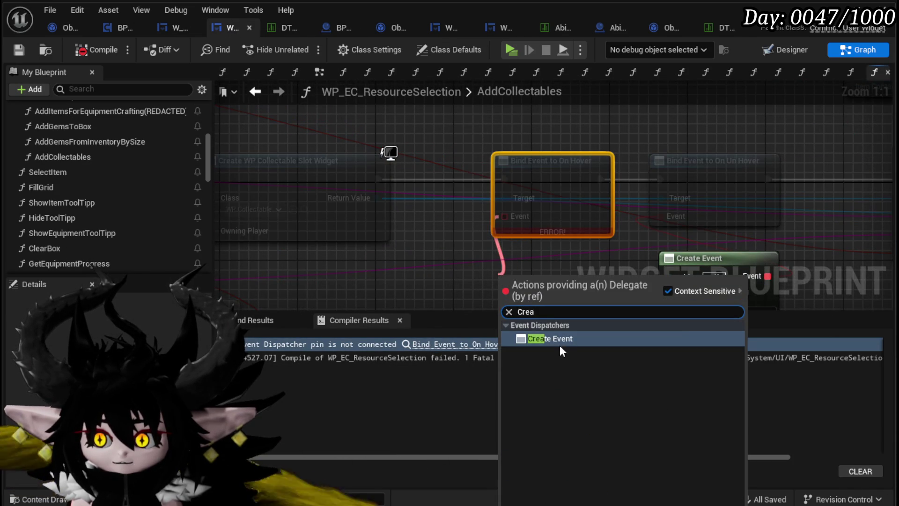
left_click(559, 345)
left_click(482, 255)
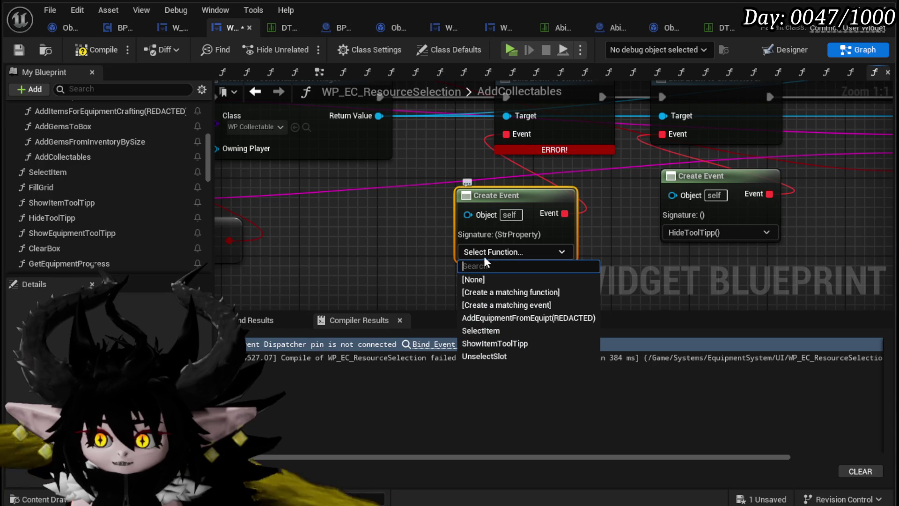
left_click(487, 343)
left_click(416, 273)
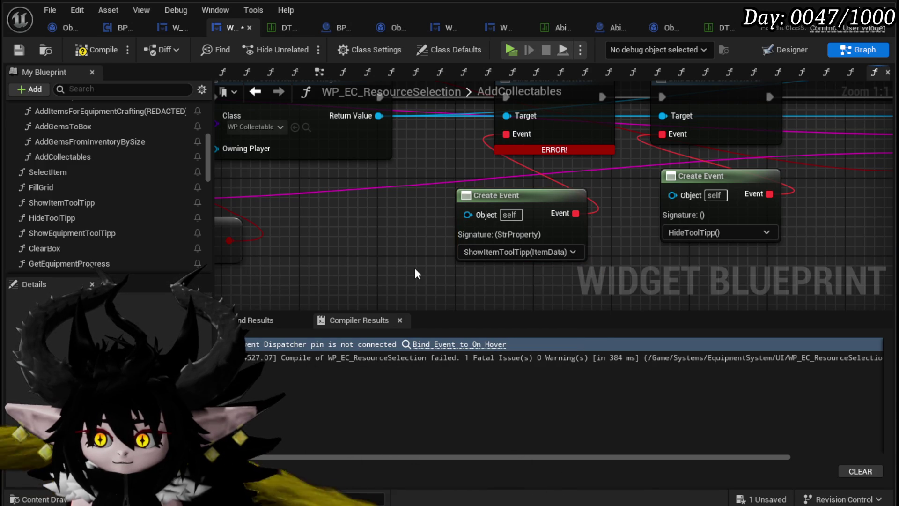
Step: Compile and save WP_EC_ResourceSelection, then return to W_InventoryHUD
left_click(19, 50)
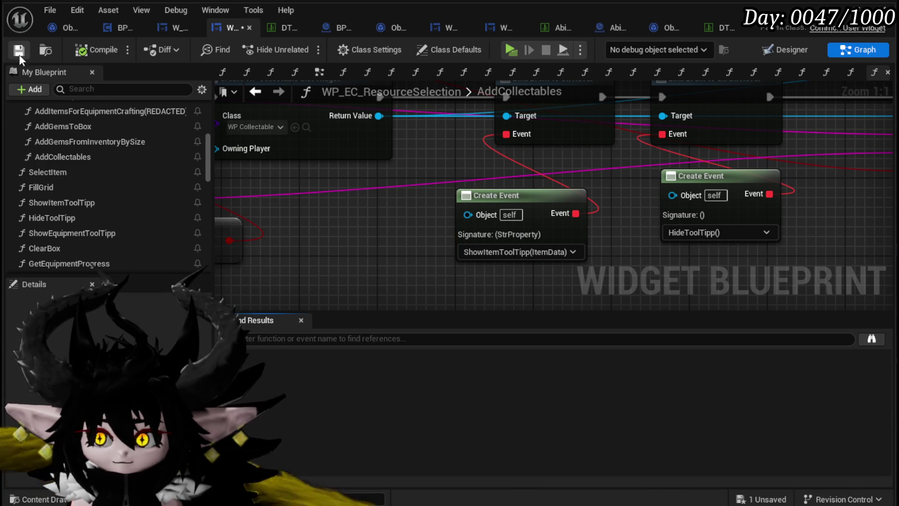
scroll(404, 181, "down", 4)
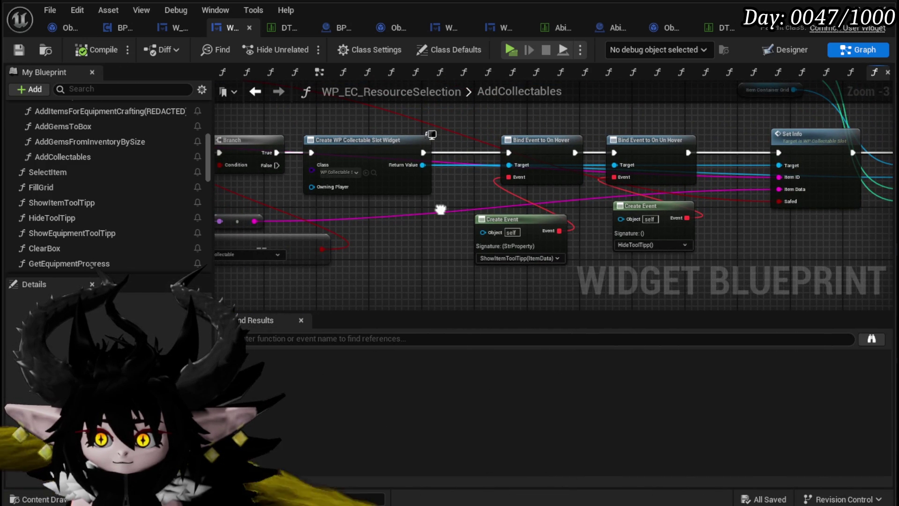
mouse_move(298, 119)
left_mouse_down()
mouse_move(412, 209)
mouse_move(450, 211)
left_mouse_up()
left_click(451, 212)
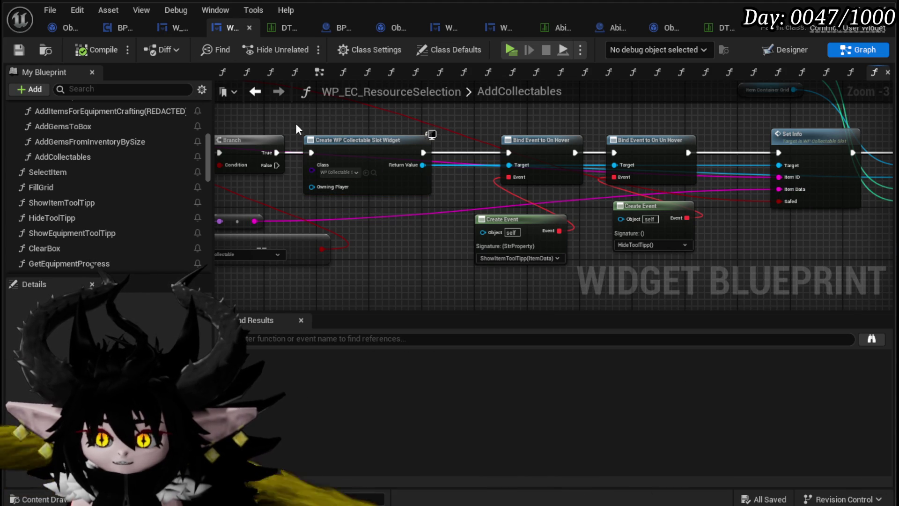
left_click(172, 28)
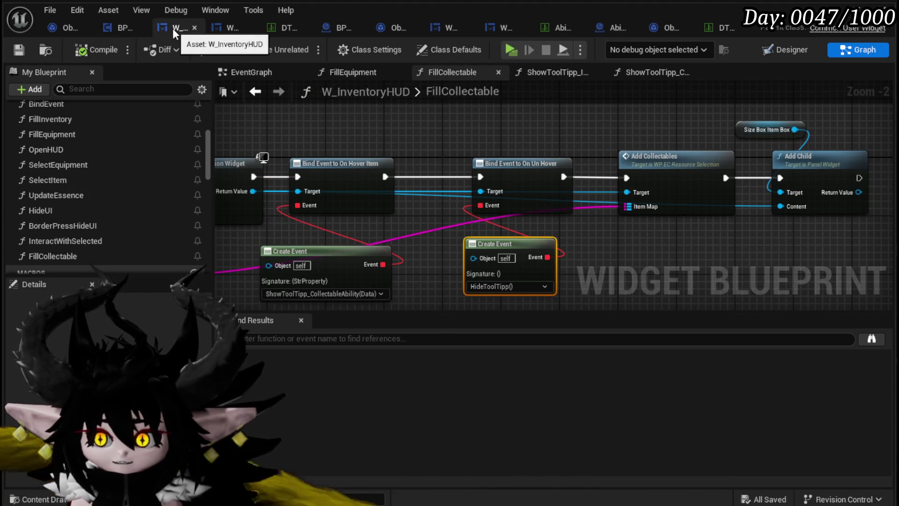
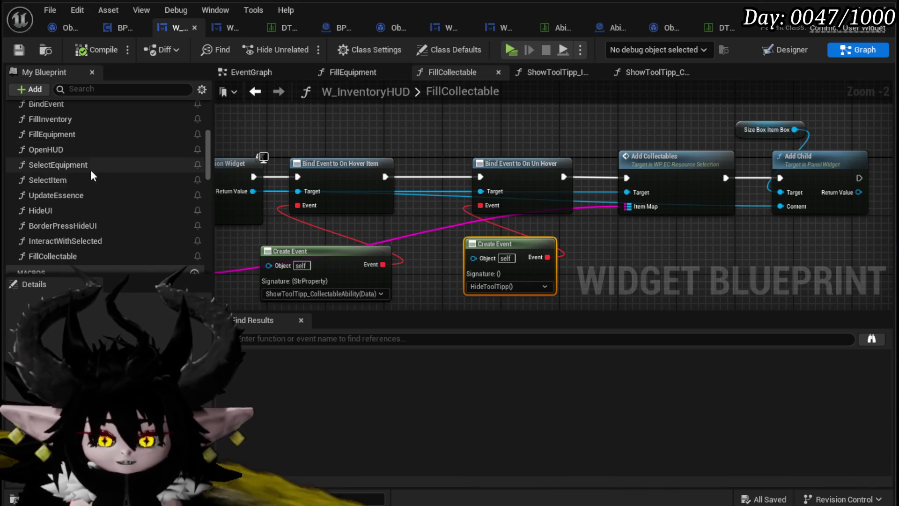
Step: In ShowToolTipp_CollectableAbility, add a WP_AbilityToolTipp getter feeding a Set Visibility node
scroll(94, 178, "up", 5)
double_click(127, 186)
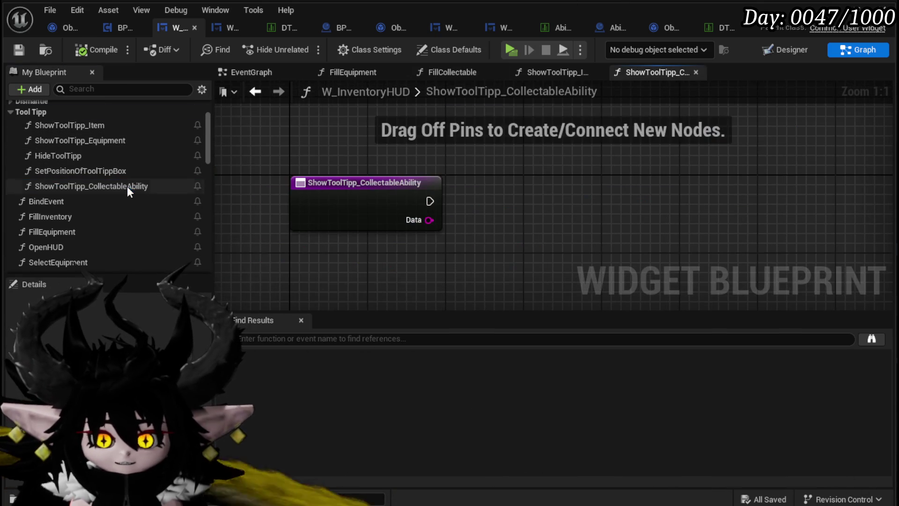
scroll(70, 182, "down", 5)
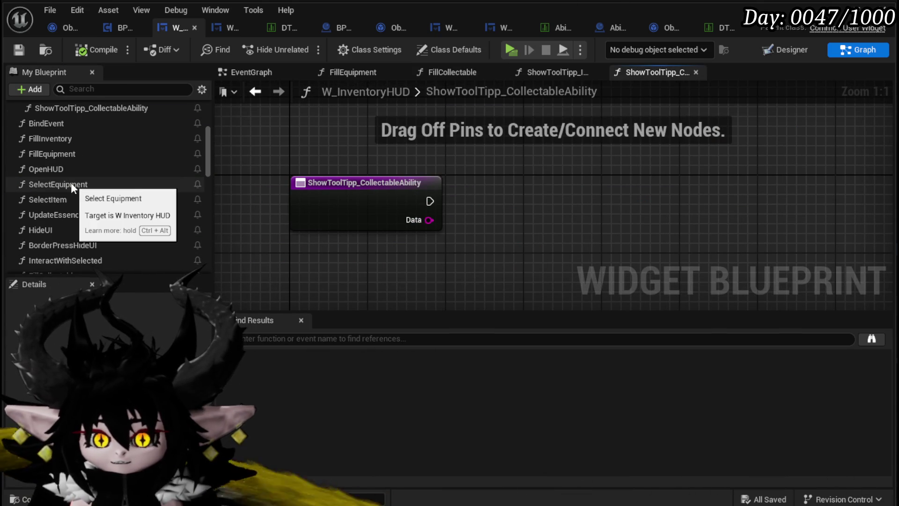
scroll(109, 193, "down", 8)
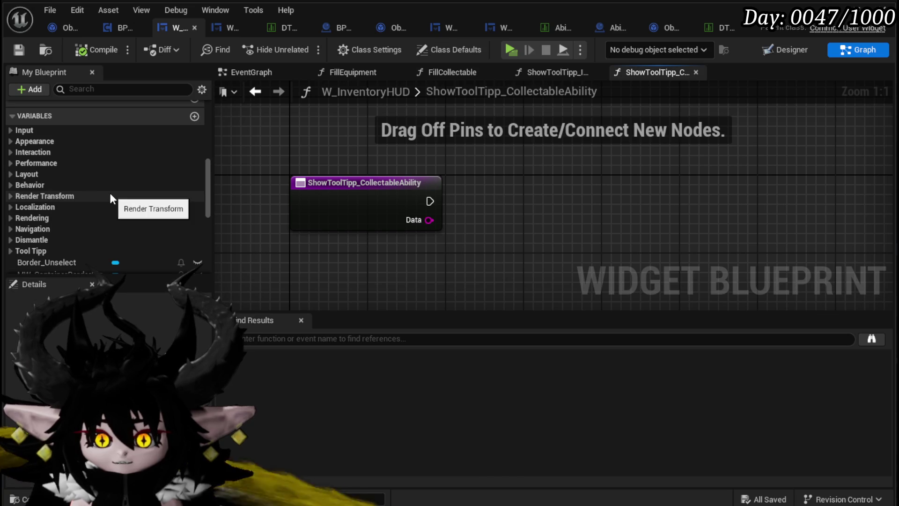
scroll(116, 208, "down", 3)
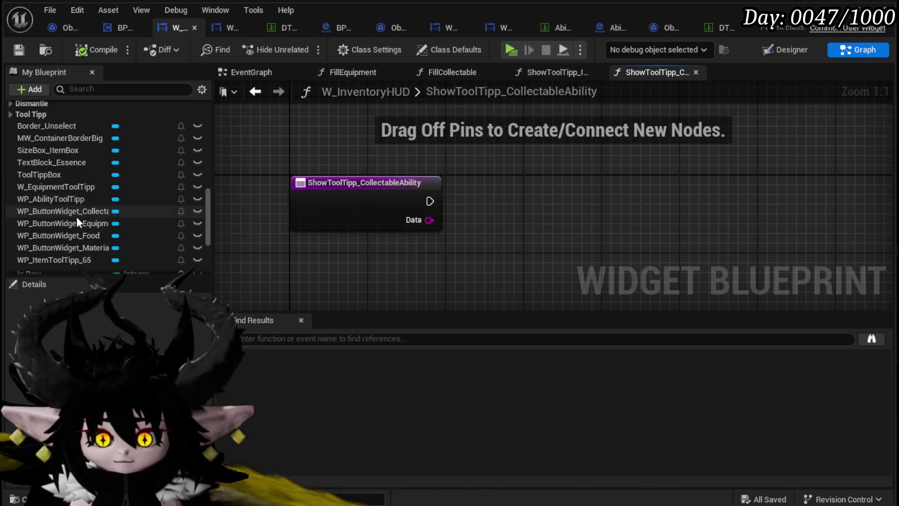
scroll(77, 216, "down", 3)
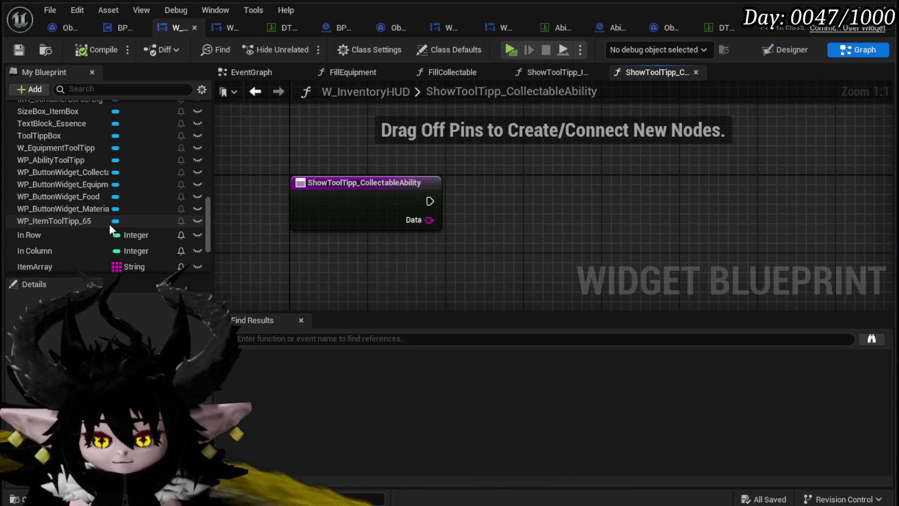
mouse_move(45, 157)
left_mouse_down()
mouse_move(406, 155)
mouse_move(534, 186)
left_mouse_up()
left_click(406, 151)
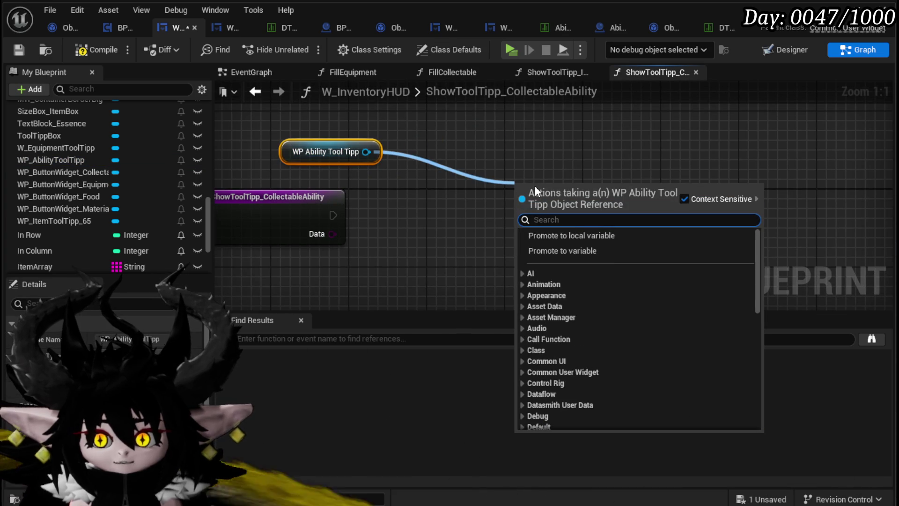
type("Visi")
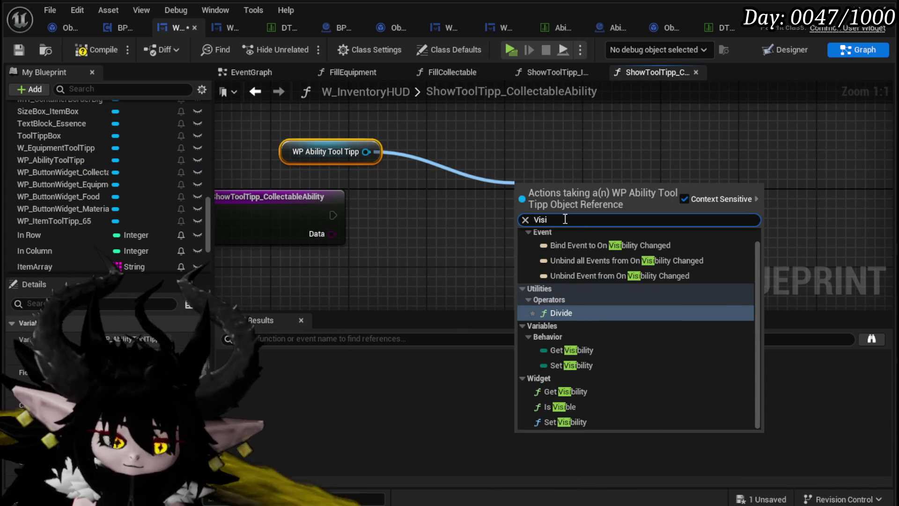
type("bi")
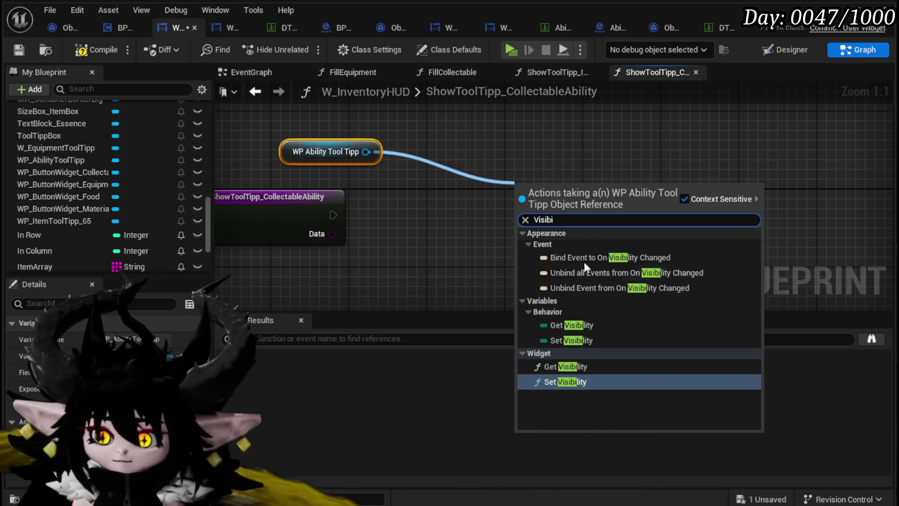
left_click(598, 382)
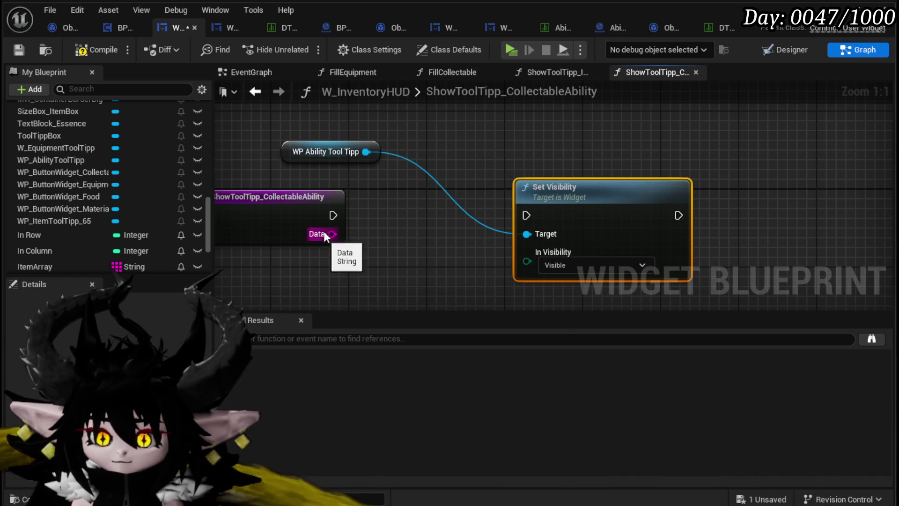
Step: Add Set Data on the ability tooltip with Data as Ability Data, chain it into Set Visibility, and compile
left_click_drag(365, 154, 449, 141)
type("Set Data")
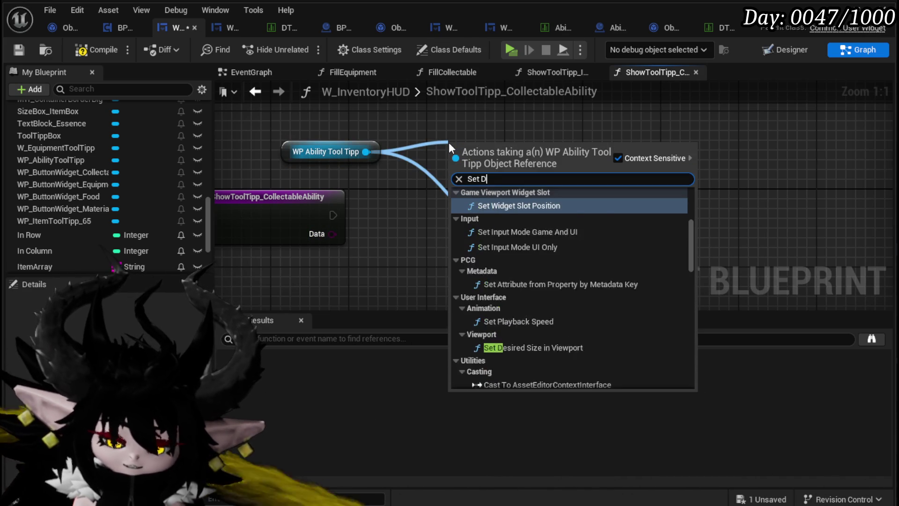
left_click(491, 222)
mouse_move(493, 160)
left_mouse_down()
mouse_move(421, 214)
mouse_move(406, 210)
left_mouse_up()
mouse_move(332, 215)
left_mouse_down()
mouse_move(371, 226)
mouse_move(374, 261)
left_mouse_up()
key("q")
left_click_drag(481, 215, 526, 216)
left_click(404, 137)
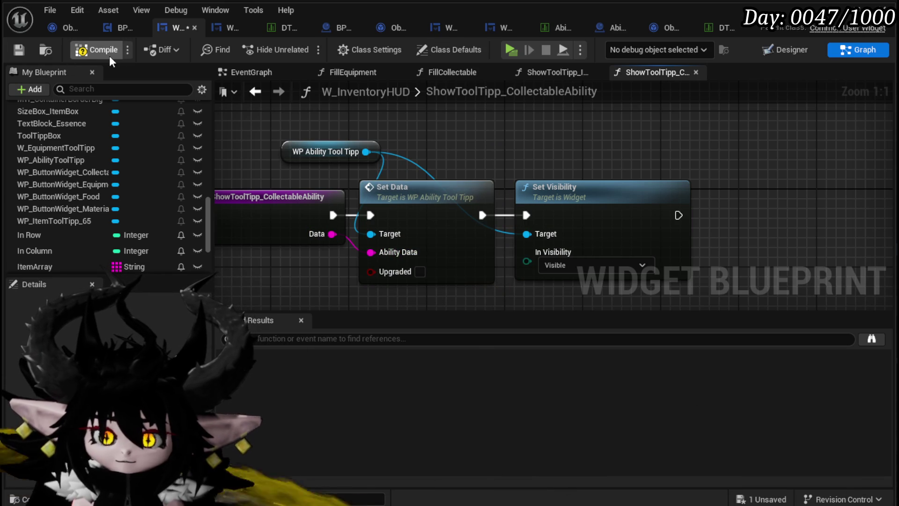
left_click(20, 50)
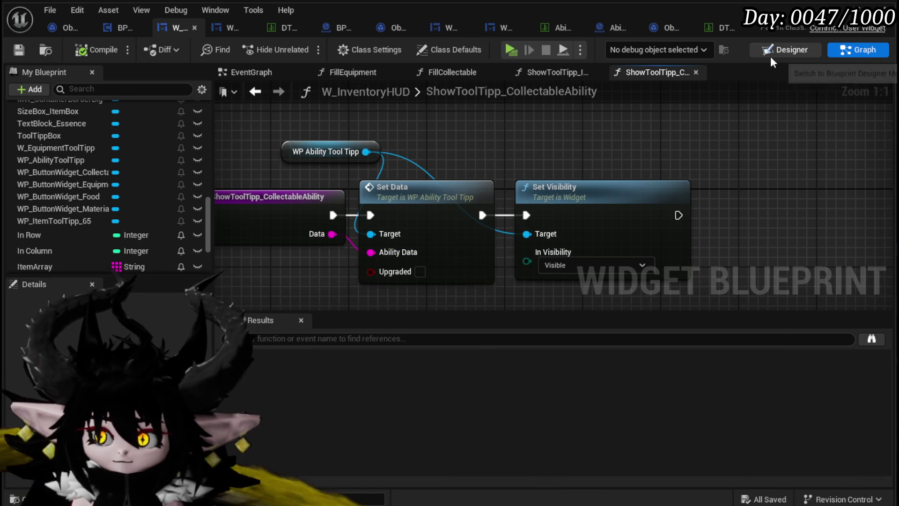
scroll(105, 143, "up", 10)
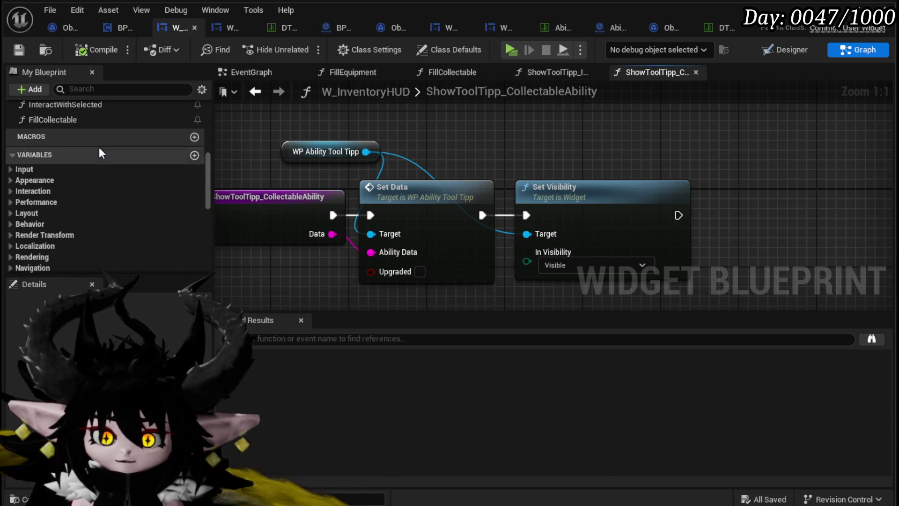
scroll(99, 148, "up", 10)
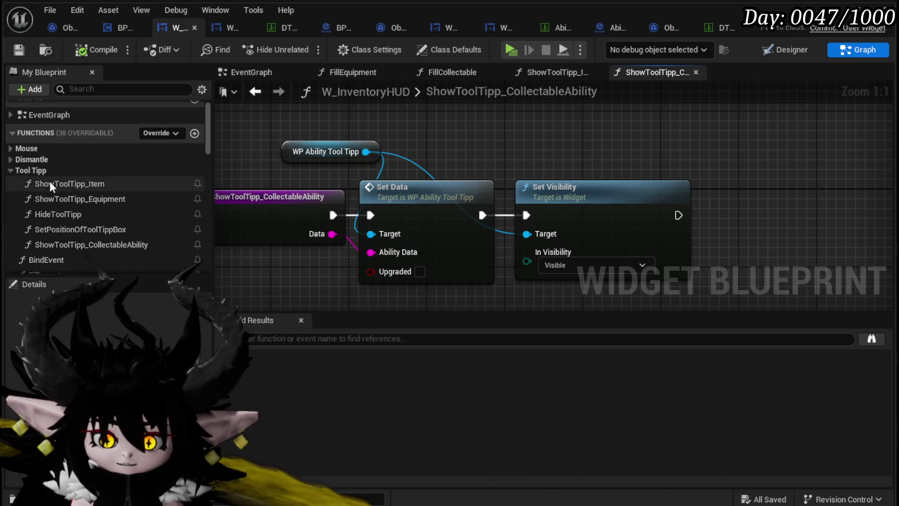
double_click(37, 183)
left_click_drag(446, 182, 239, 243)
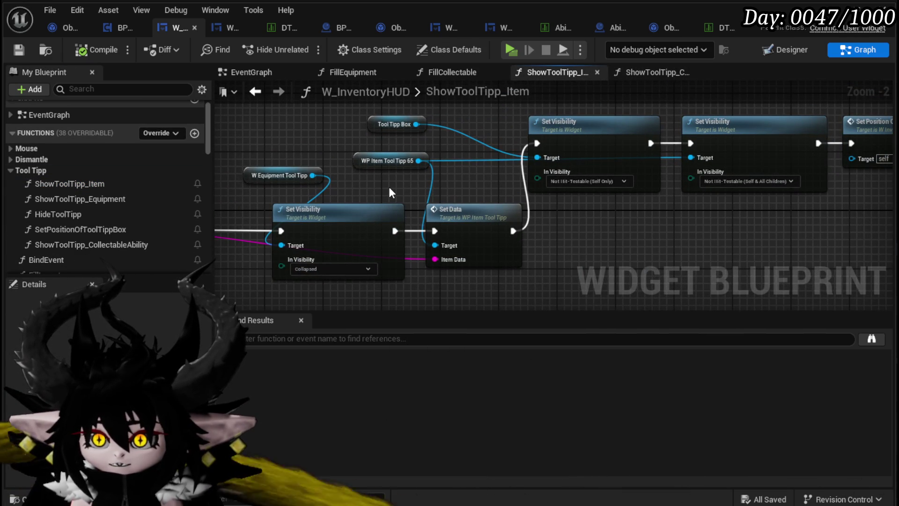
left_click(285, 175)
left_click_drag(291, 178, 269, 198)
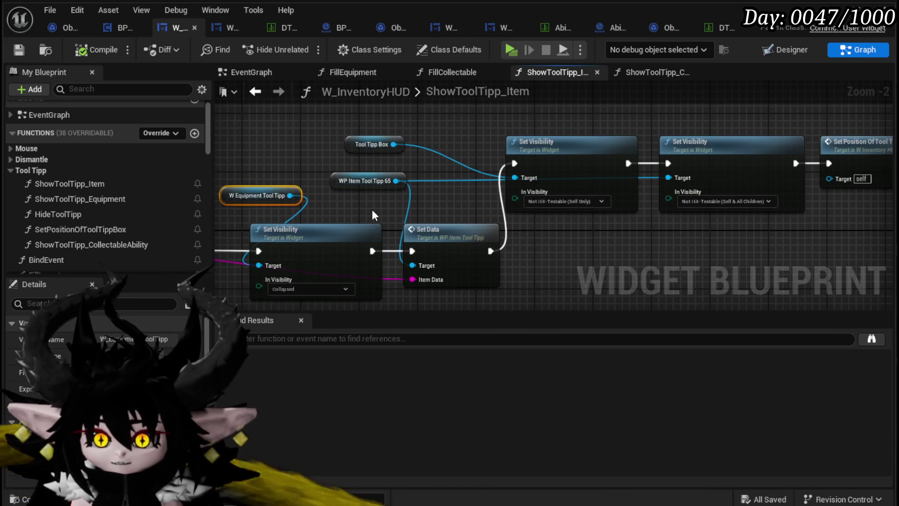
left_click_drag(356, 204, 392, 178)
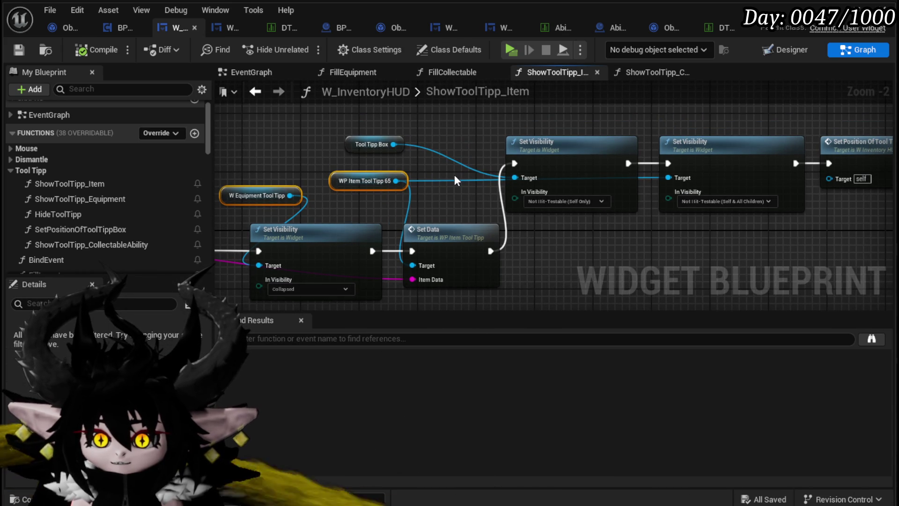
left_click_drag(470, 137, 241, 134)
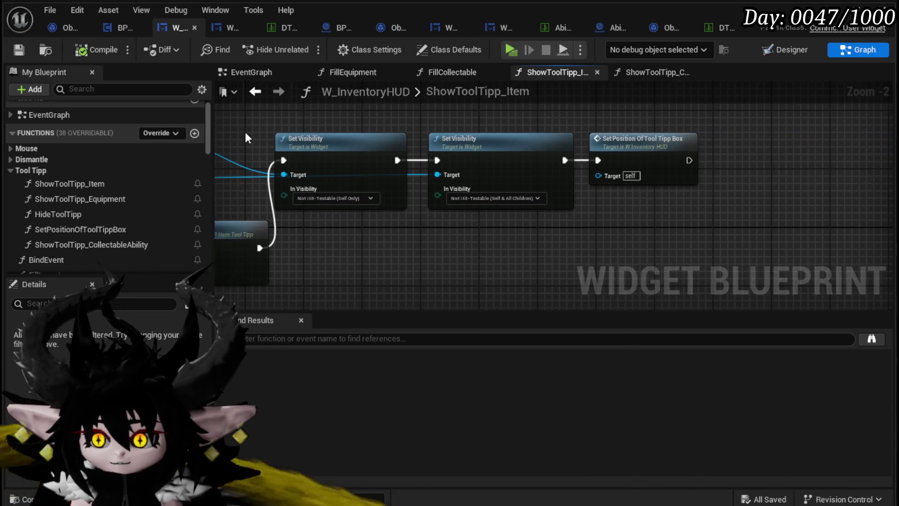
left_click(669, 172, "ctrl")
left_click_drag(426, 265, 680, 265)
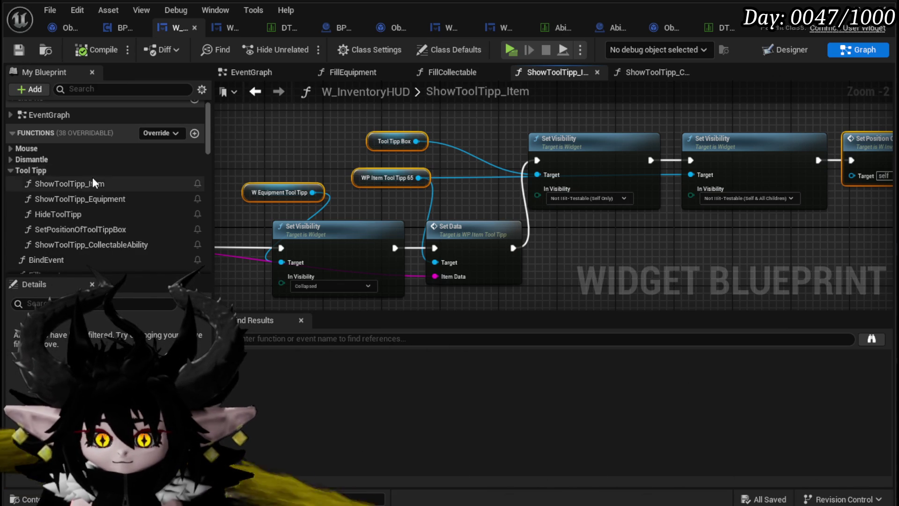
scroll(94, 178, "down", 5)
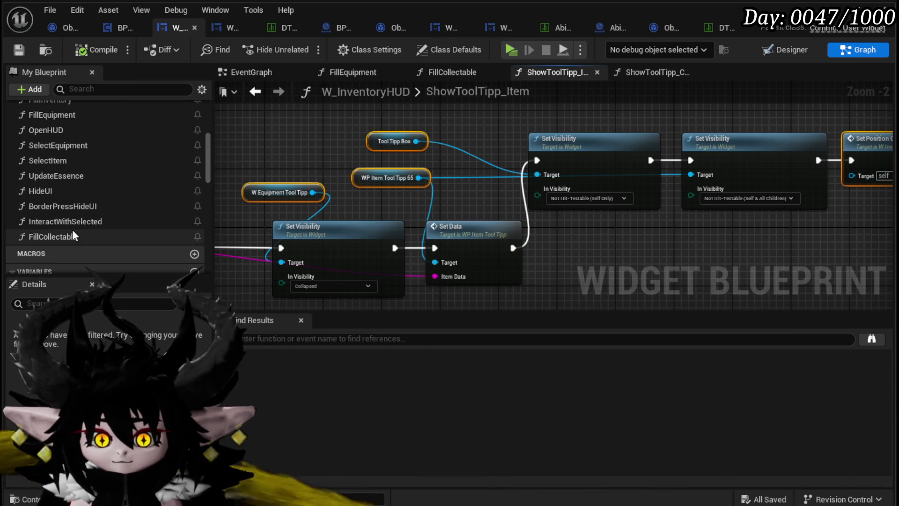
double_click(72, 235)
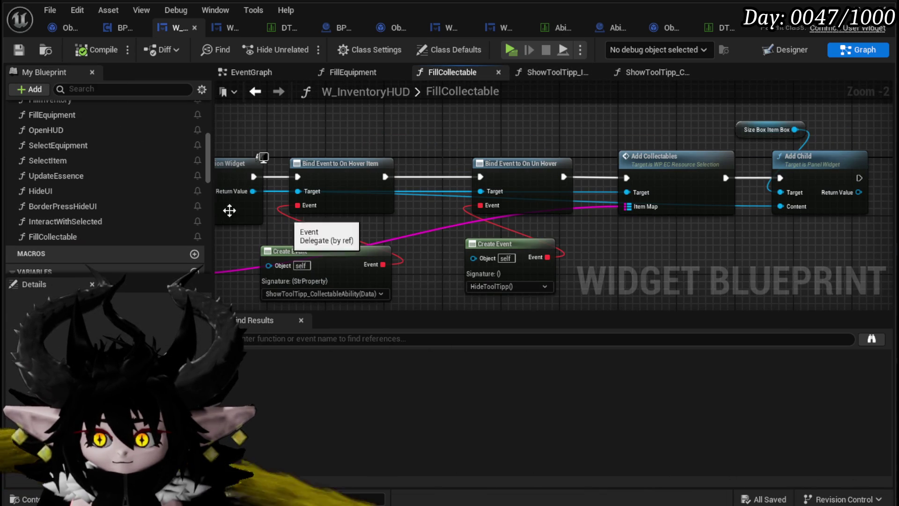
scroll(68, 204, "up", 6)
double_click(92, 240)
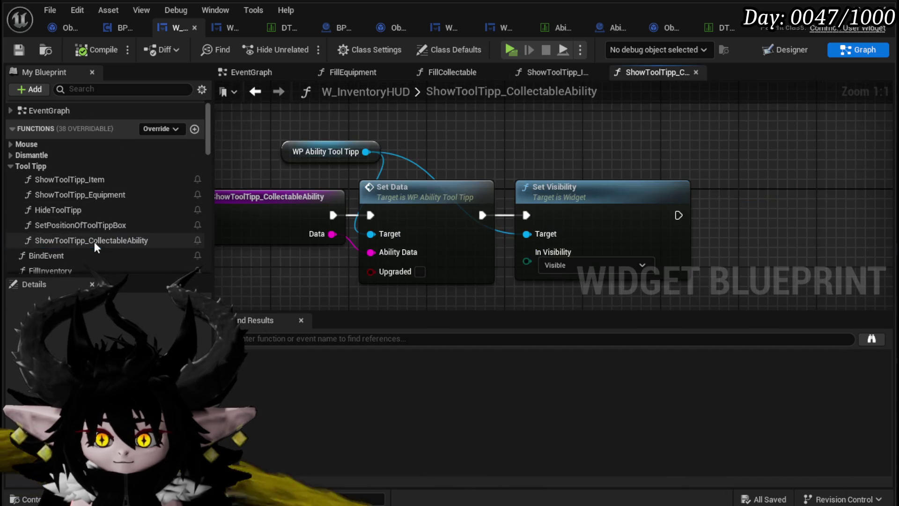
Step: Paste the tooltip getters and set the Set Visibility node to Not Hit-Testable (Self & All Children)
key("ctrl+v")
left_click(421, 181)
left_click_drag(421, 181, 549, 187)
mouse_move(546, 221)
left_mouse_down()
mouse_move(589, 164)
mouse_move(558, 162)
mouse_move(564, 145)
left_mouse_up()
left_click(437, 274)
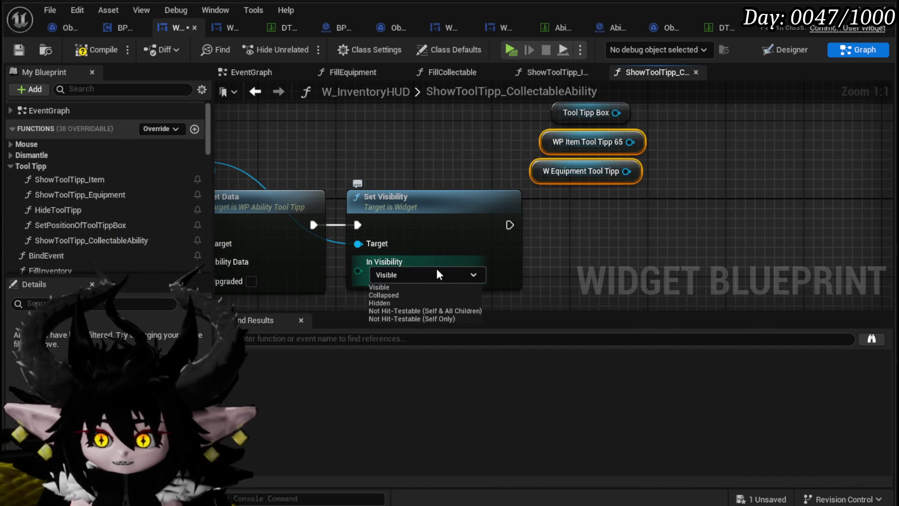
left_click(422, 310)
Step: Wire the Tool Tipp Box getter into that Set Visibility's Target
left_click_drag(560, 250, 456, 291)
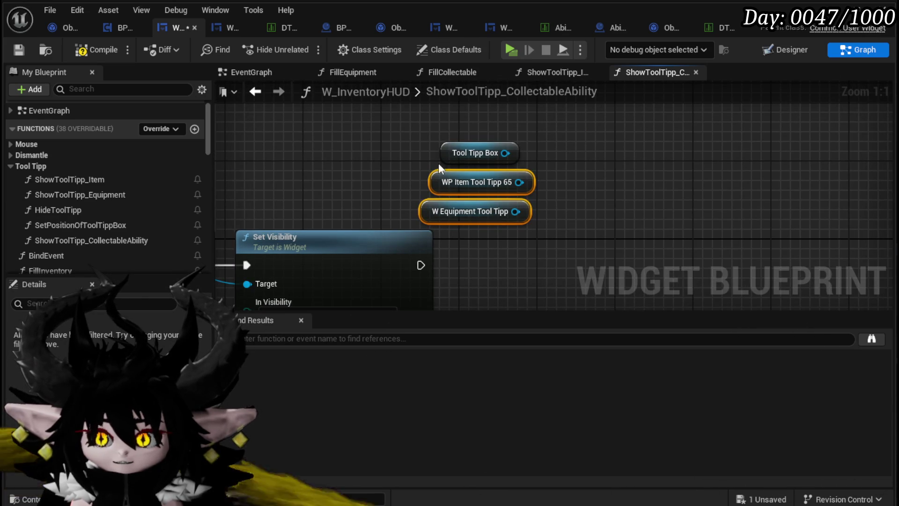
left_click(514, 150)
left_click_drag(514, 149, 310, 162)
mouse_move(462, 170)
left_mouse_down()
mouse_move(265, 175)
mouse_move(452, 289)
left_mouse_up()
scroll(453, 289, "down", 2)
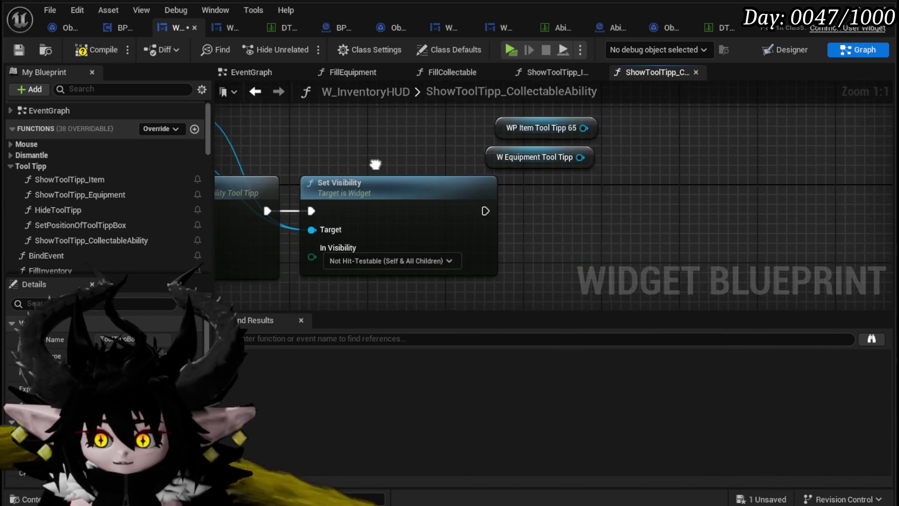
mouse_move(404, 159)
left_mouse_down()
mouse_move(428, 176)
mouse_move(373, 181)
left_mouse_up()
Step: Chain a second Set Visibility targeting WP Item Tool Tipp 65 and W Equipment Tool Tipp, then compile and save
left_click_drag(528, 179, 585, 199)
type("Set Visi")
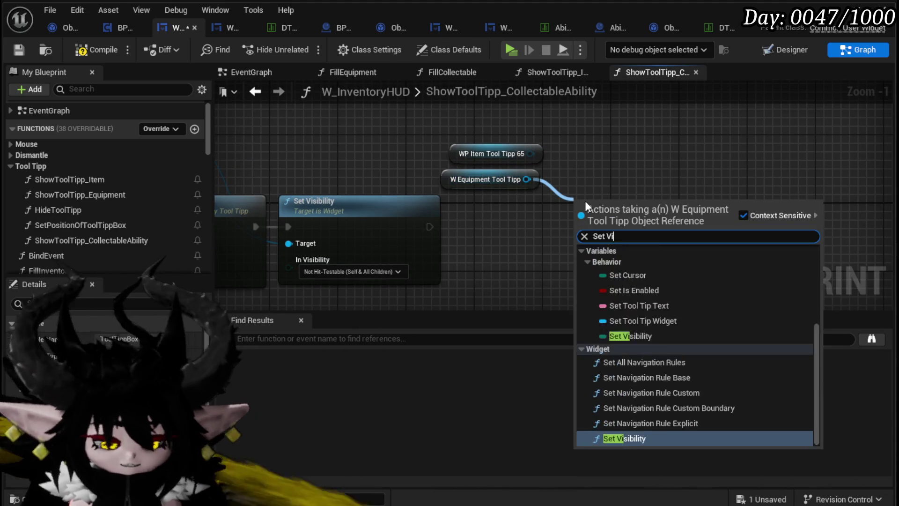
left_click(635, 300)
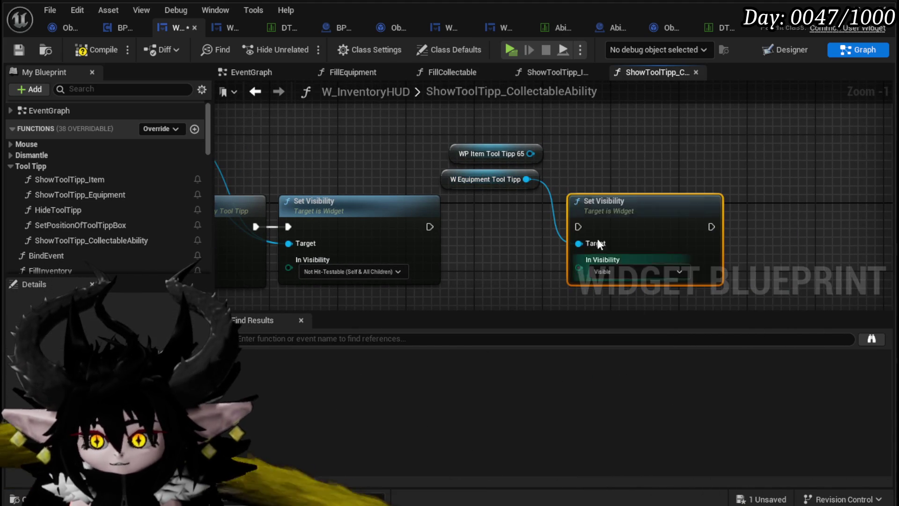
left_click_drag(530, 154, 578, 243)
left_click_drag(430, 227, 578, 227)
left_click_drag(487, 223, 684, 197)
left_click(683, 194)
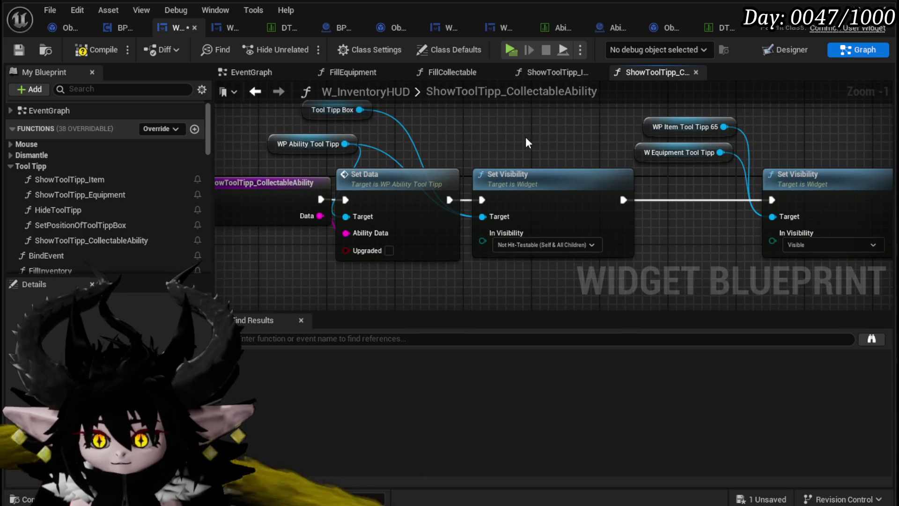
left_click(96, 50)
left_click(19, 51)
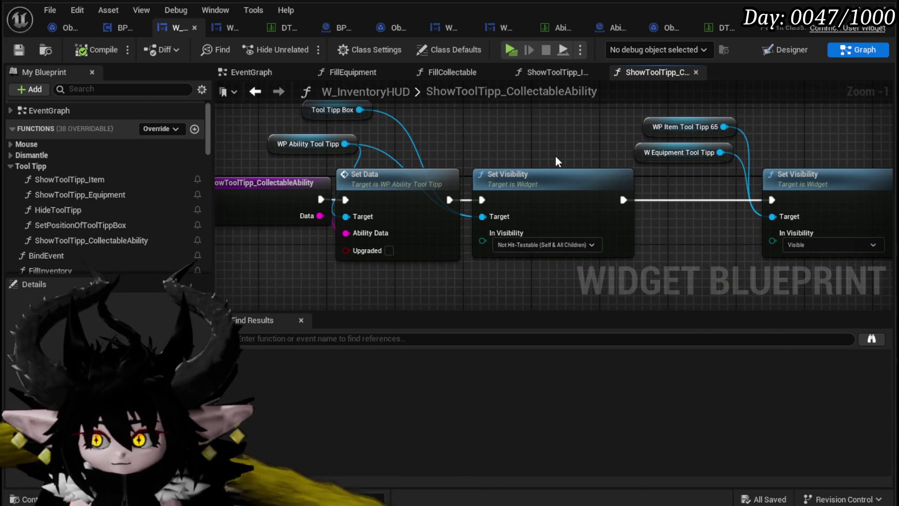
Step: Tidy the new Set Visibility node and its two getters in the graph
left_click_drag(580, 148, 489, 181)
mouse_move(628, 149)
left_mouse_down()
mouse_move(532, 141)
mouse_move(468, 172)
mouse_move(528, 130)
left_mouse_up()
left_click(489, 137)
mouse_move(636, 211)
left_mouse_down()
mouse_move(635, 220)
mouse_move(627, 212)
left_mouse_up()
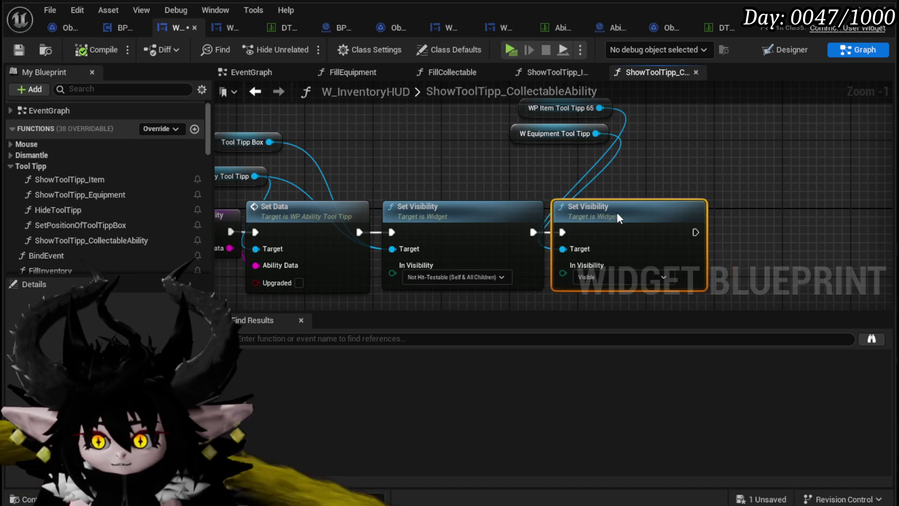